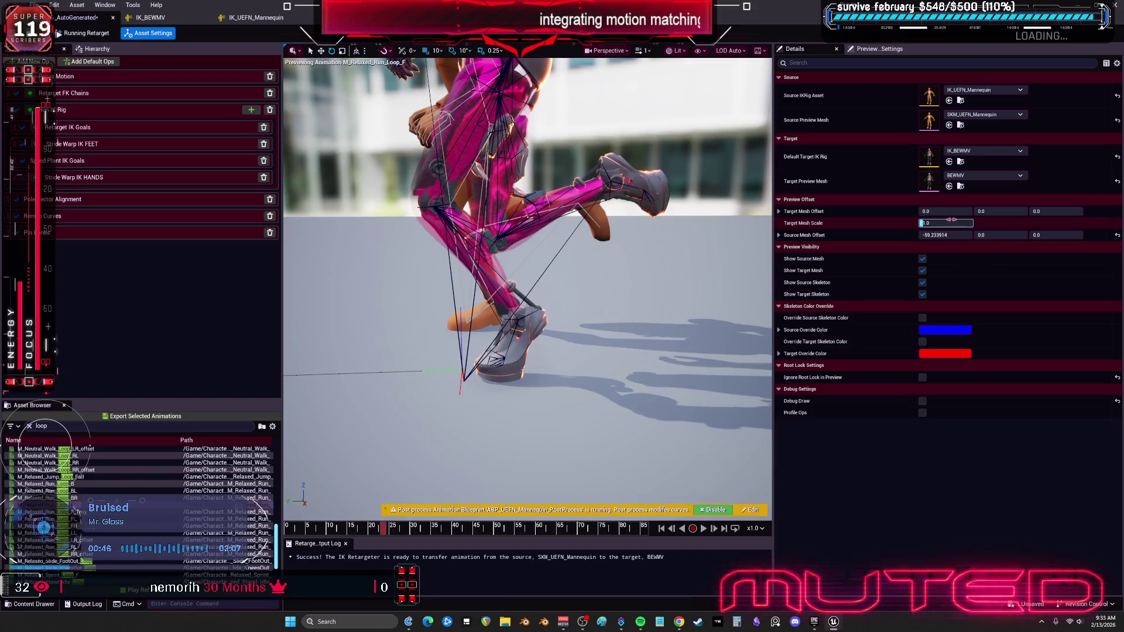
Show the Stride Warp IK FEET op's settings: Goals direction source, Y forward, warp 1.0.
click(94, 143)
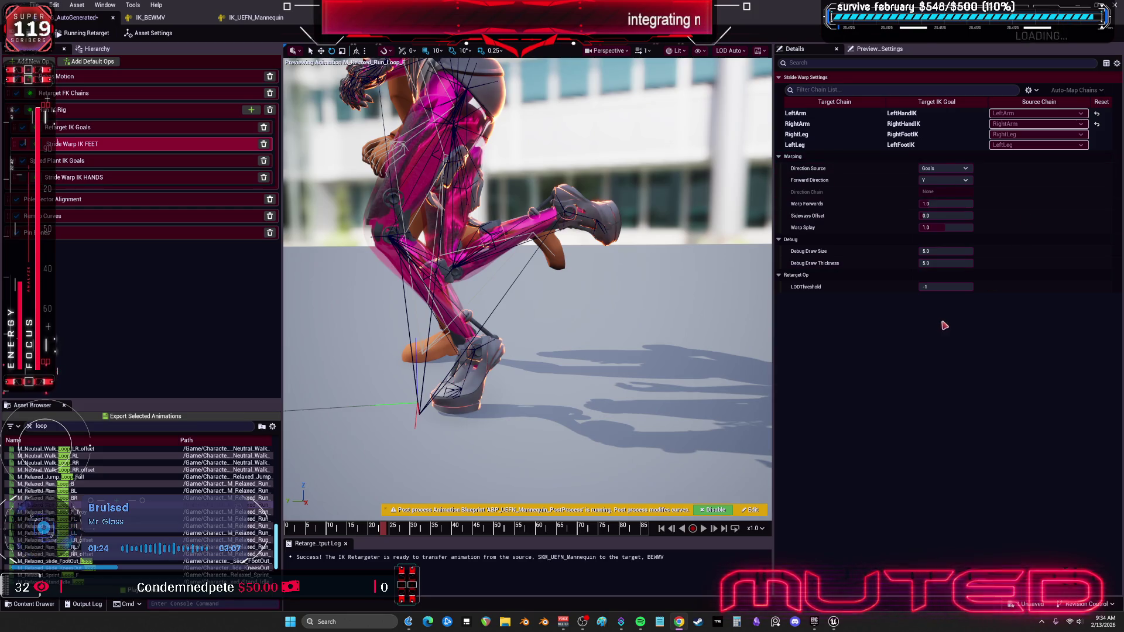
Orbit closer to the running characters and scrub Warp Forwards up to about 1.8.
drag(527, 293, 562, 293)
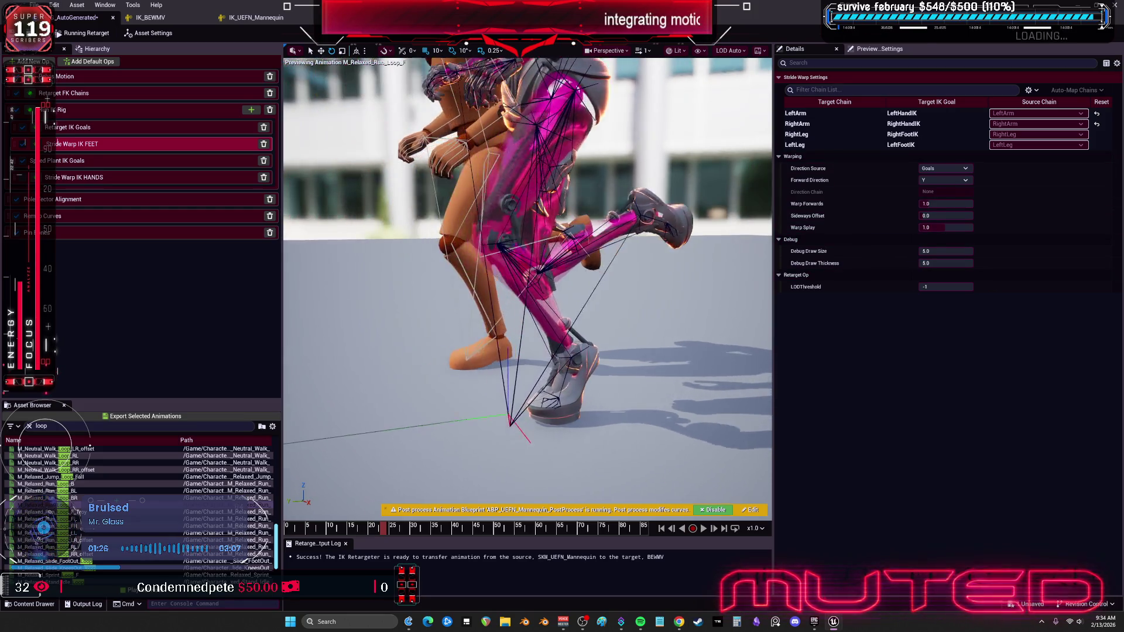
drag(630, 255, 630, 255)
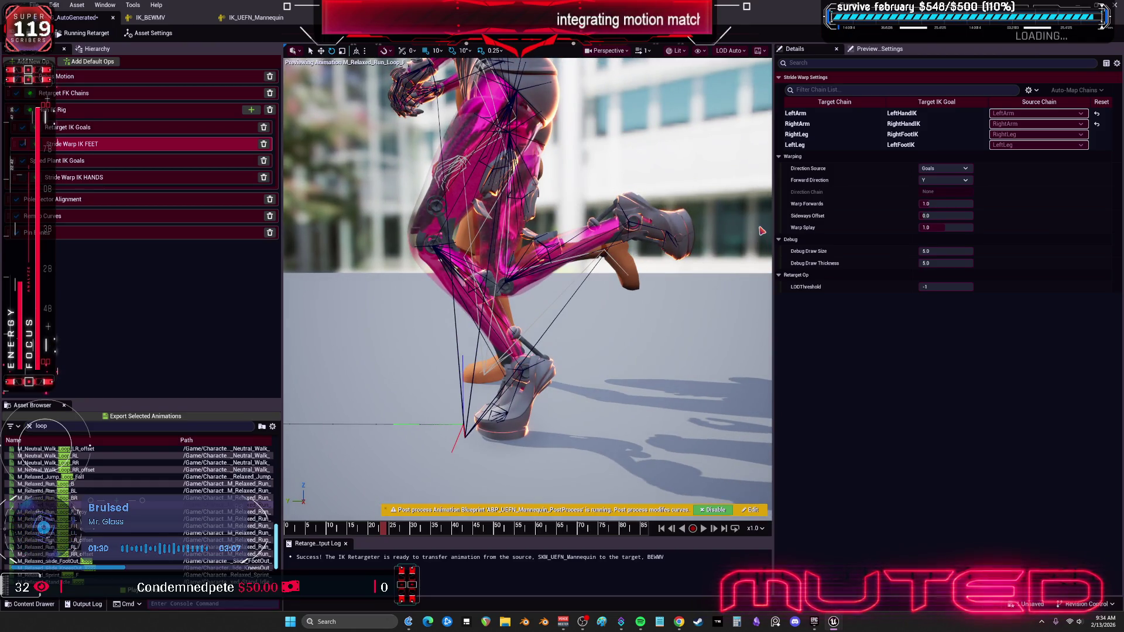
click(935, 204)
mouse_move(935, 204)
mouse_down()
mouse_move(957, 203)
mouse_move(928, 203)
mouse_up()
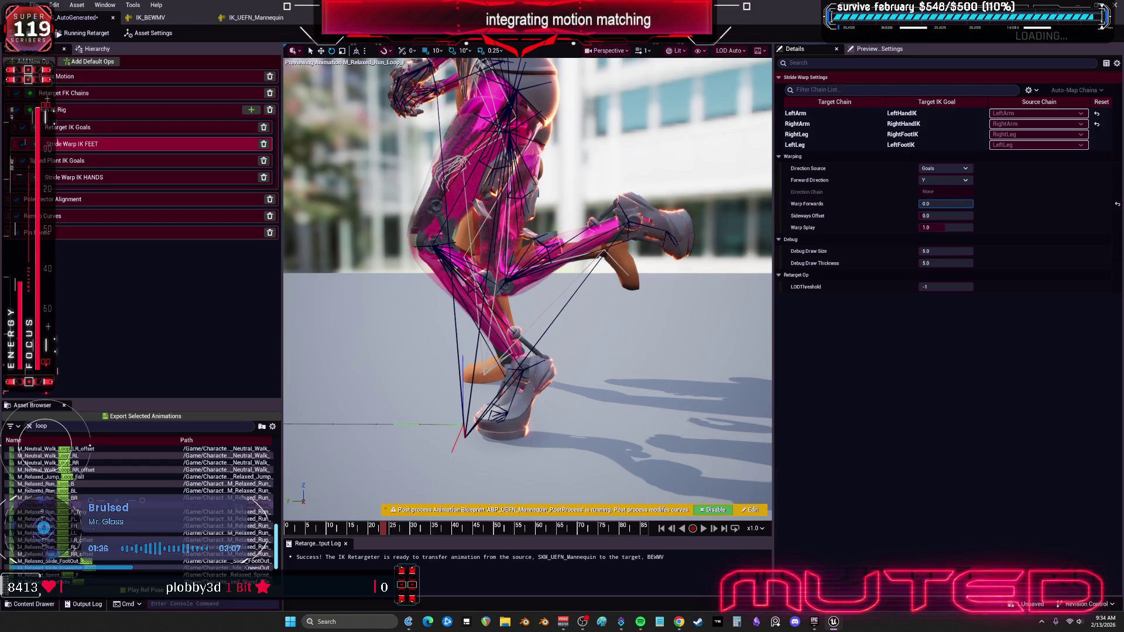
Browse the RightArm, LeftArm and LeftLeg stride warp chains, then select only RightLeg.
click(803, 124)
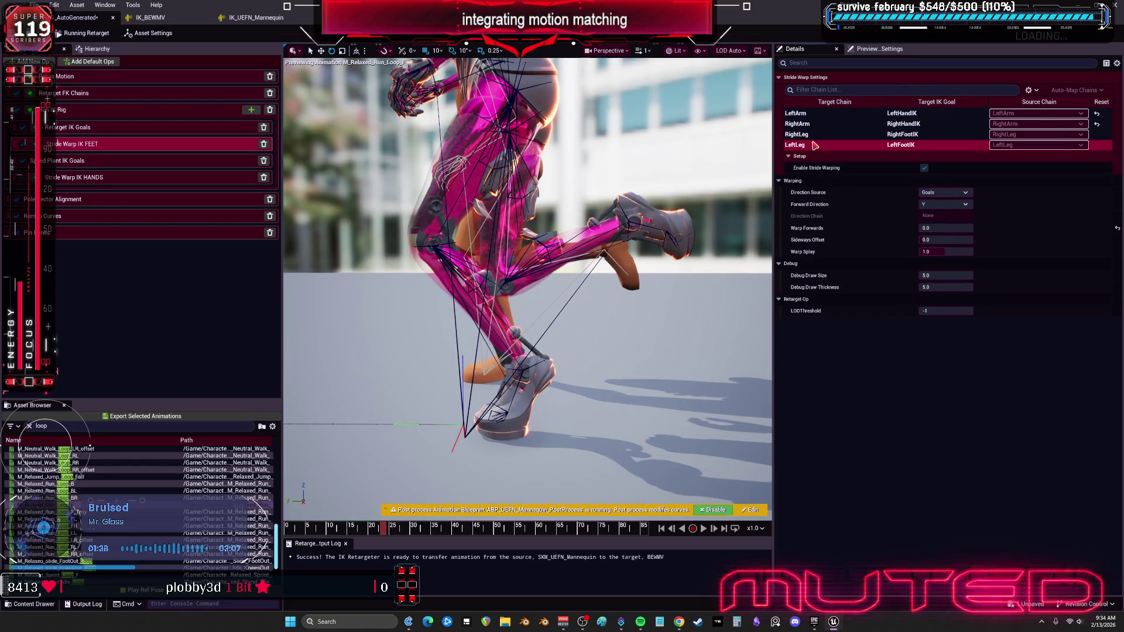
click(832, 114)
click(795, 145)
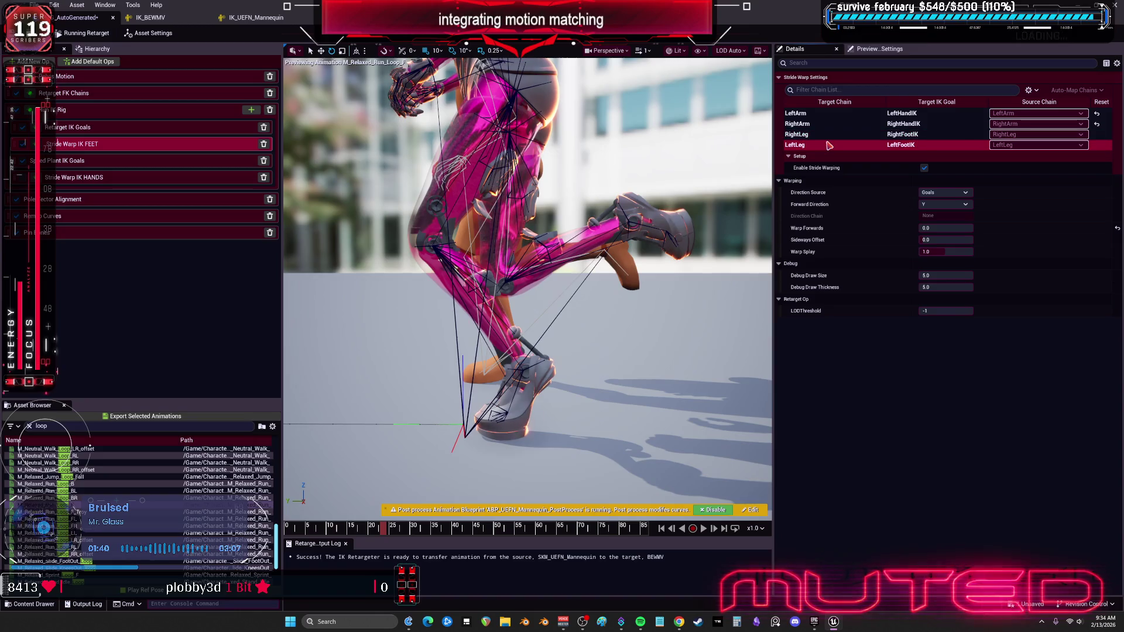
click(924, 168)
click(867, 134)
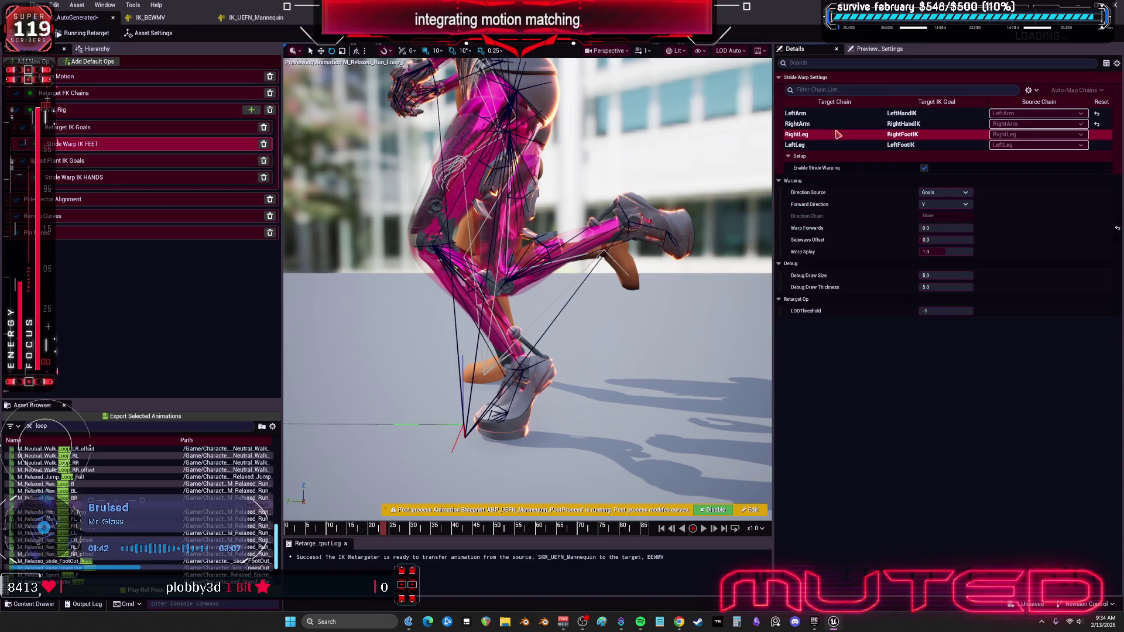
shift+click(867, 144)
click(970, 239)
click(817, 134)
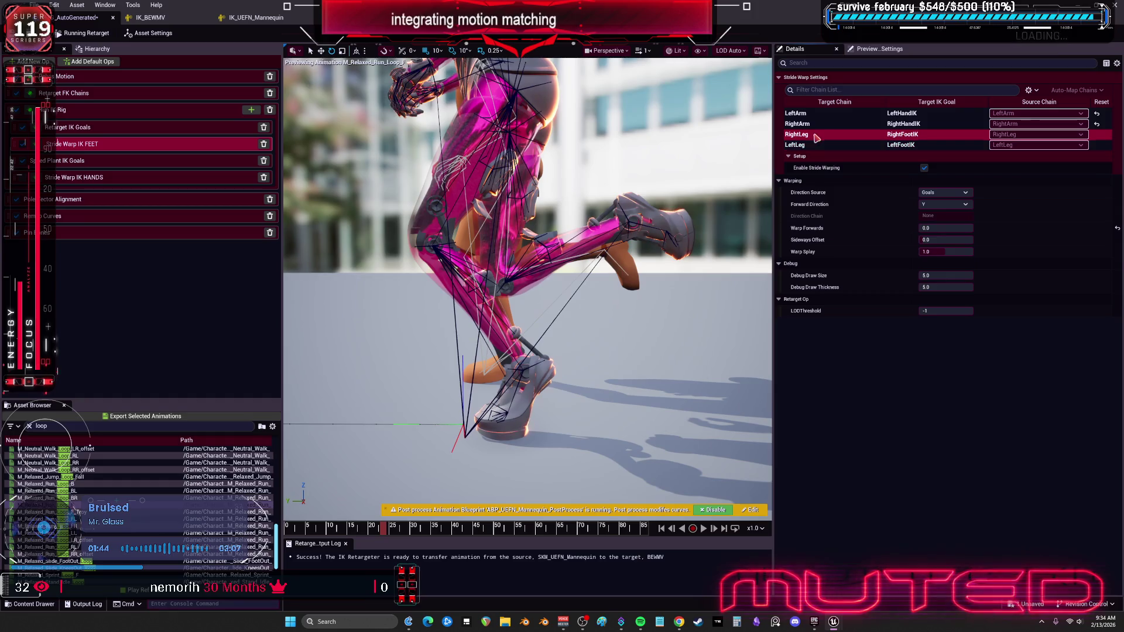
Enter 2.687999 as RightLeg's Warp Forwards and reselect the RightLeg chain.
click(946, 228)
text(2.687999)
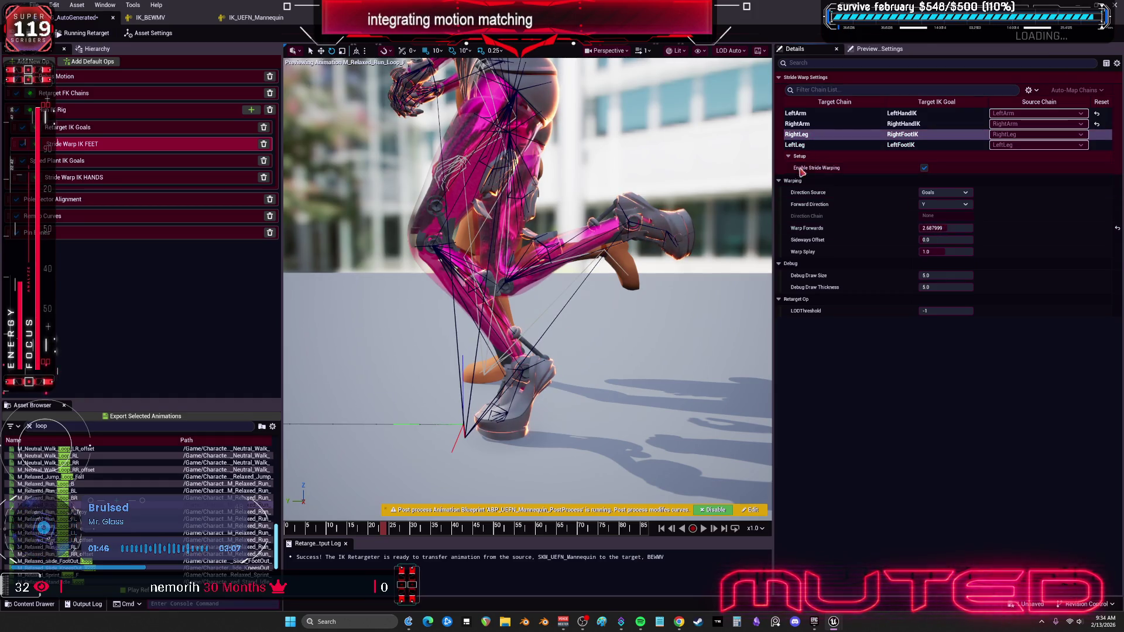
click(824, 128)
click(830, 145)
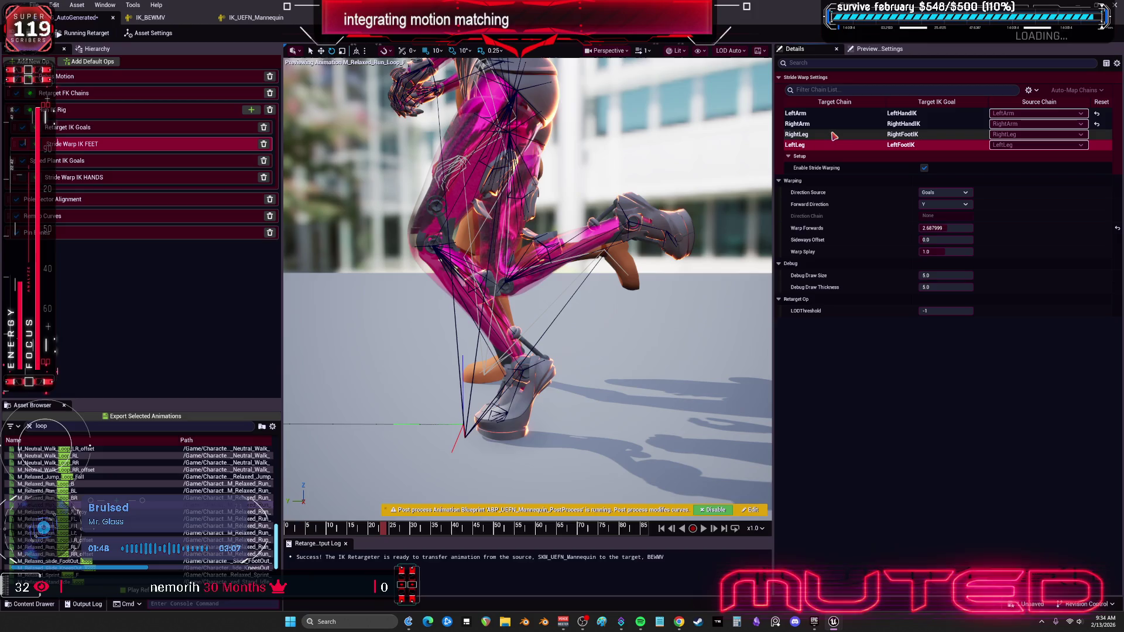
click(835, 135)
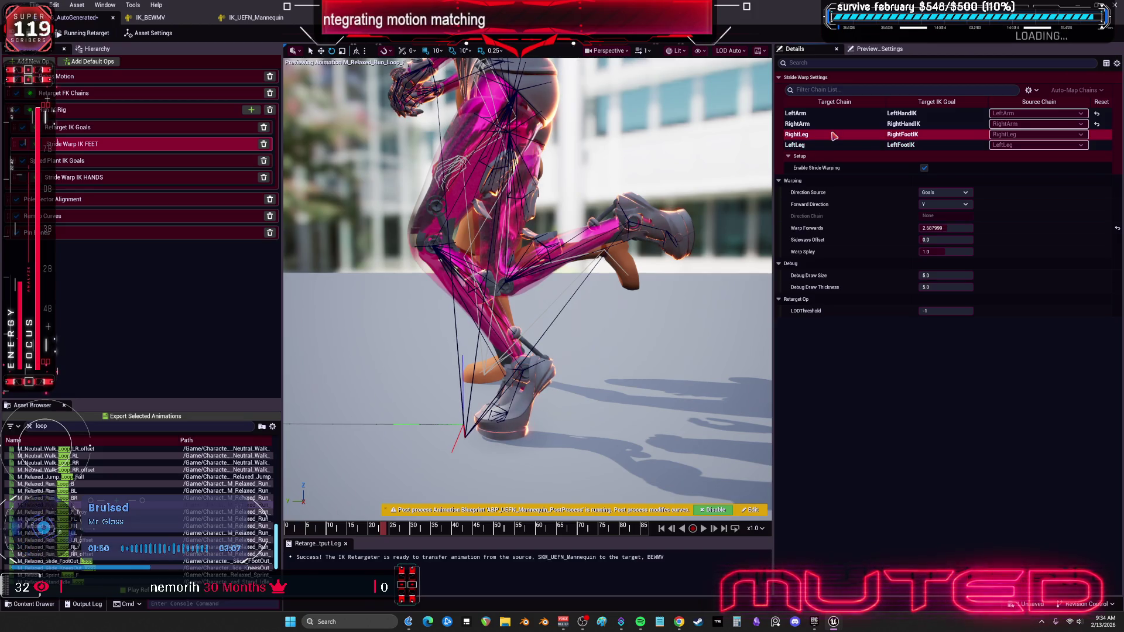
Bring RightLeg's Warp Forwards down to 0.776001.
drag(937, 228, 914, 227)
click(937, 228)
text(0.0)
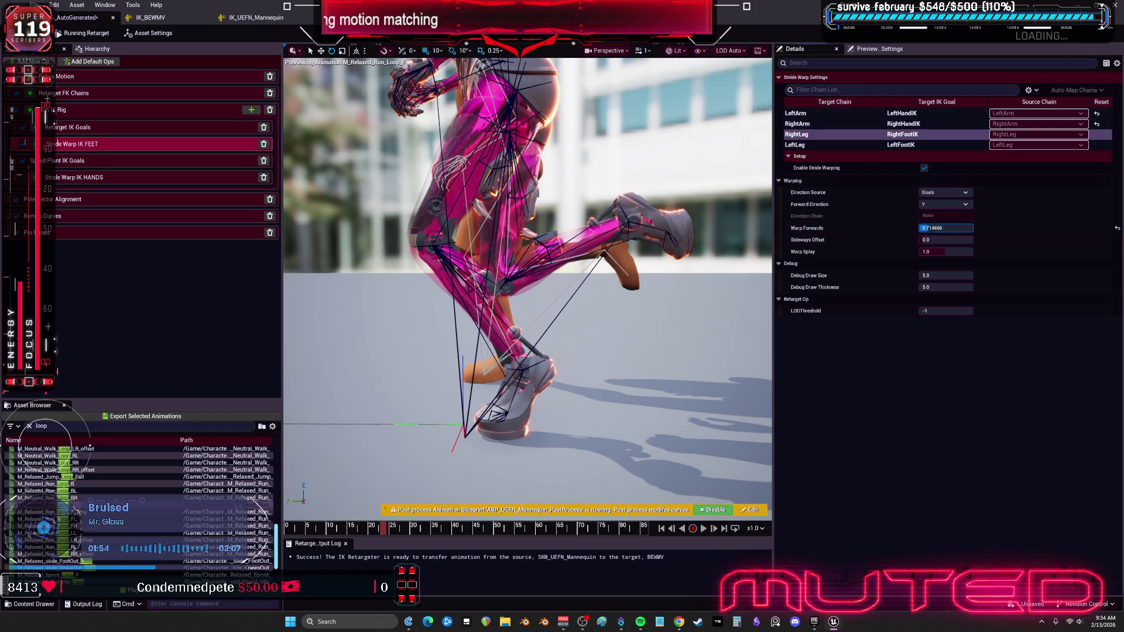
key(Return)
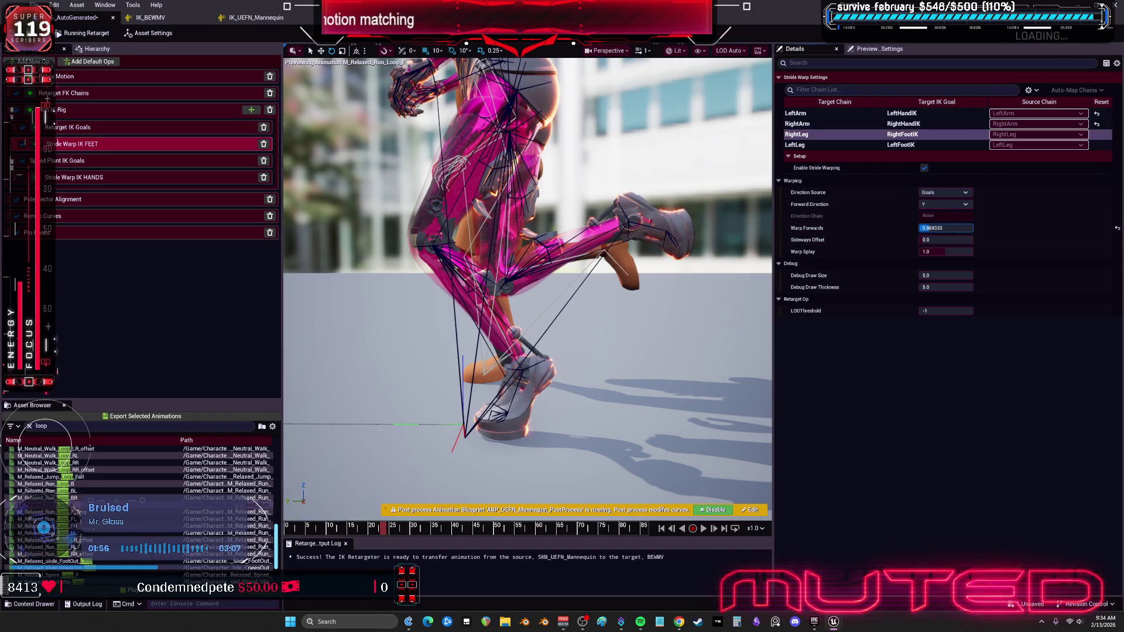
drag(936, 227, 949, 228)
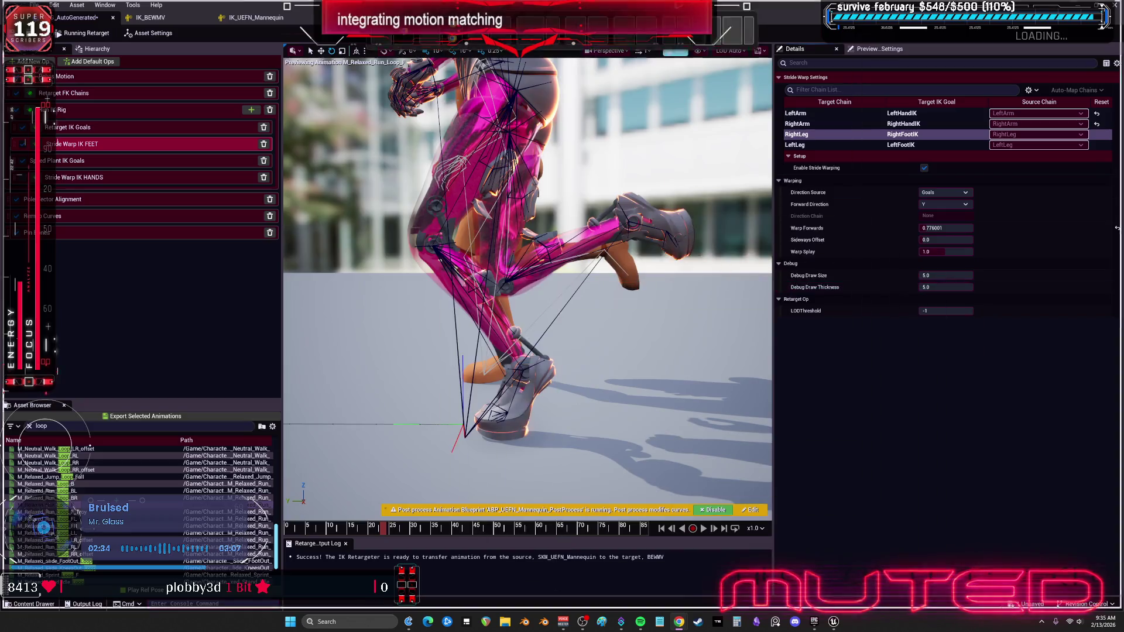
key(alt+Tab)
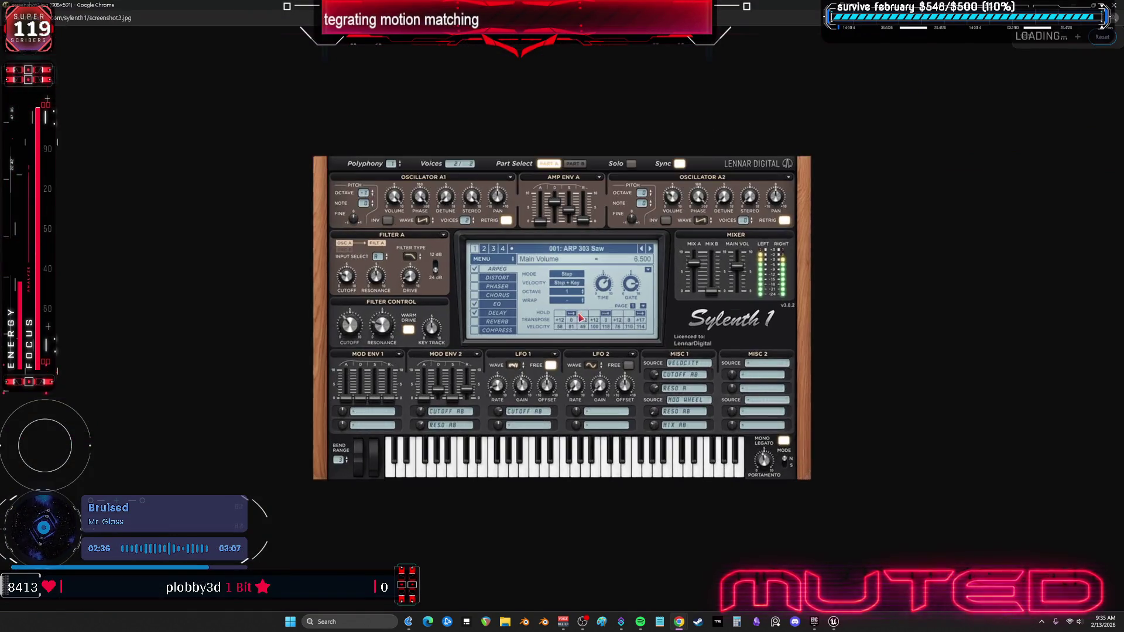
key(ctrl+plus)
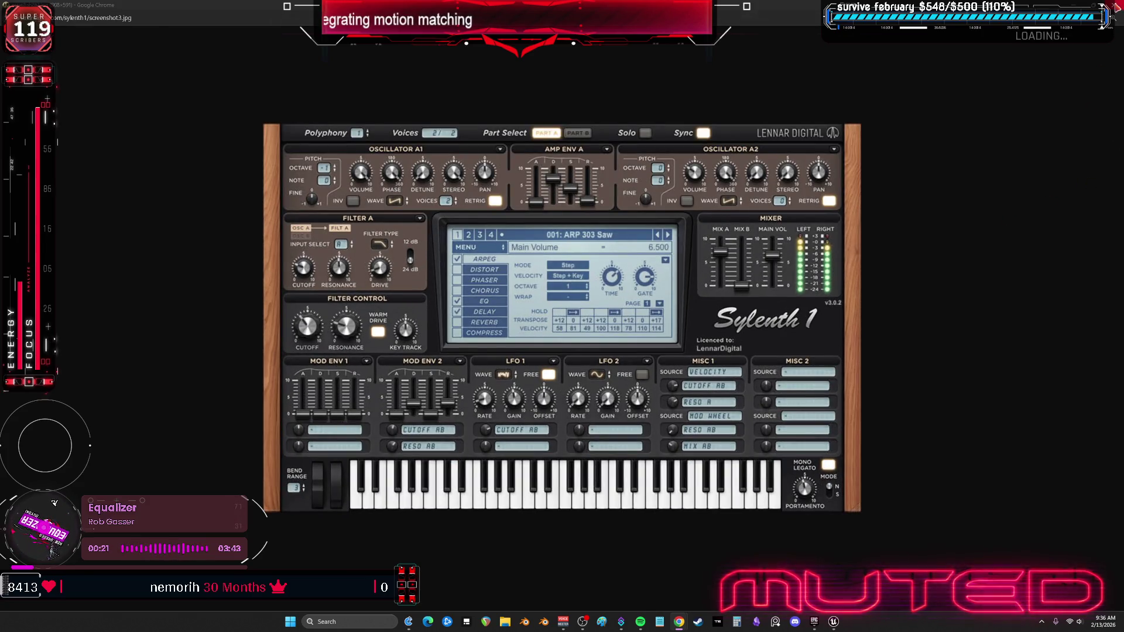
key(alt+Tab)
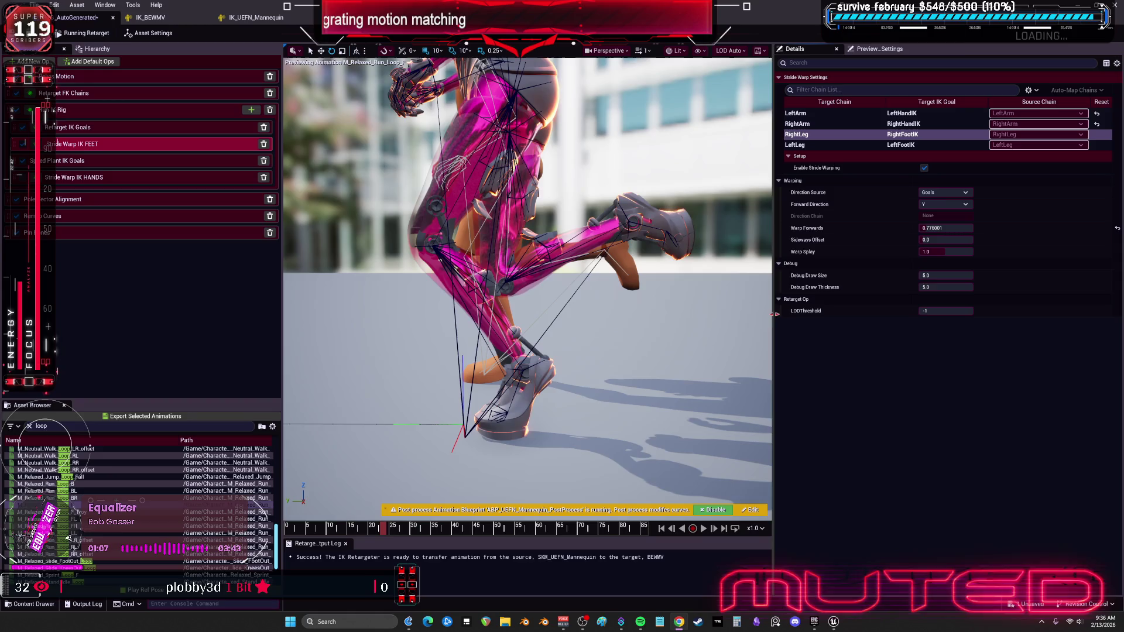
Test a sideways offset, reset Warp Forwards and Sideways Offset, and lower Warp Splay below 1.0.
drag(772, 319, 834, 319)
drag(986, 240, 1045, 241)
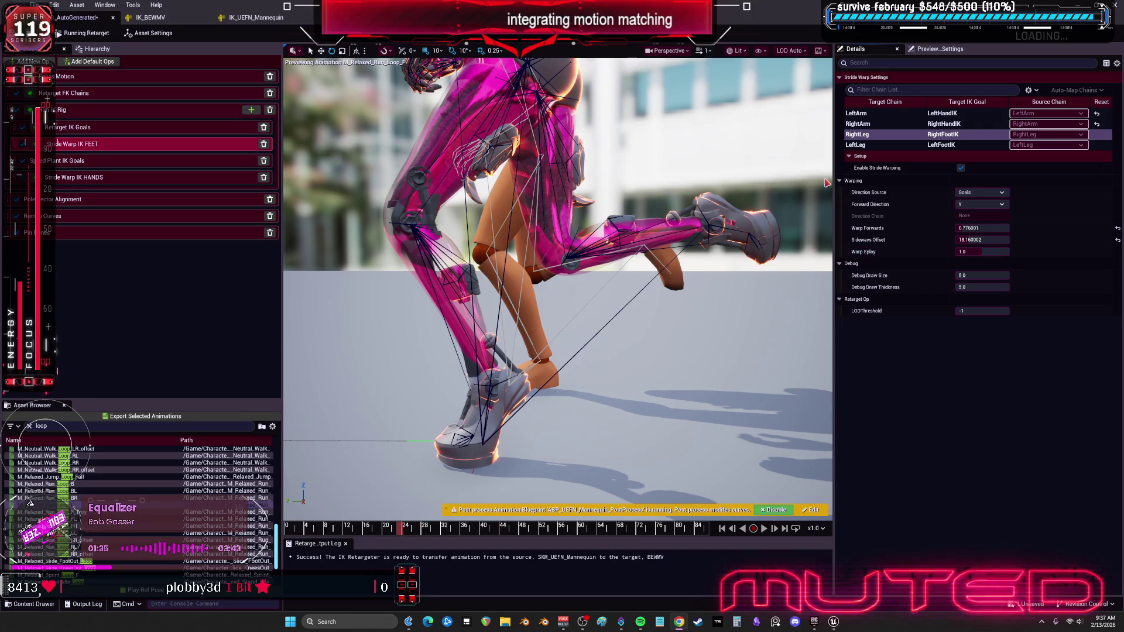
click(1118, 240)
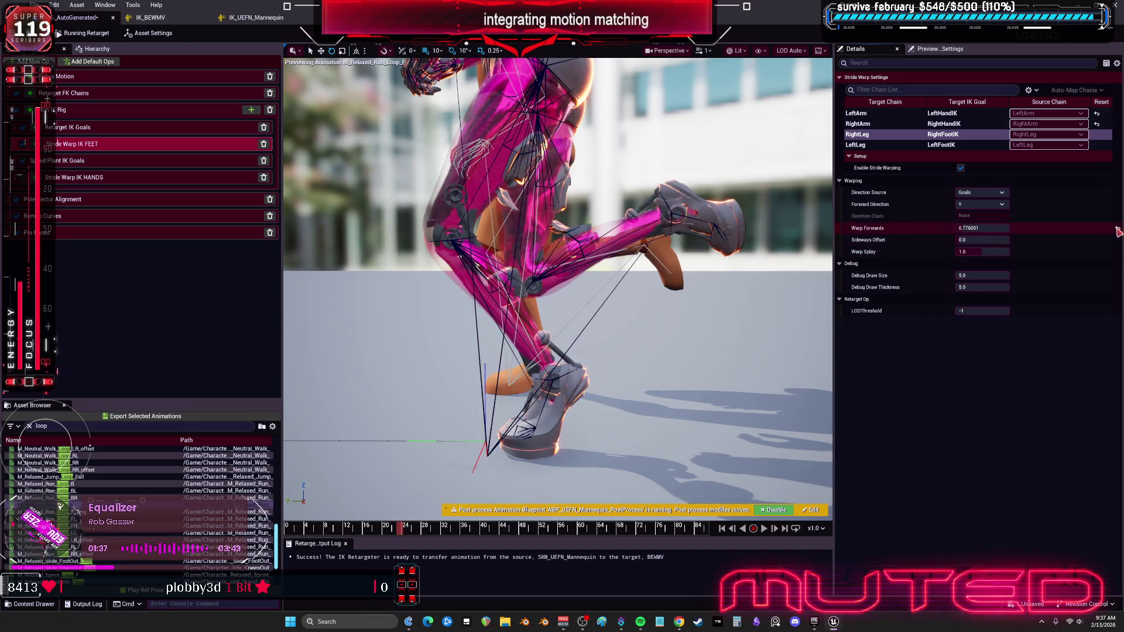
click(1118, 228)
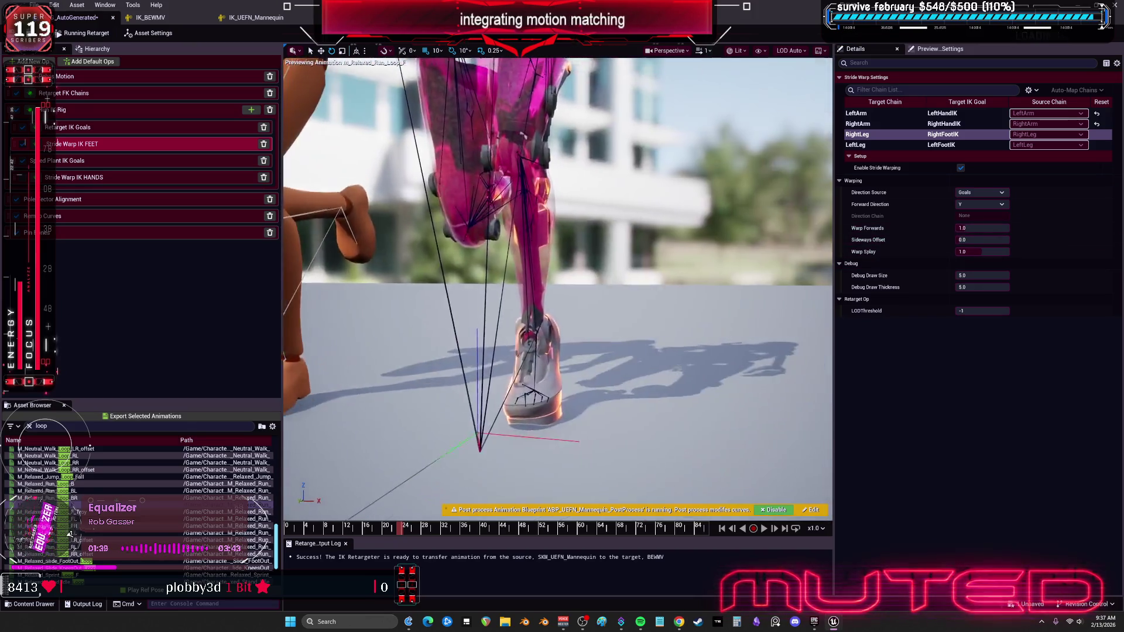
drag(989, 252, 973, 252)
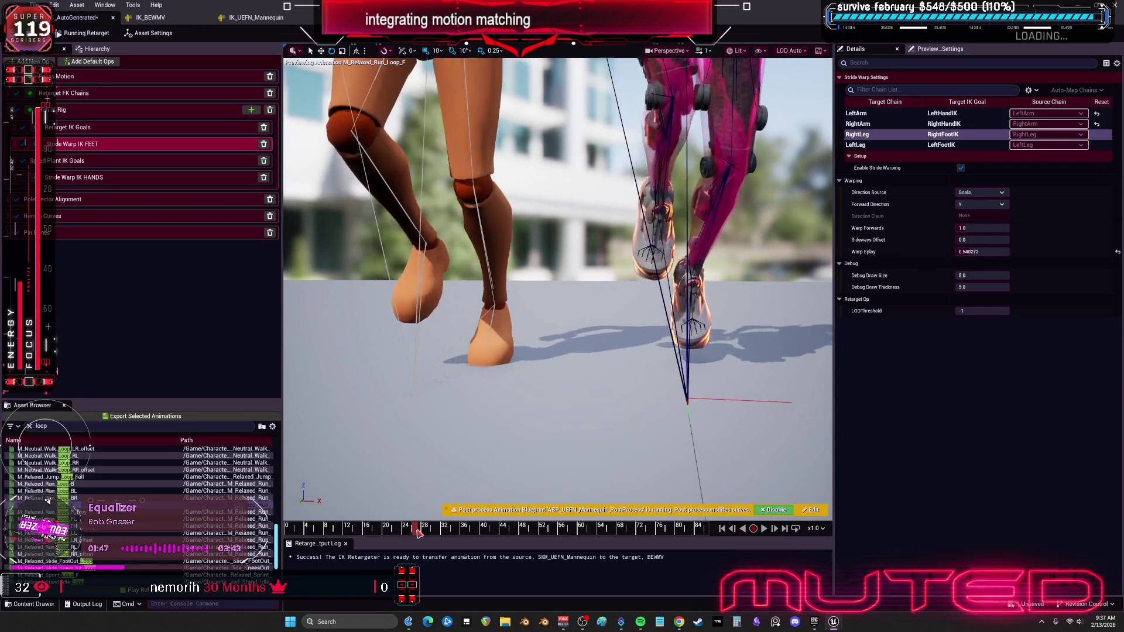
mouse_move(510, 532)
mouse_down()
mouse_move(542, 531)
mouse_move(488, 534)
mouse_move(556, 534)
mouse_up()
In IK_BEWMV, inspect calf_r bone settings, the RightFootIK goal, then the LeftFootIK goal on ball_l.
click(185, 20)
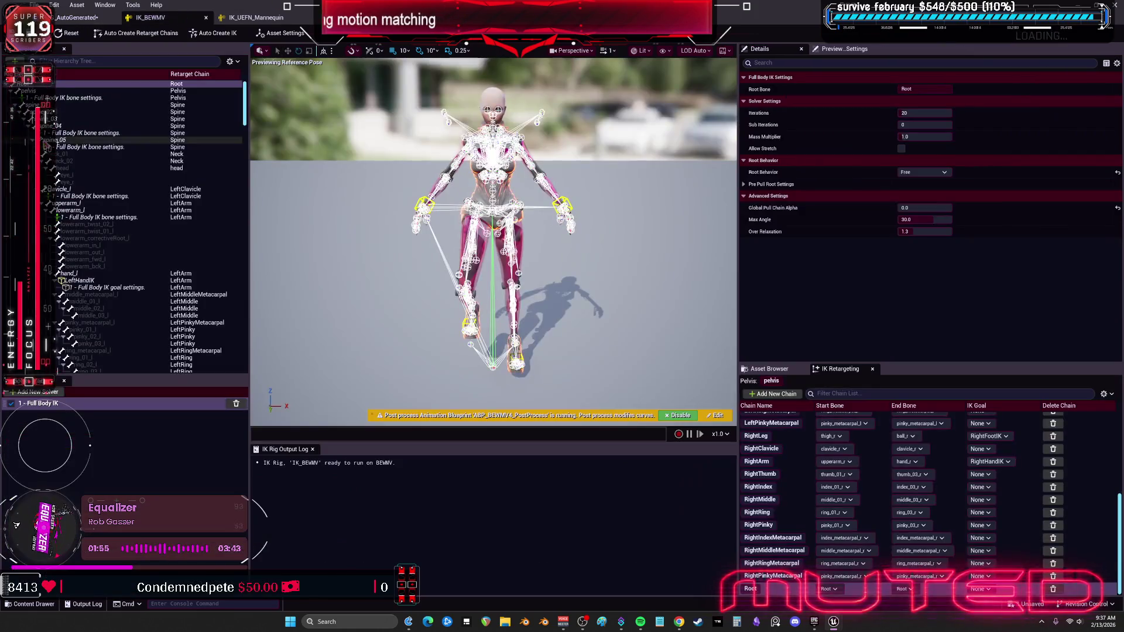
scroll(138, 212, down, 5)
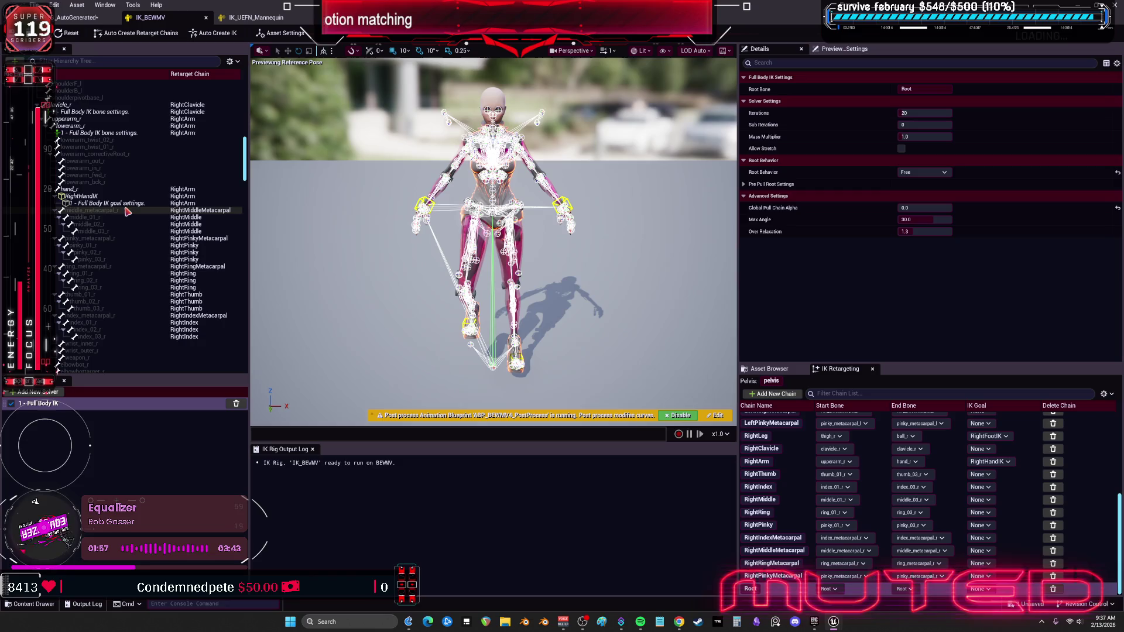
scroll(135, 272, down, 5)
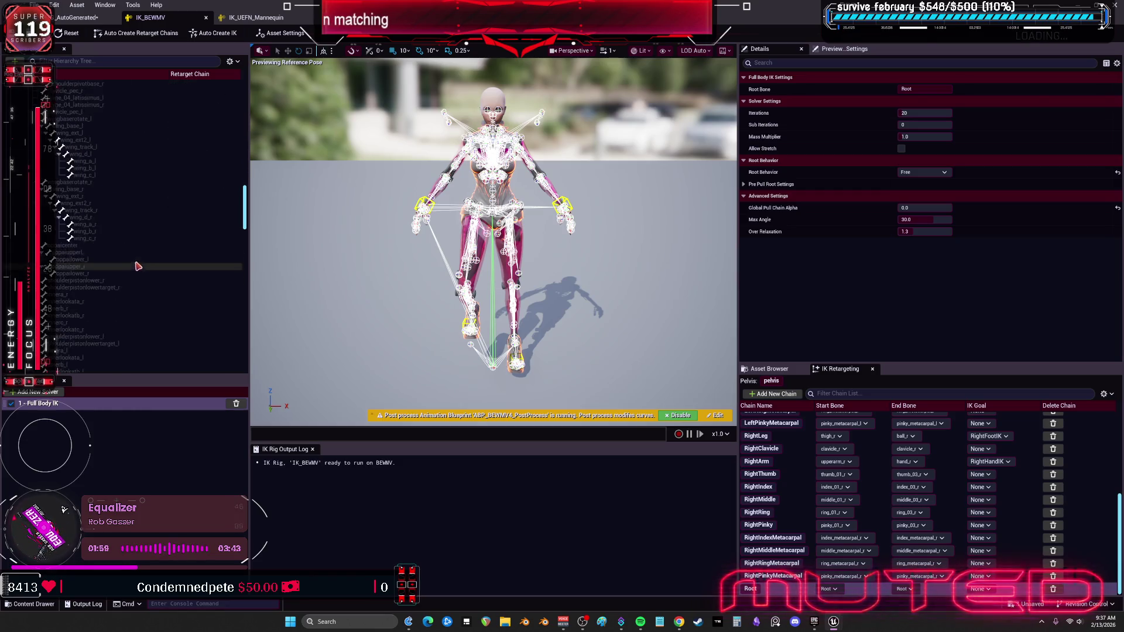
click(147, 343)
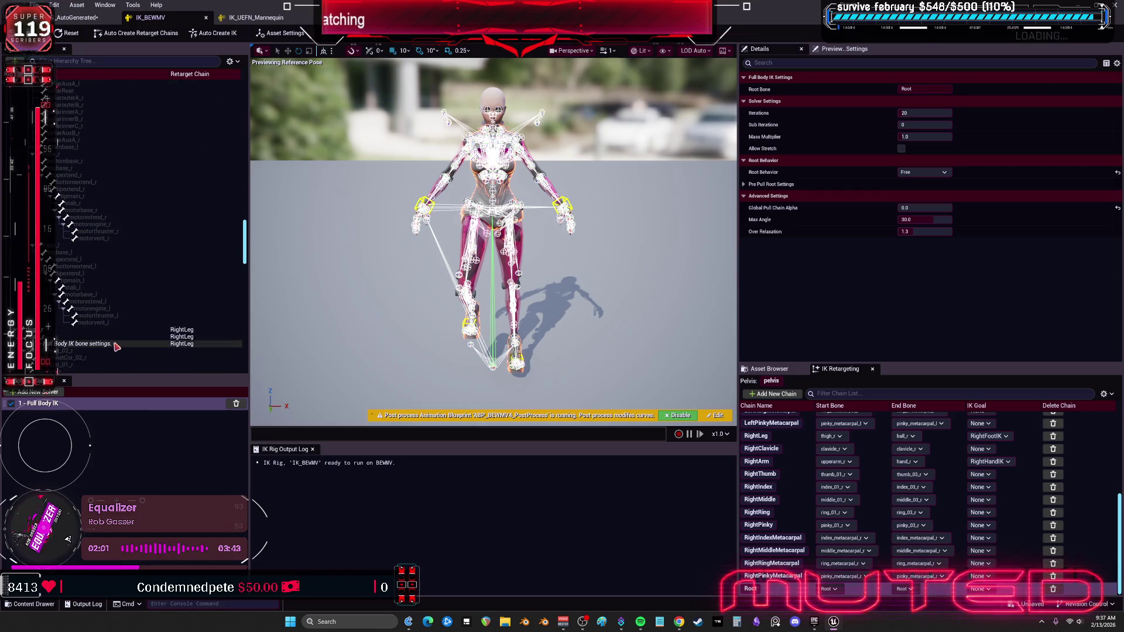
scroll(156, 256, down, 5)
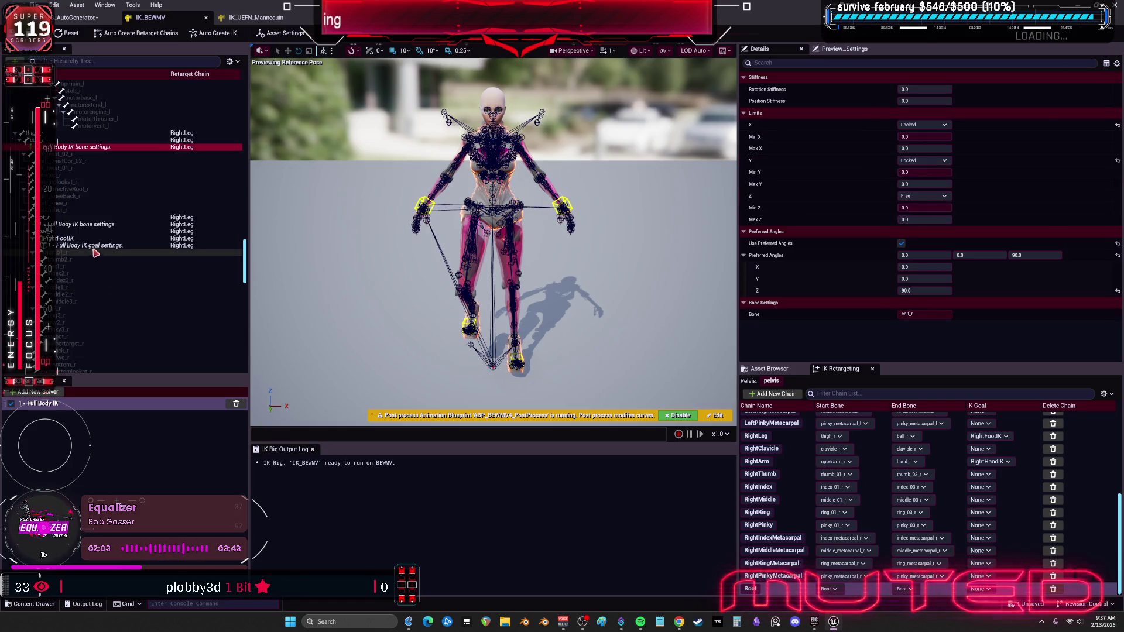
click(91, 246)
scroll(94, 252, down, 10)
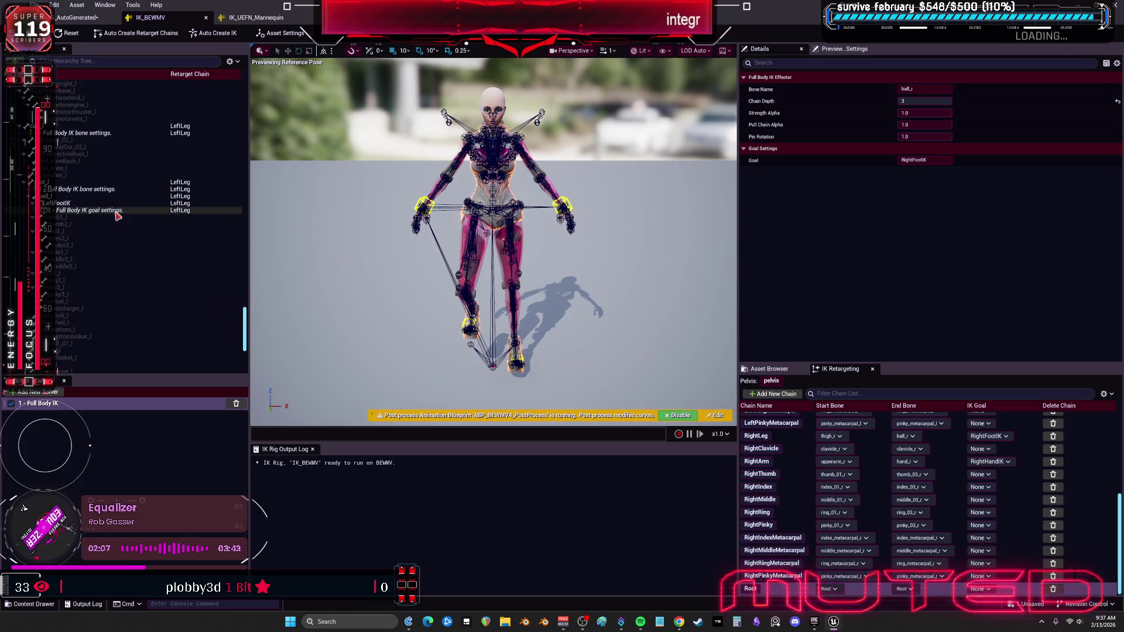
click(103, 204)
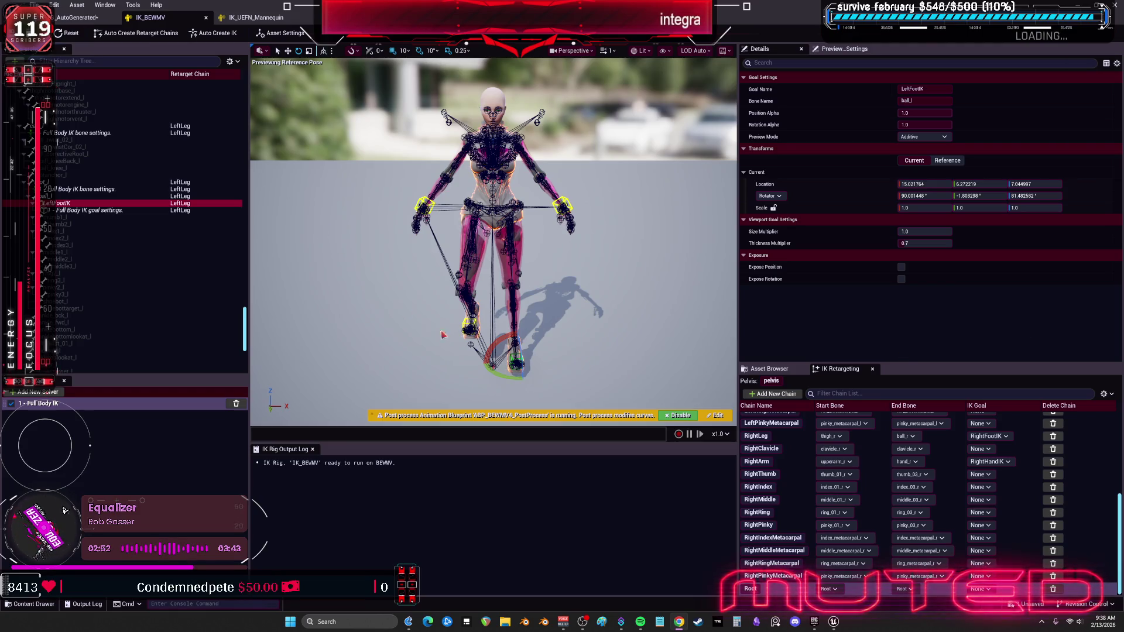
Inspect IK_UEFN_Mannequin's foot goal and bone stiffness settings, then return to the AutoGenerated retargeter.
click(251, 19)
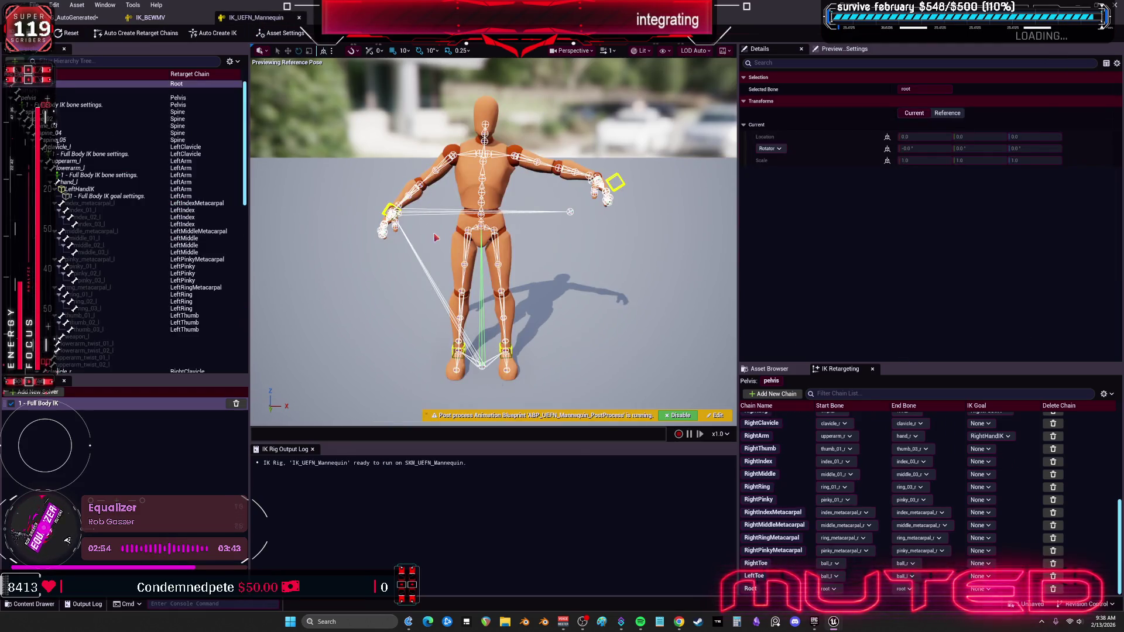
click(76, 18)
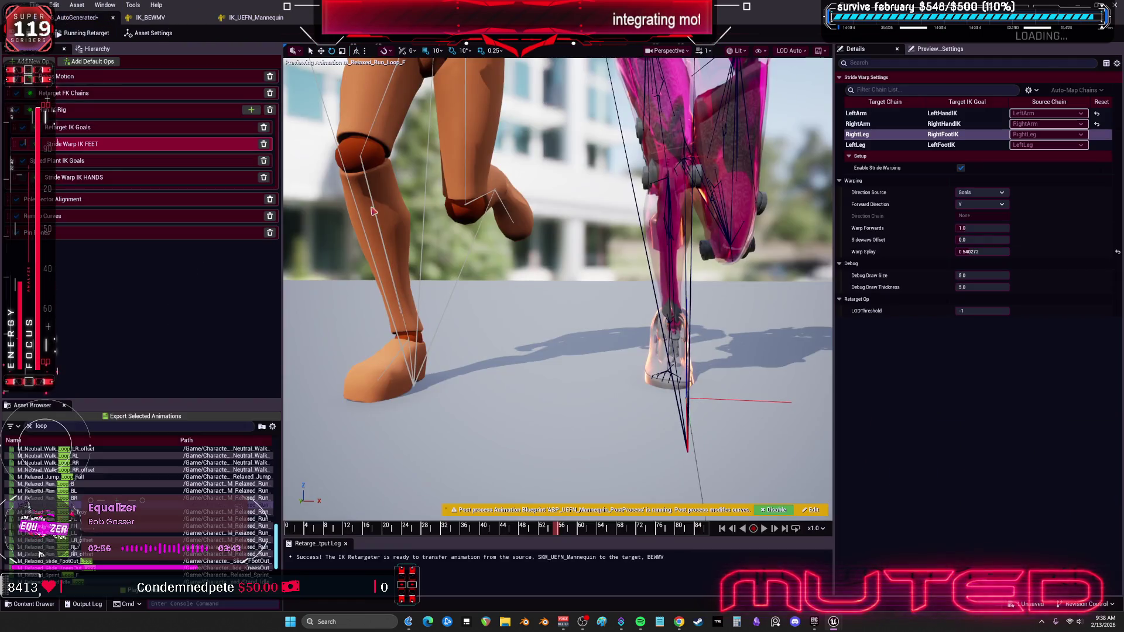
click(251, 19)
scroll(242, 351, down, 10)
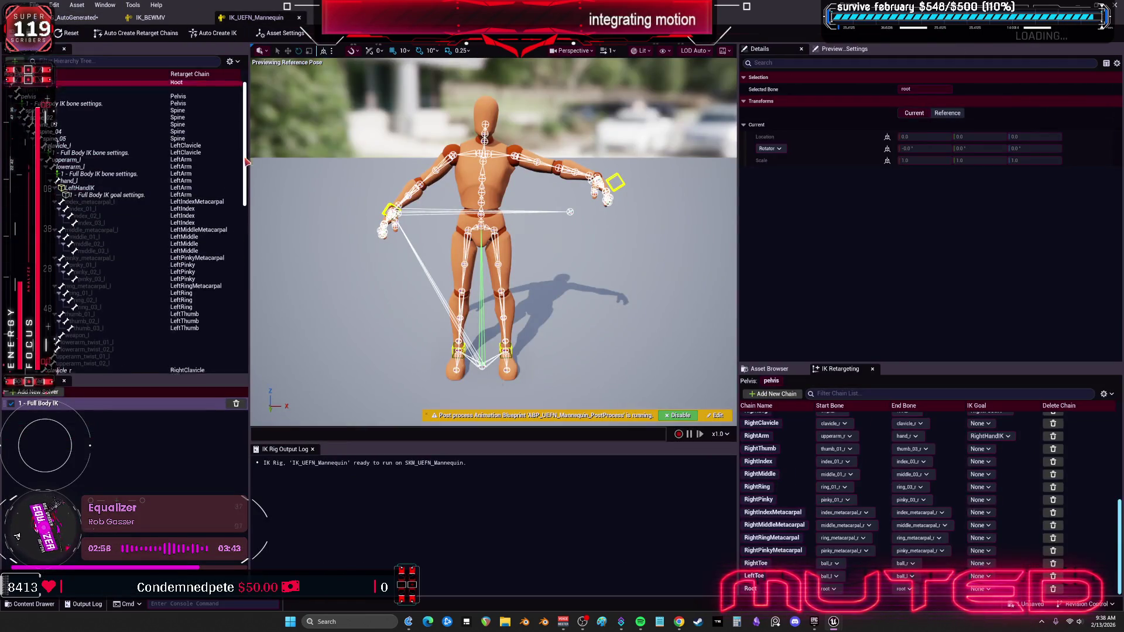
click(73, 306)
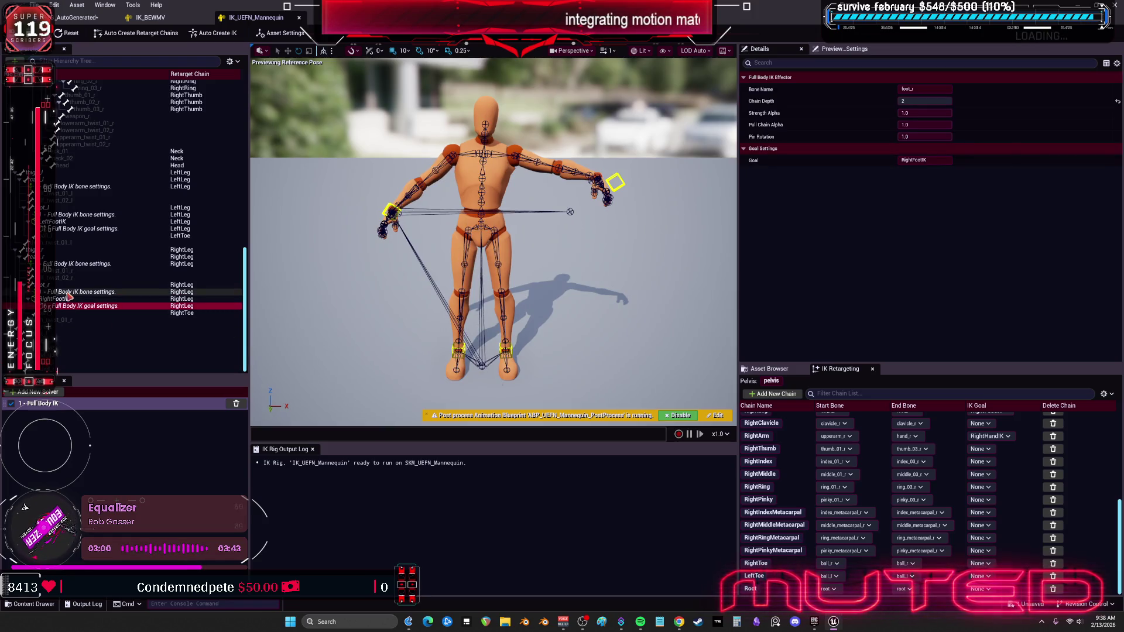
click(69, 292)
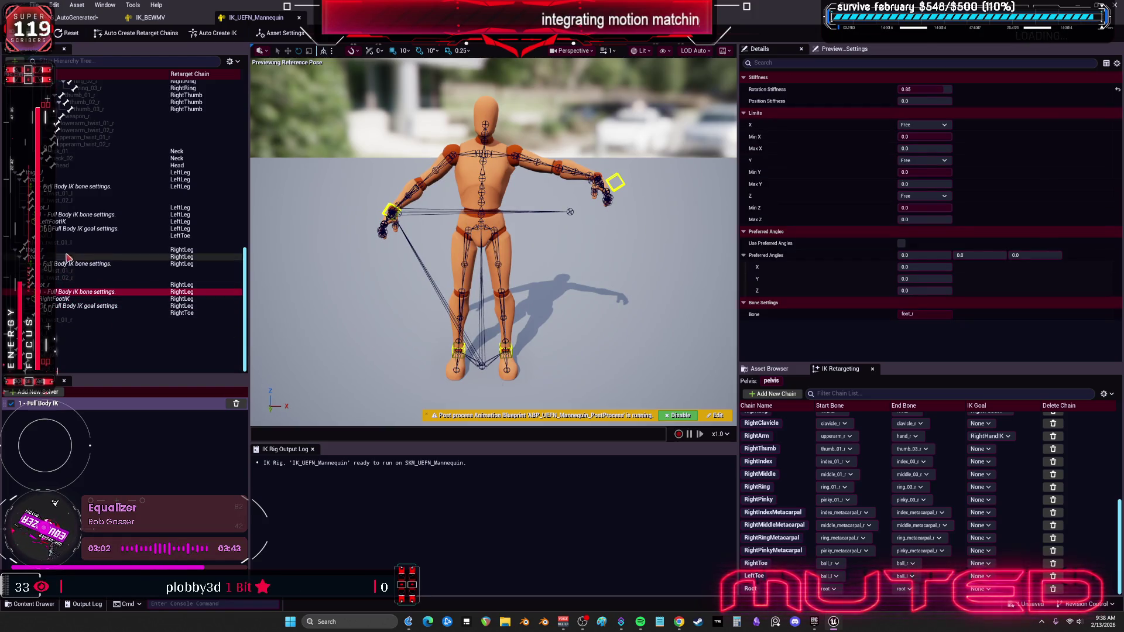
click(87, 228)
click(89, 214)
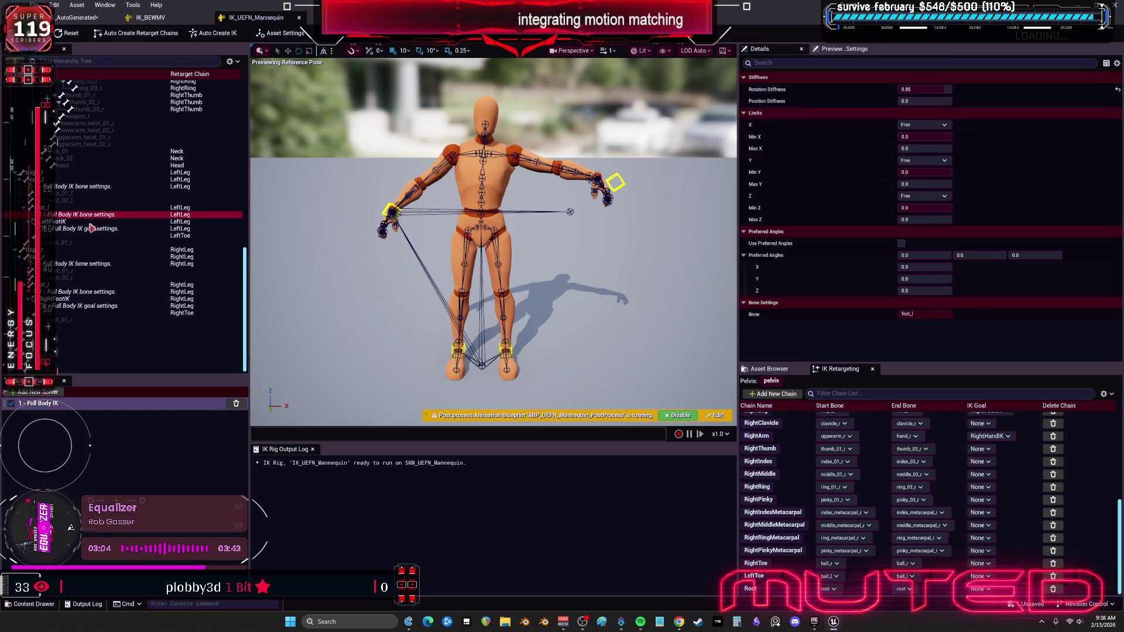
click(82, 18)
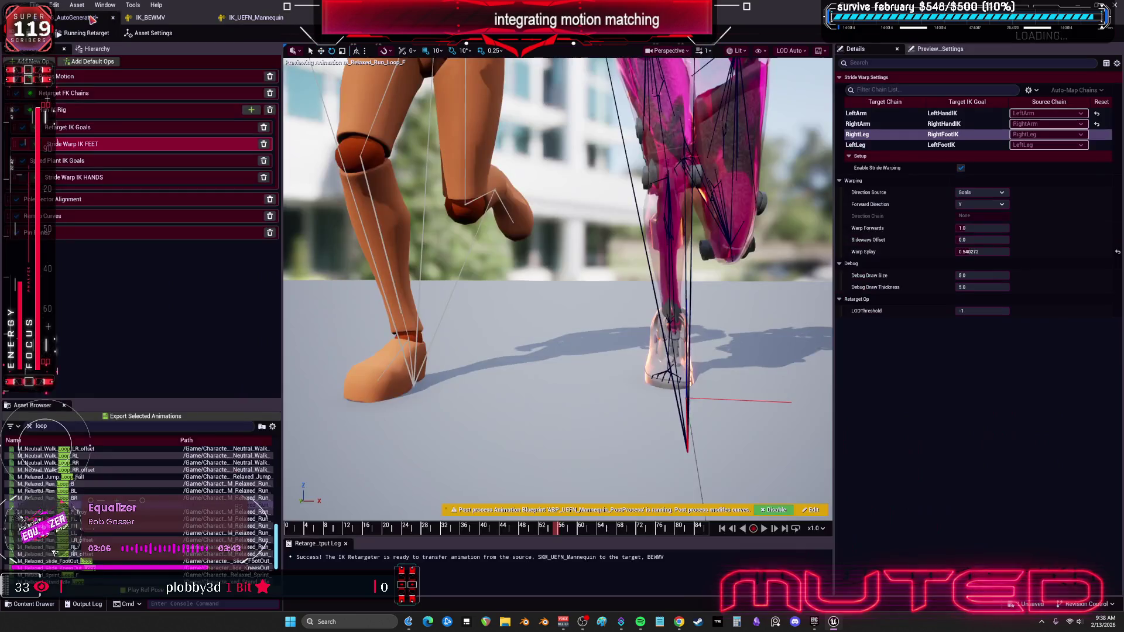
scroll(611, 272, down, 5)
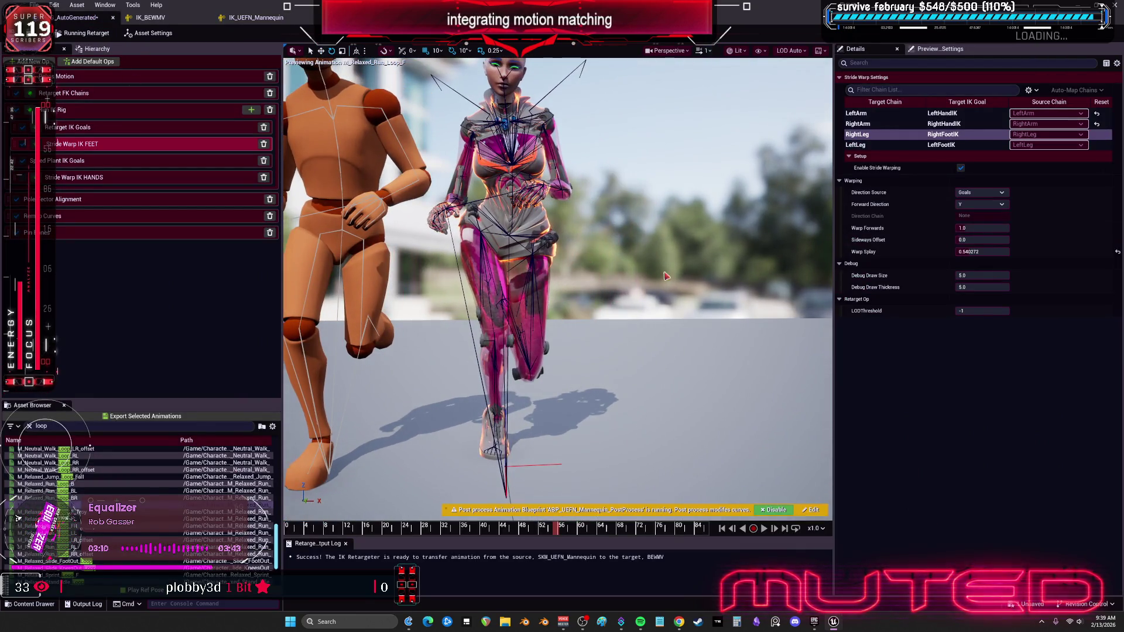
Inspect the Speed Plant IK Goals and Stride Warp IK HANDS chain settings.
click(135, 167)
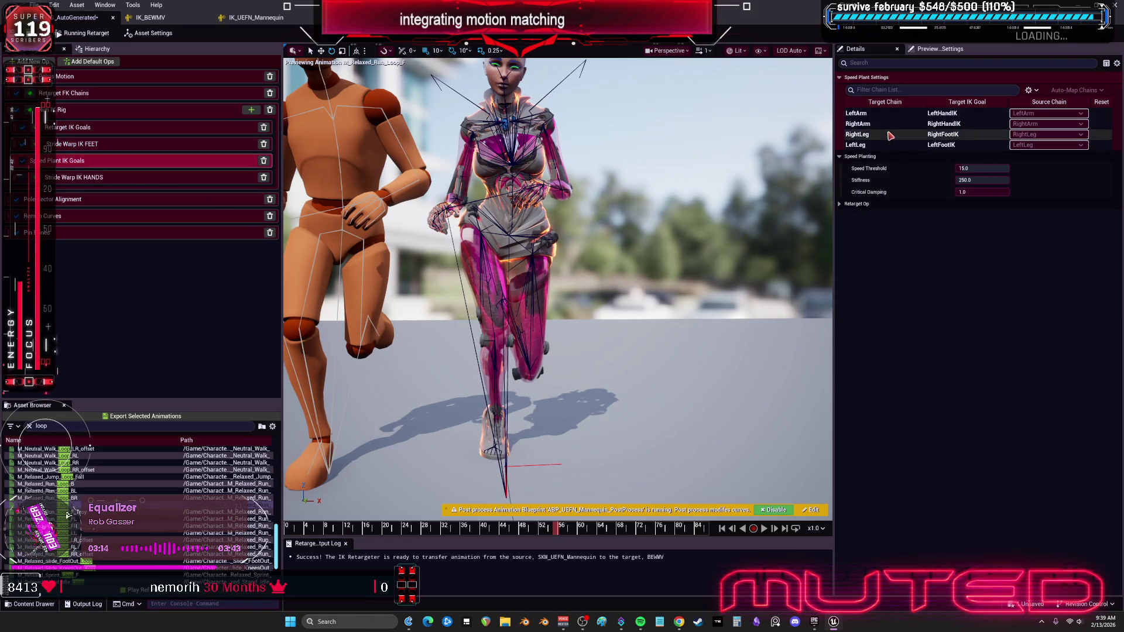
click(867, 145)
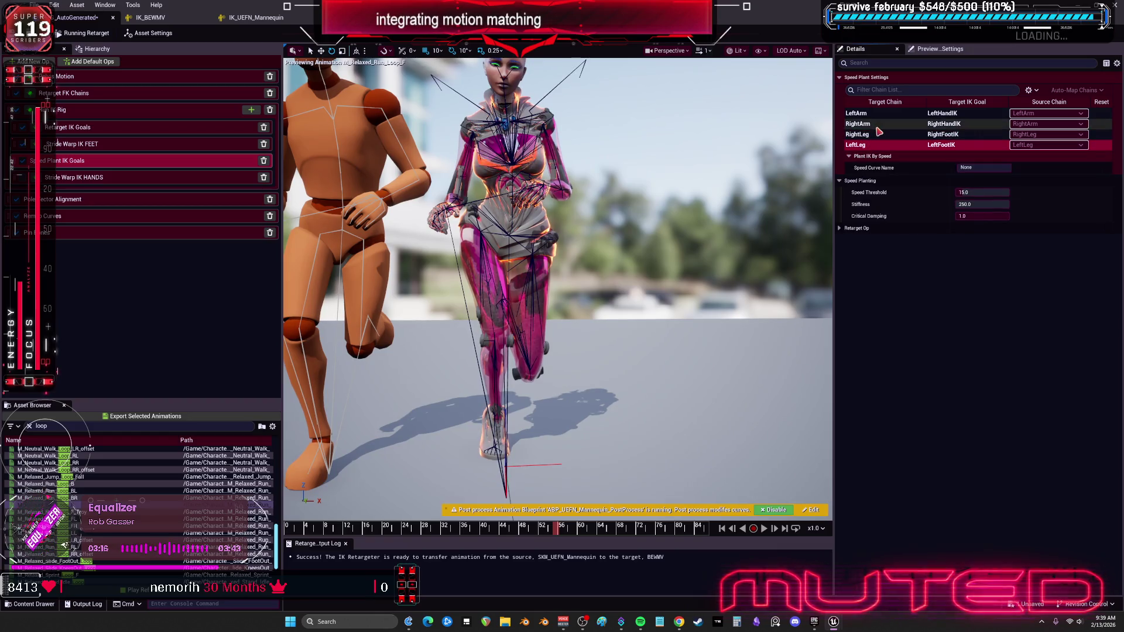
click(863, 114)
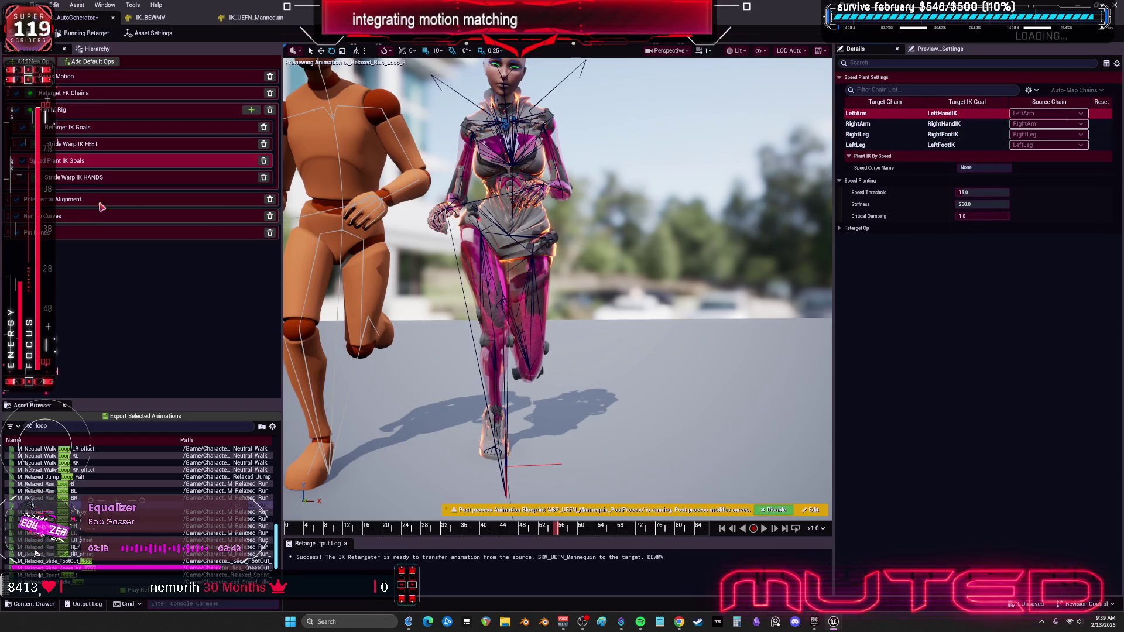
click(113, 182)
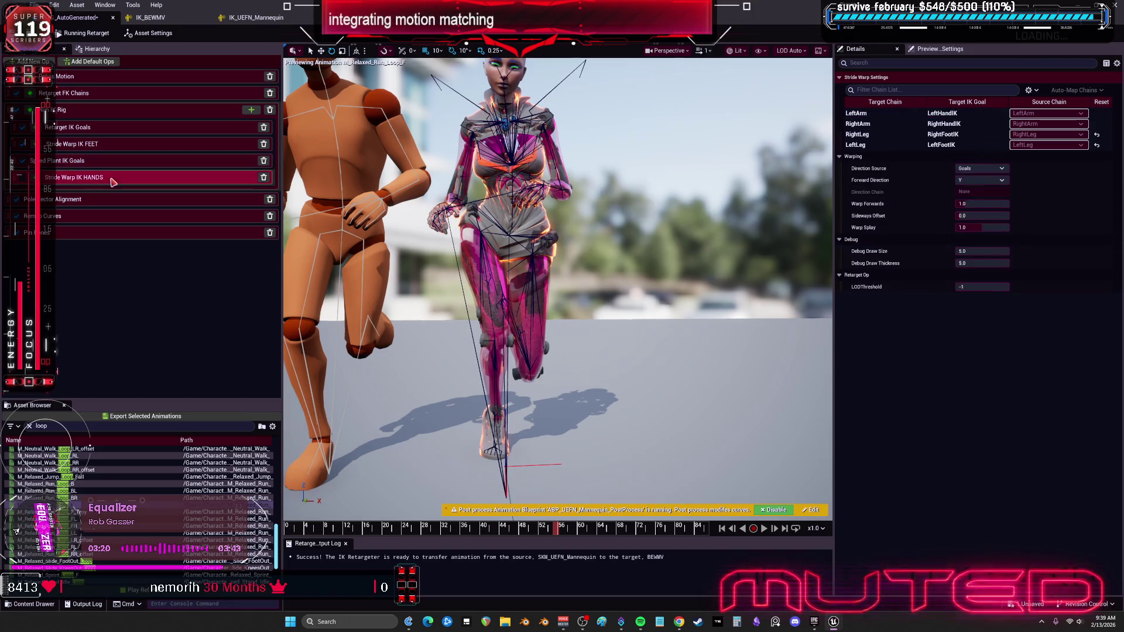
click(865, 124)
click(868, 134)
click(871, 146)
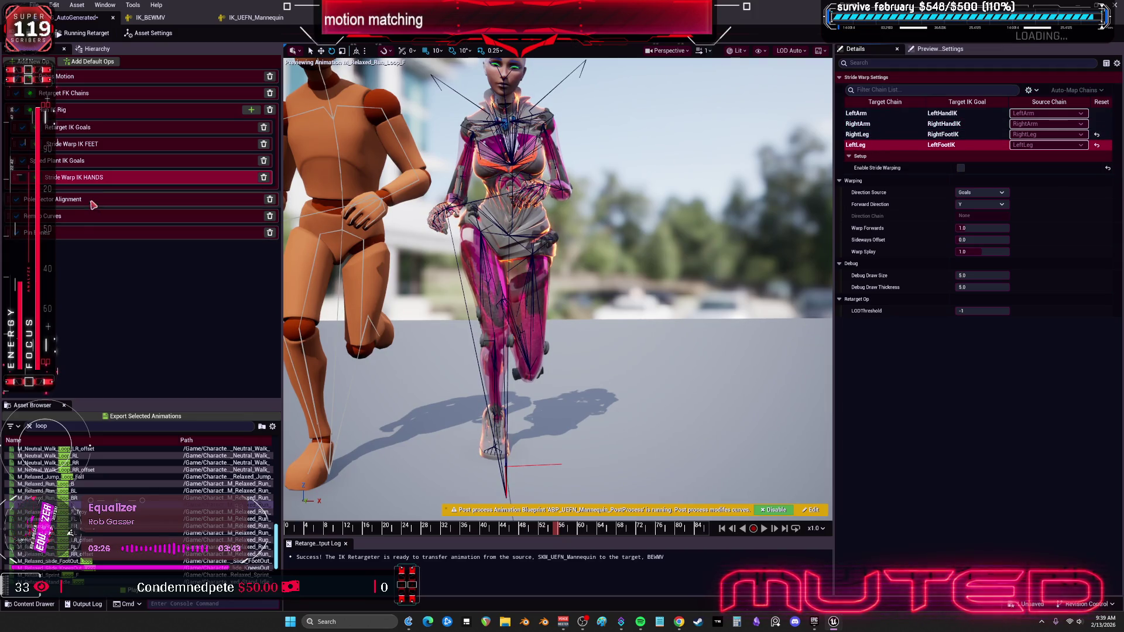
Delete the Stride Warp IK HANDS op and restore it with Ctrl+Z.
click(264, 177)
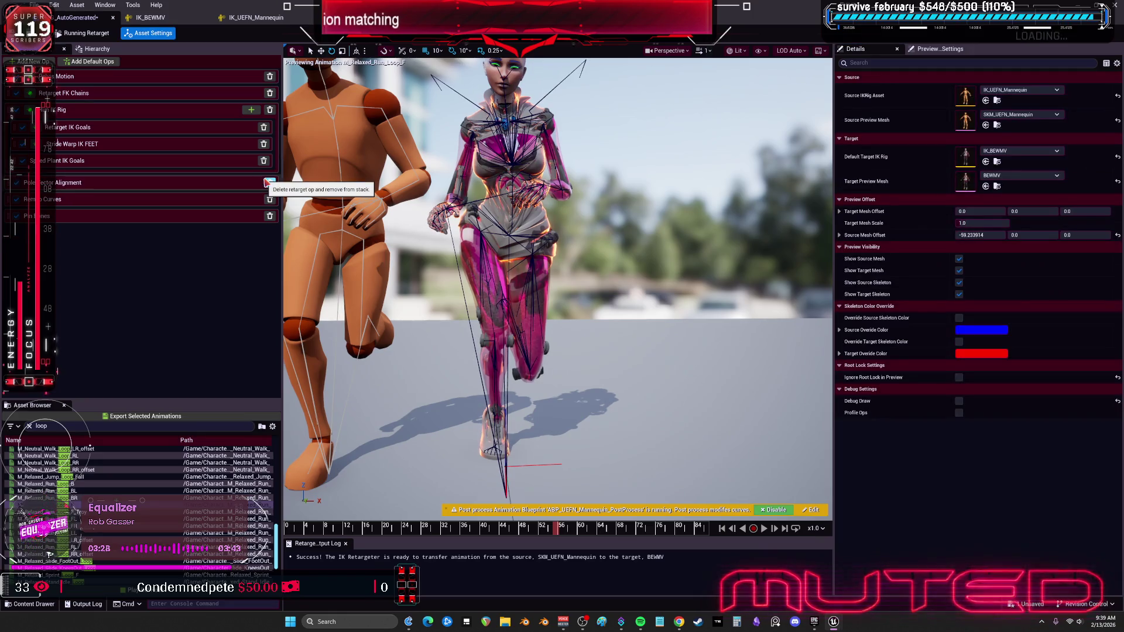
key(ctrl+z)
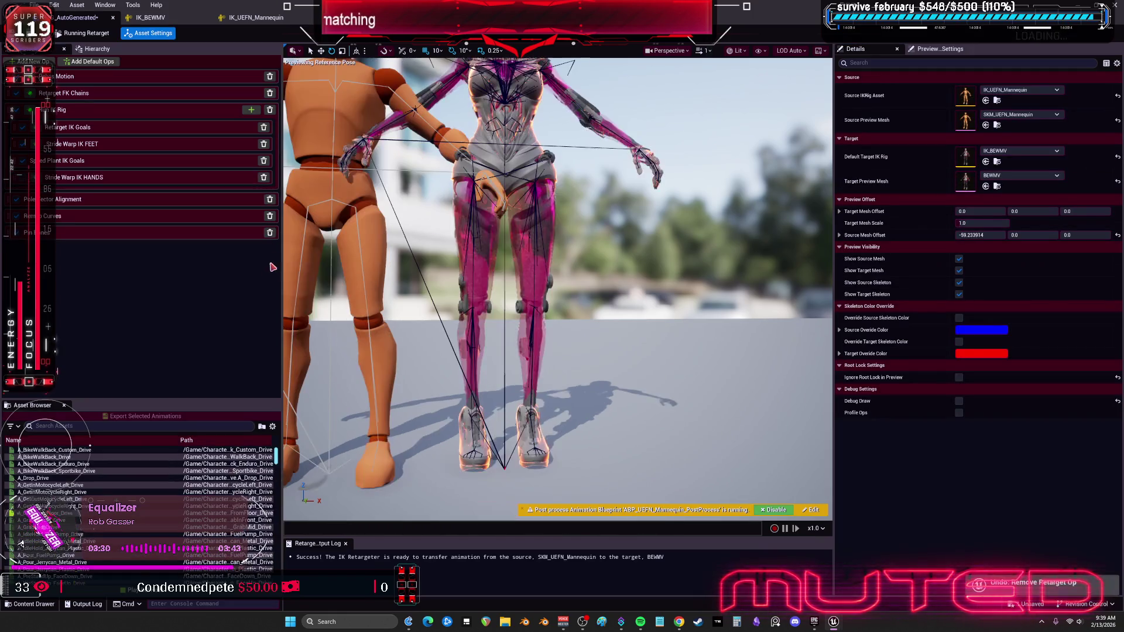
scroll(500, 362, up, 5)
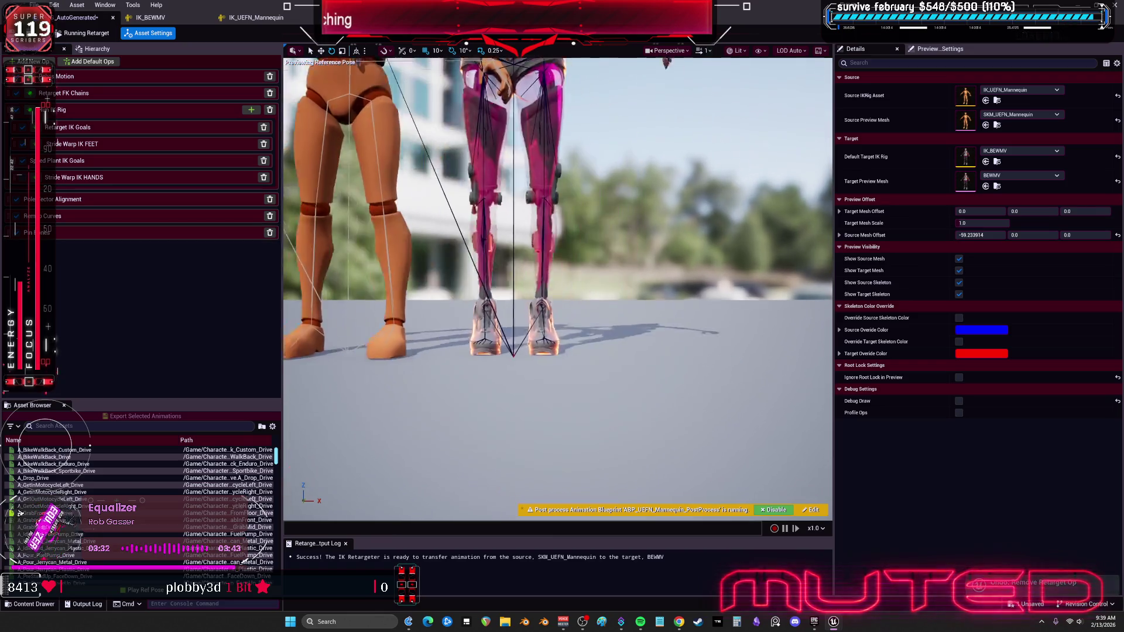
Toggle between editing the retarget pose and running the retarget, then show the target bone hierarchy.
click(92, 35)
click(92, 35)
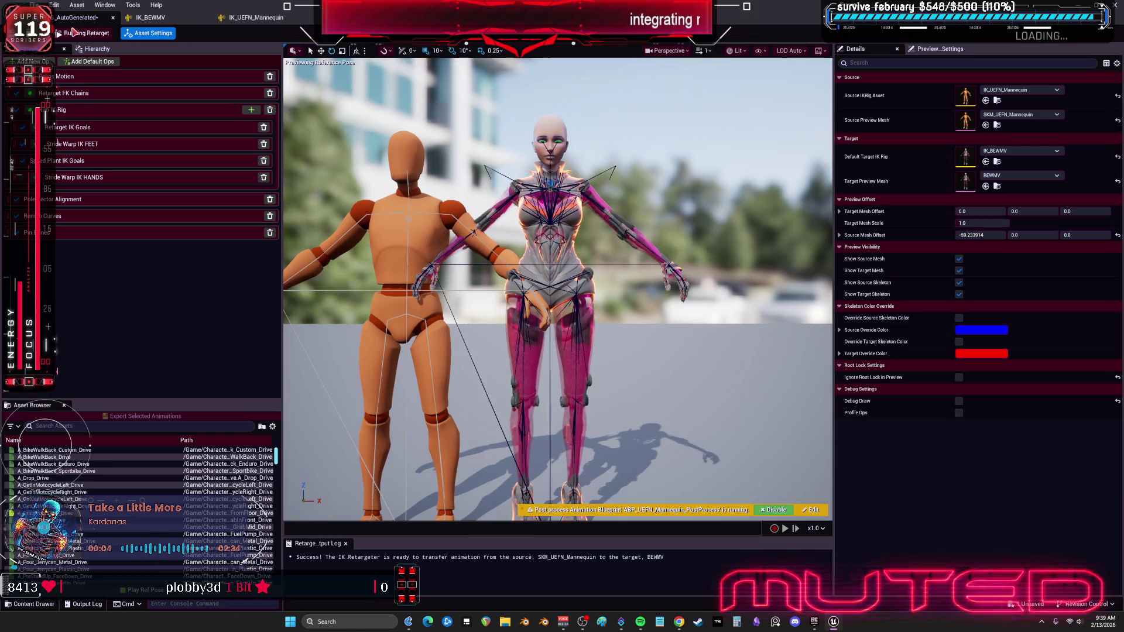
click(72, 29)
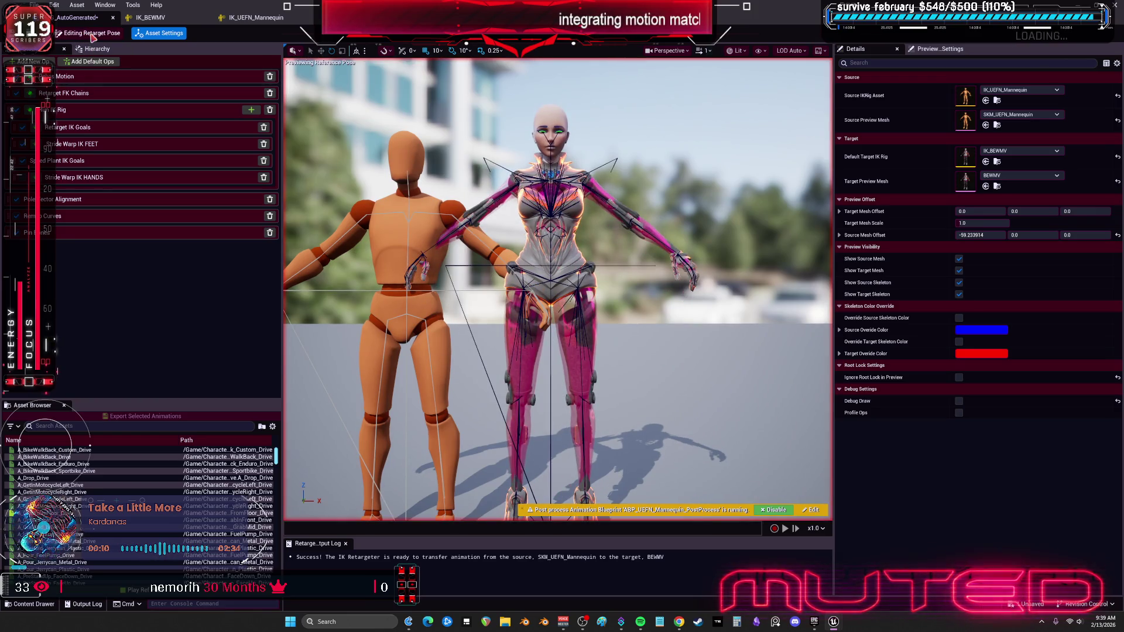
click(91, 36)
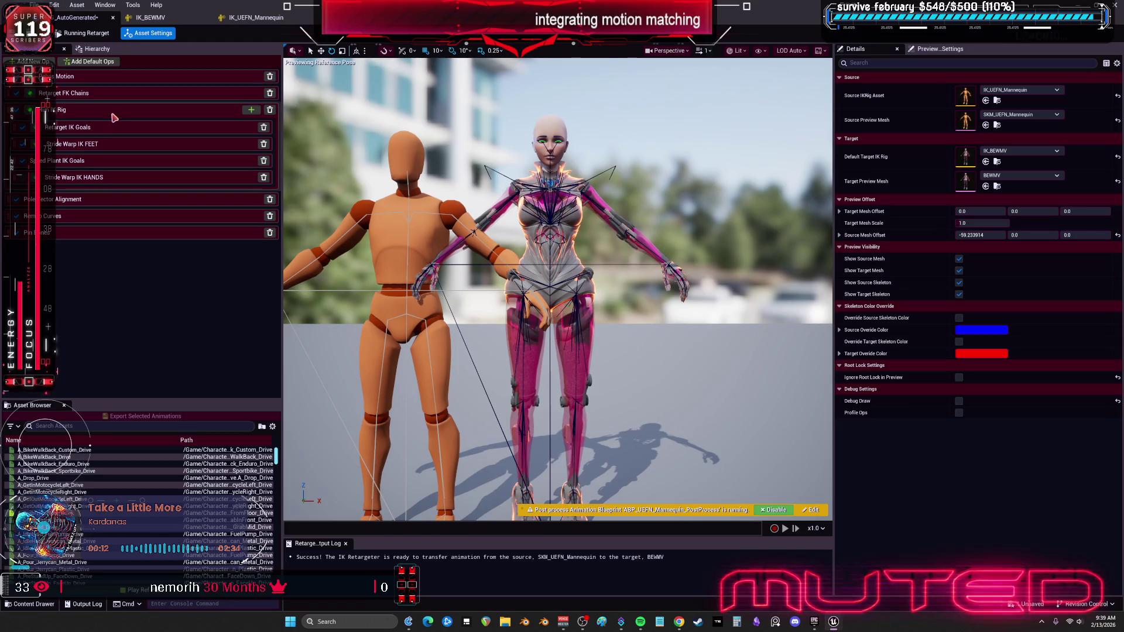
click(94, 49)
click(57, 145)
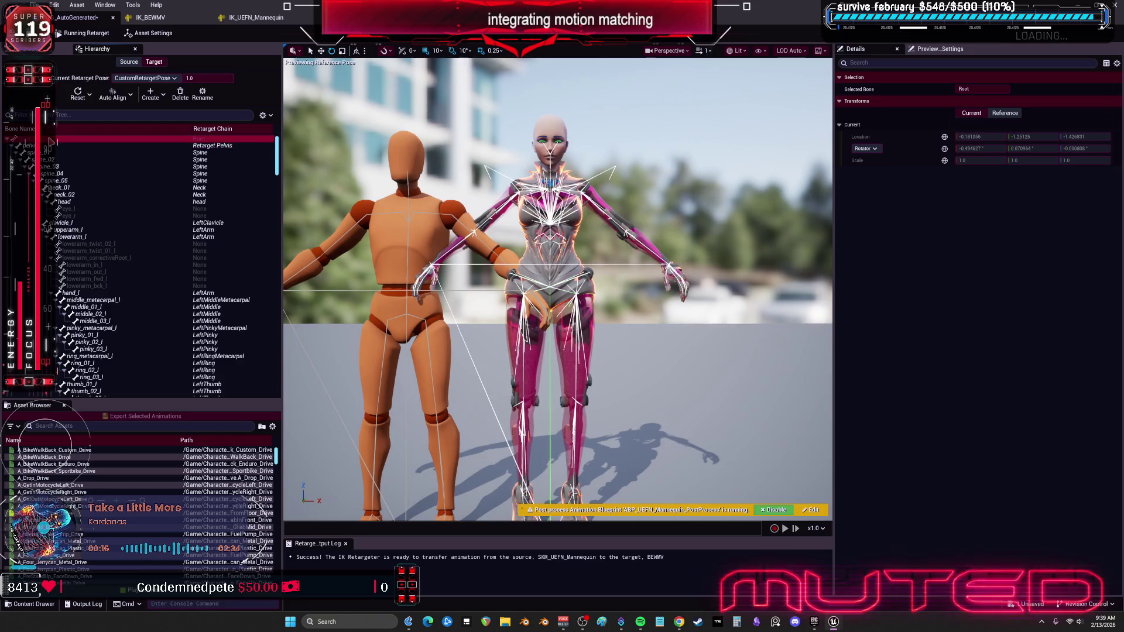
click(58, 173)
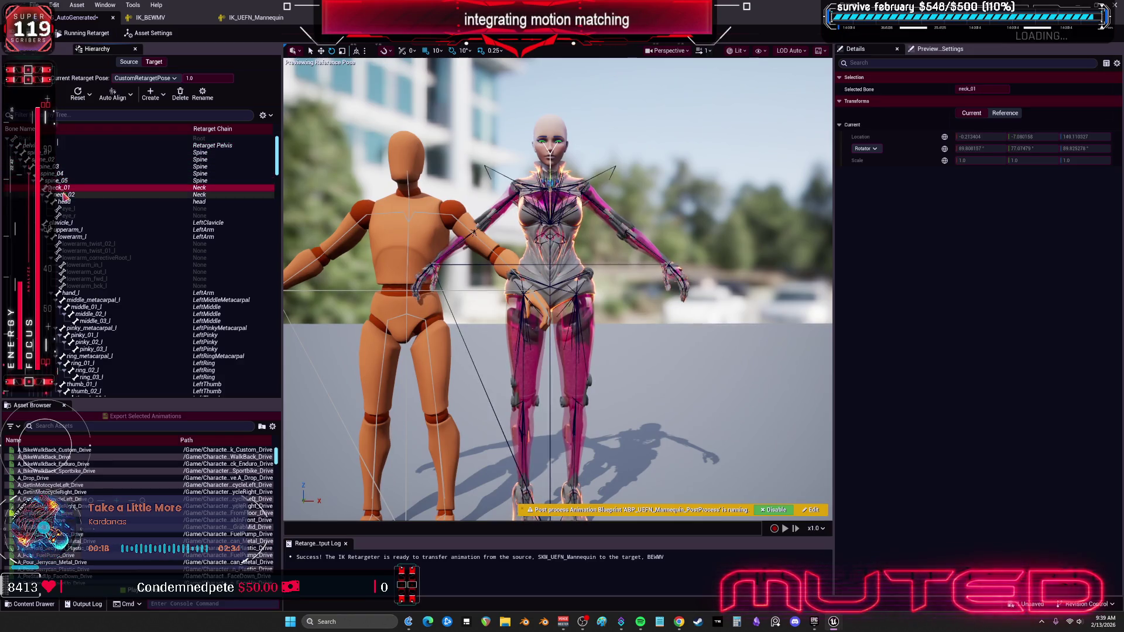
click(67, 215)
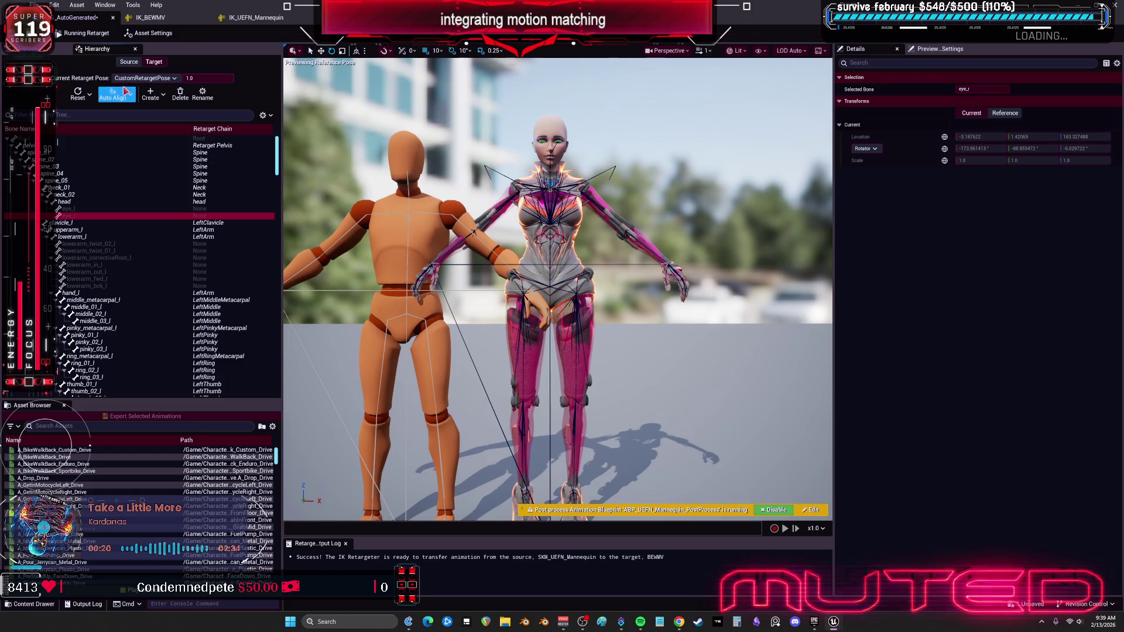
click(57, 47)
click(149, 33)
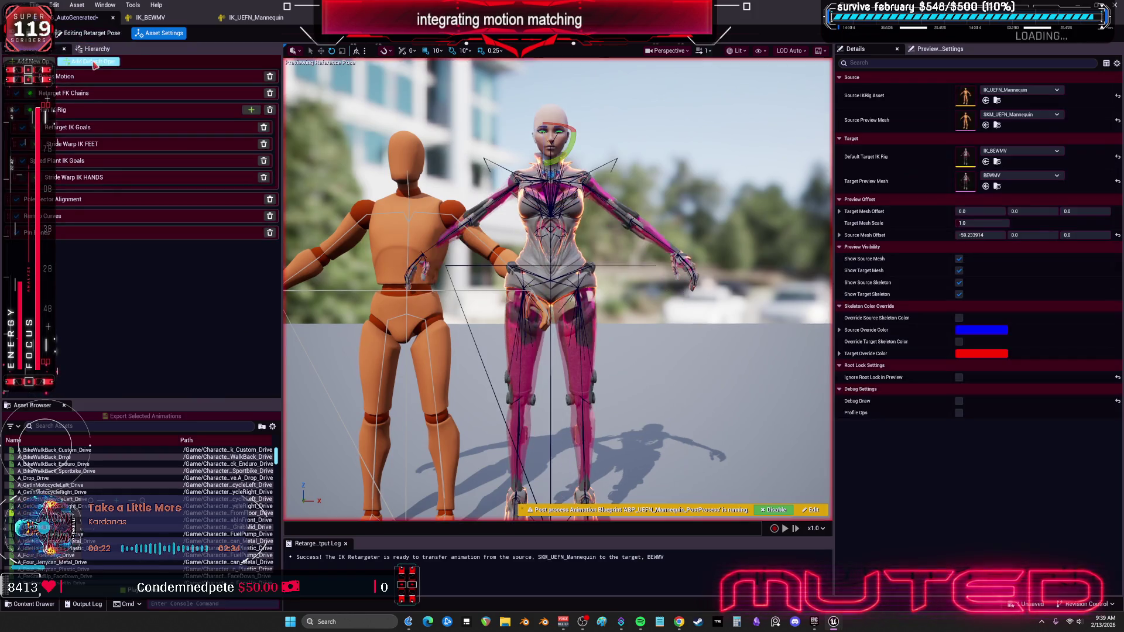
Preview the A_RidingBike_Drive animation on both characters.
scroll(55, 527, down, 2)
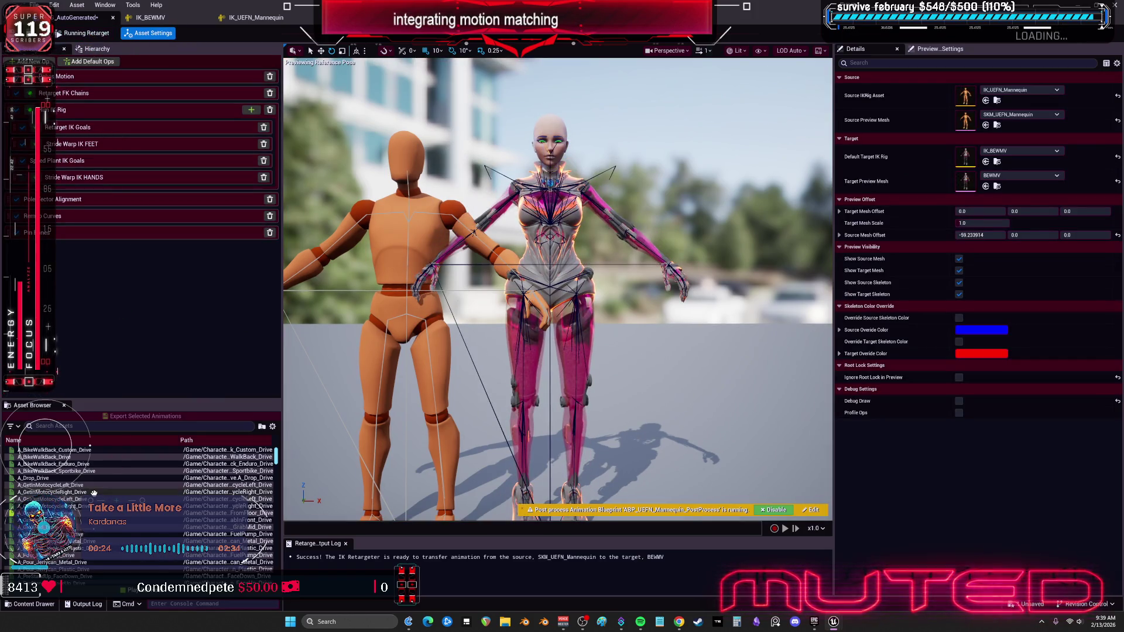
click(55, 555)
scroll(91, 448, down, 10)
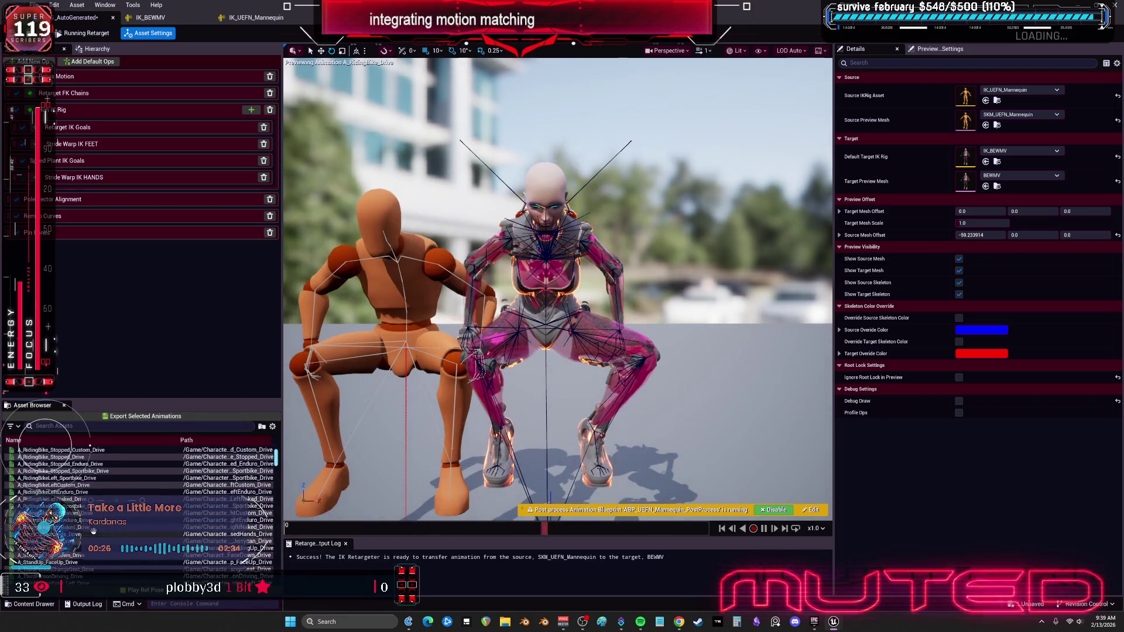
Filter assets by 'loop', preview the run and walk loops, and scrub M_Neutral_Walk_Loop_F to about frame 47.
click(86, 427)
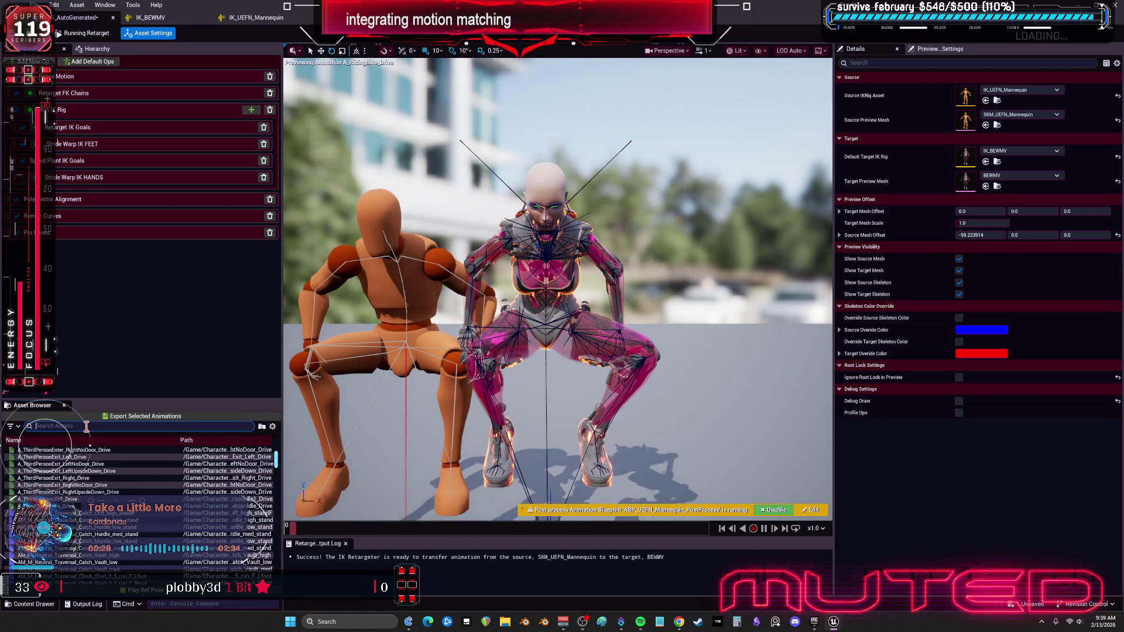
text(loop)
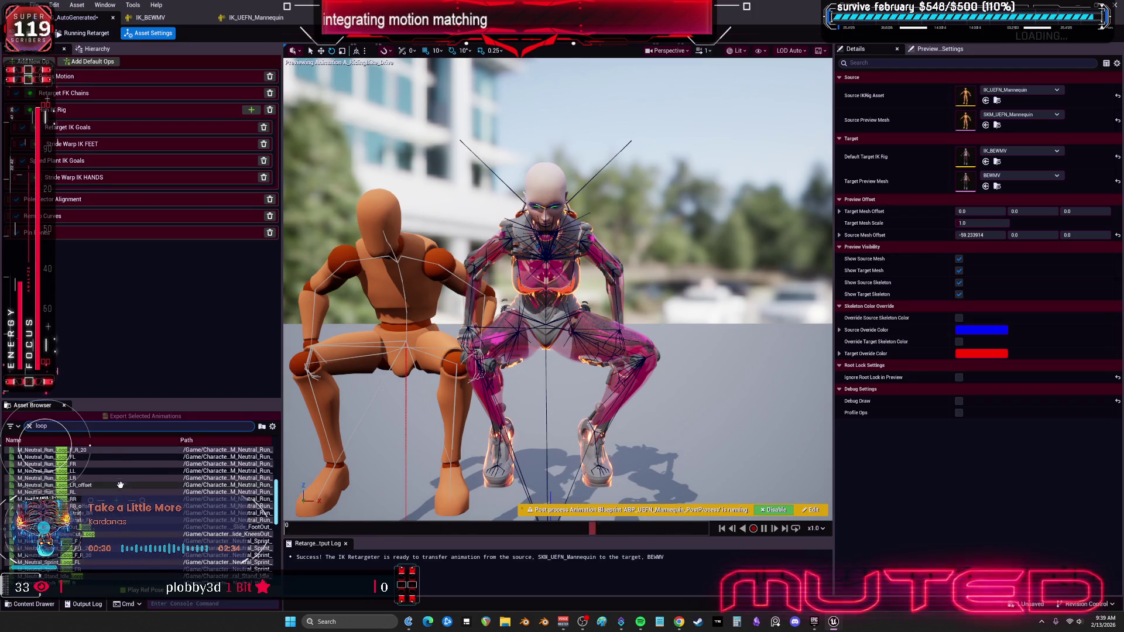
click(141, 464)
scroll(147, 464, down, 1)
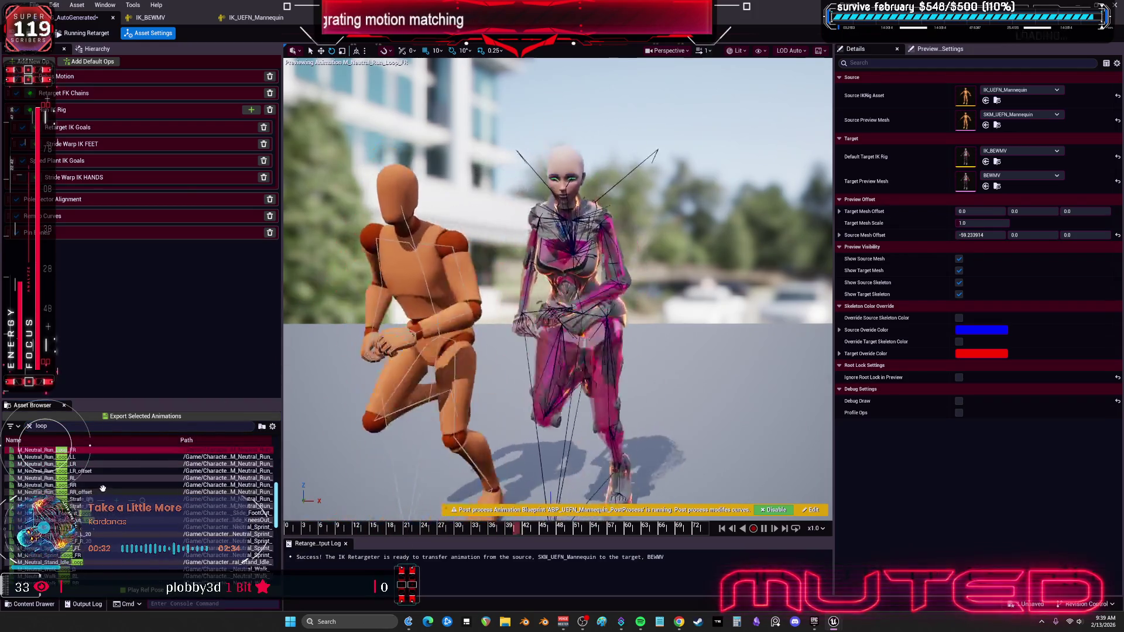
scroll(167, 466, down, 3)
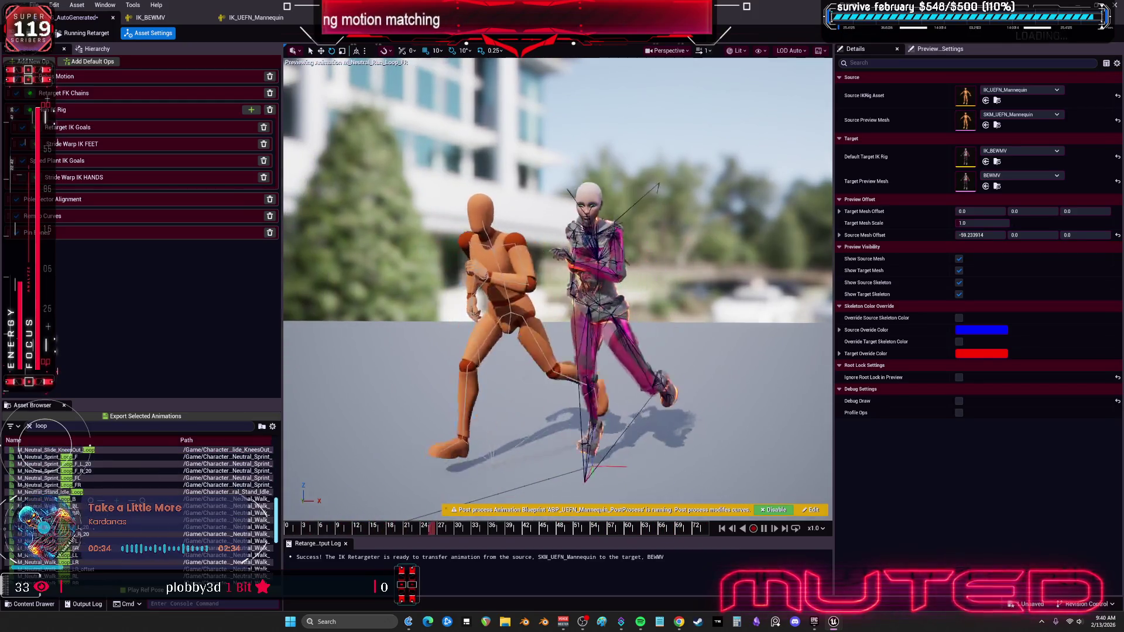
click(47, 563)
click(47, 521)
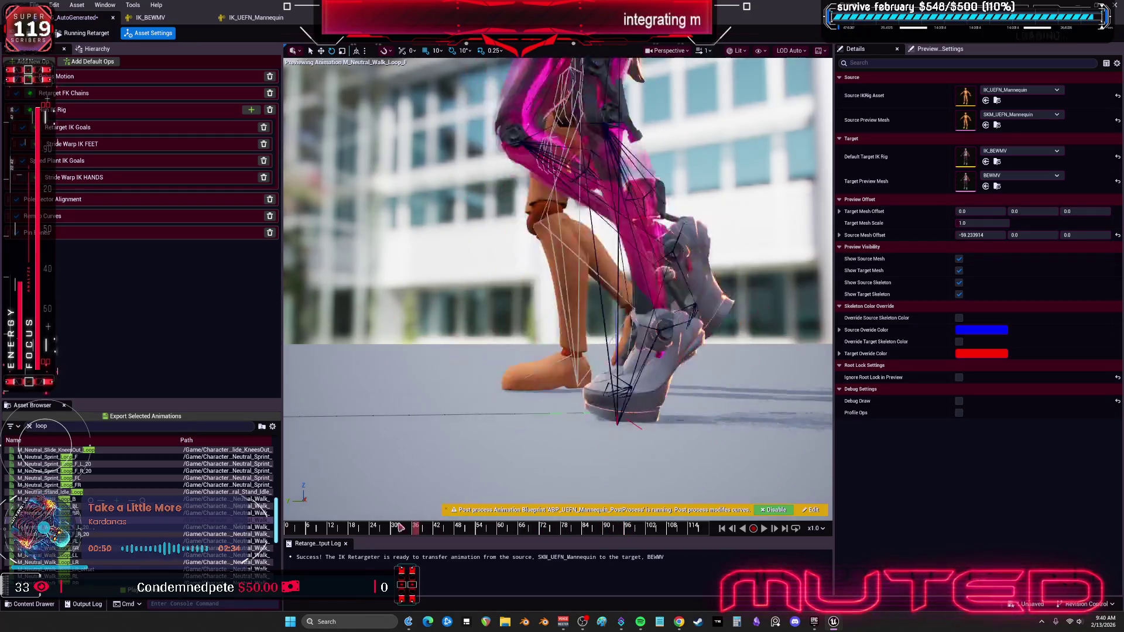
drag(338, 538, 463, 553)
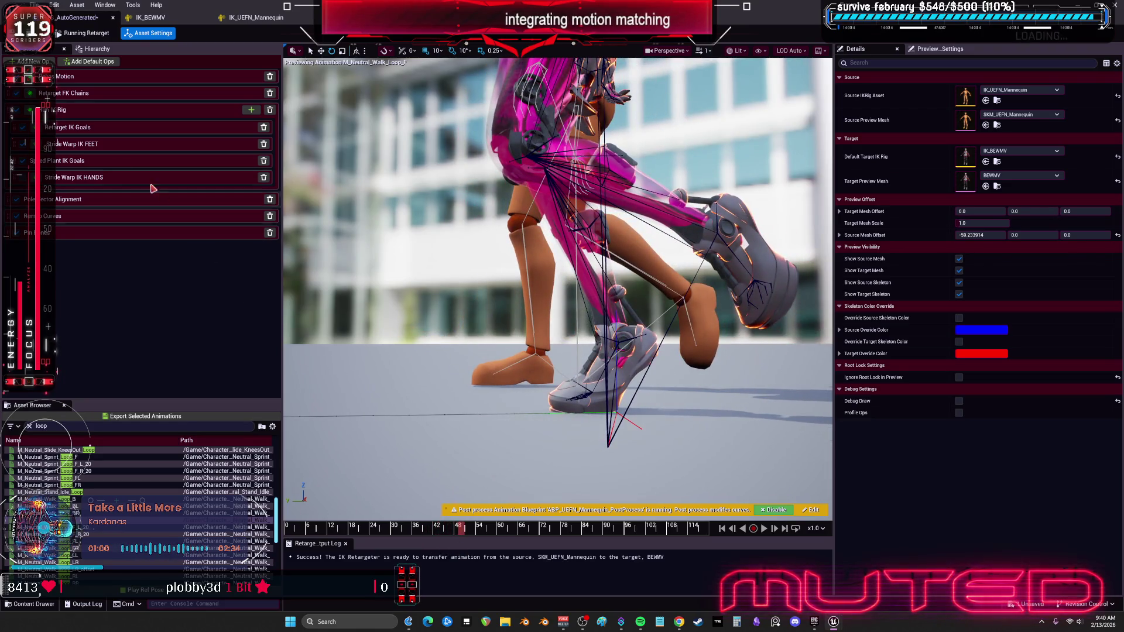
Change the RightLeg FK chain's Rotation Mode from One to One to Interpolated, matching LeftLeg.
click(92, 98)
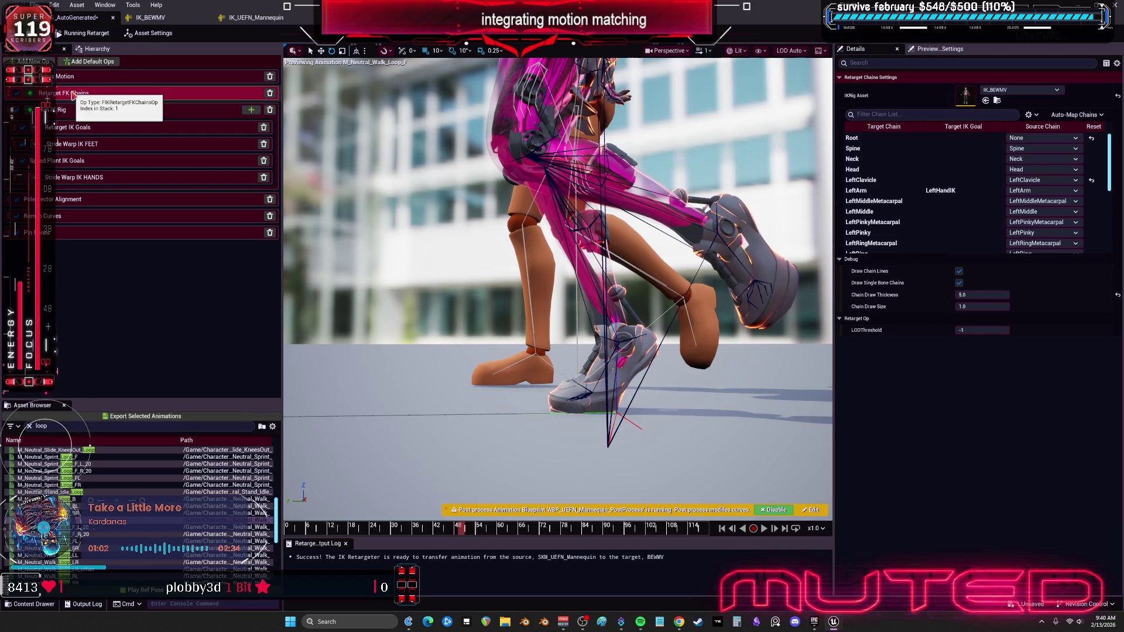
scroll(966, 216, down, 6)
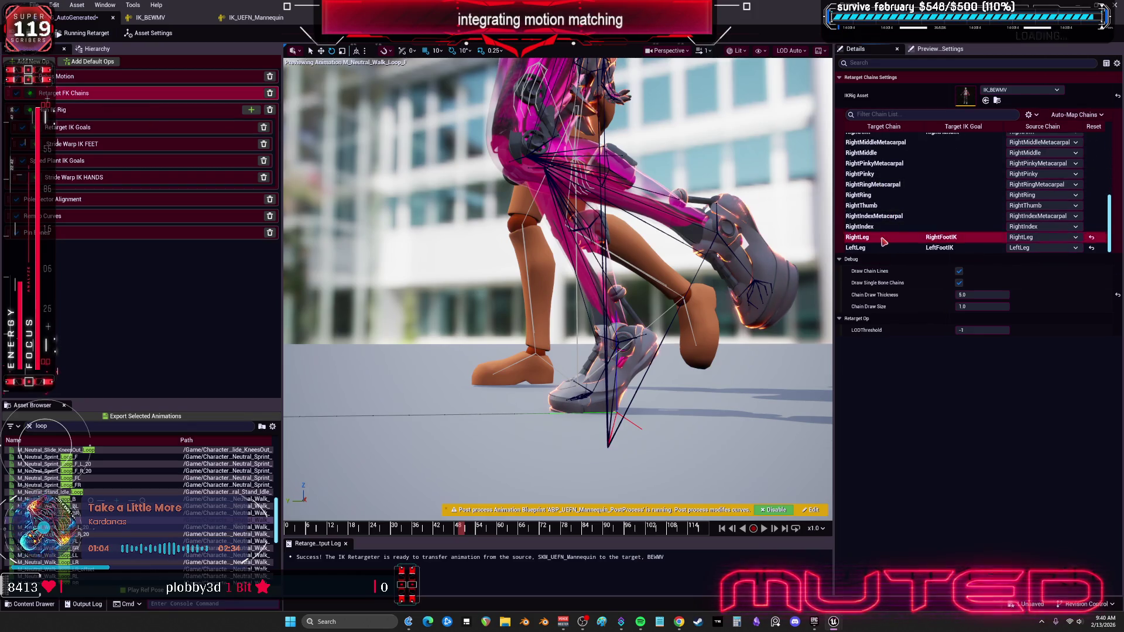
click(881, 239)
click(875, 248)
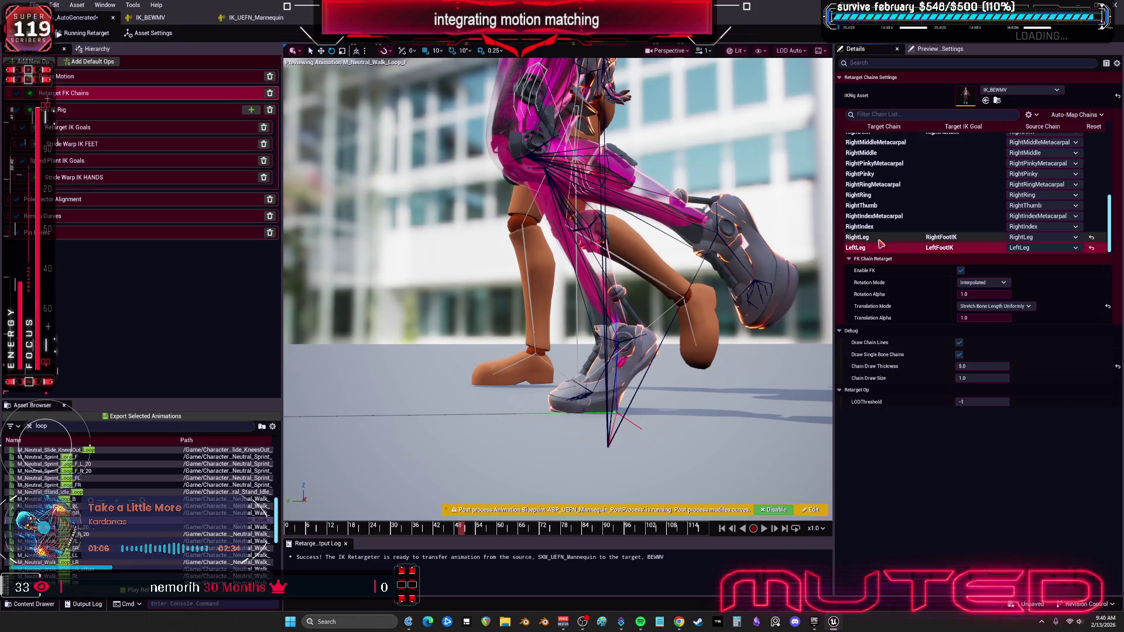
click(880, 238)
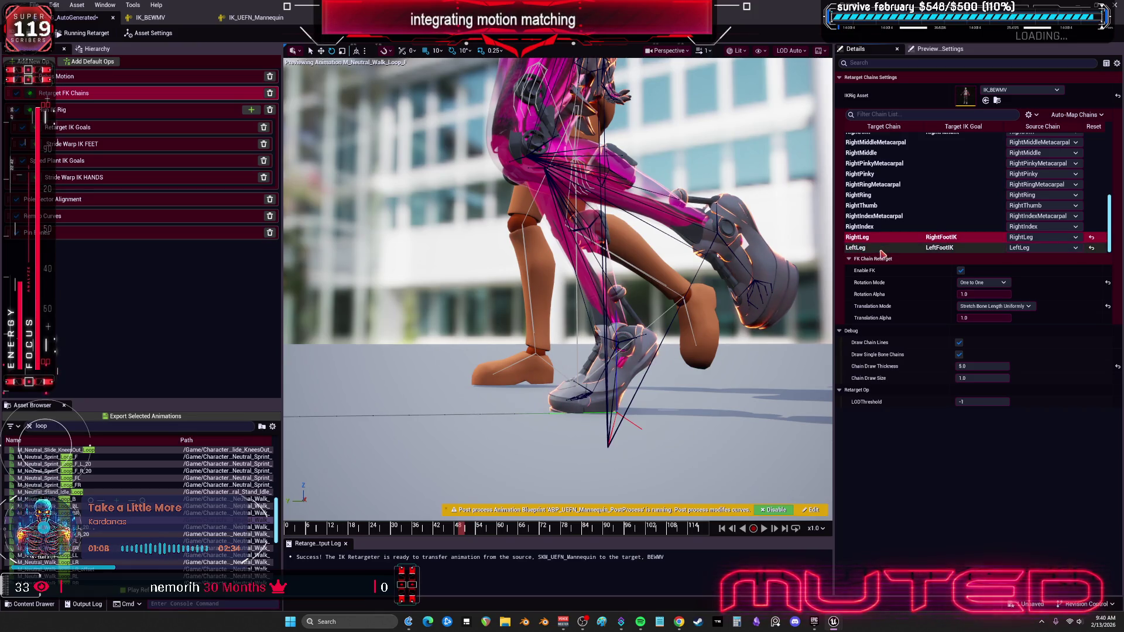
click(984, 283)
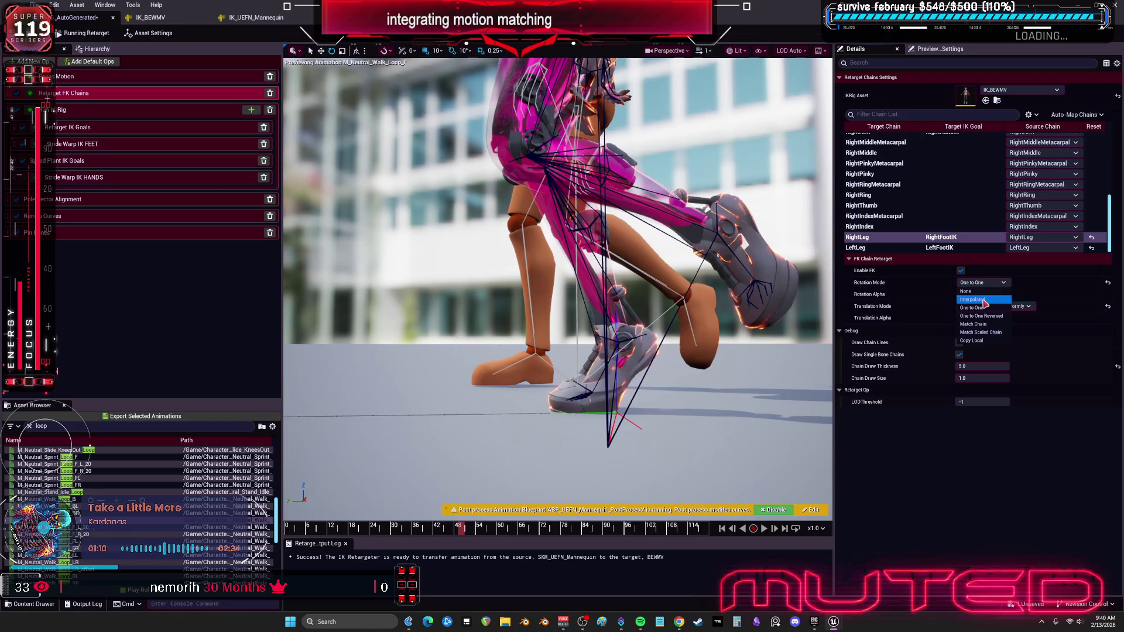
click(985, 300)
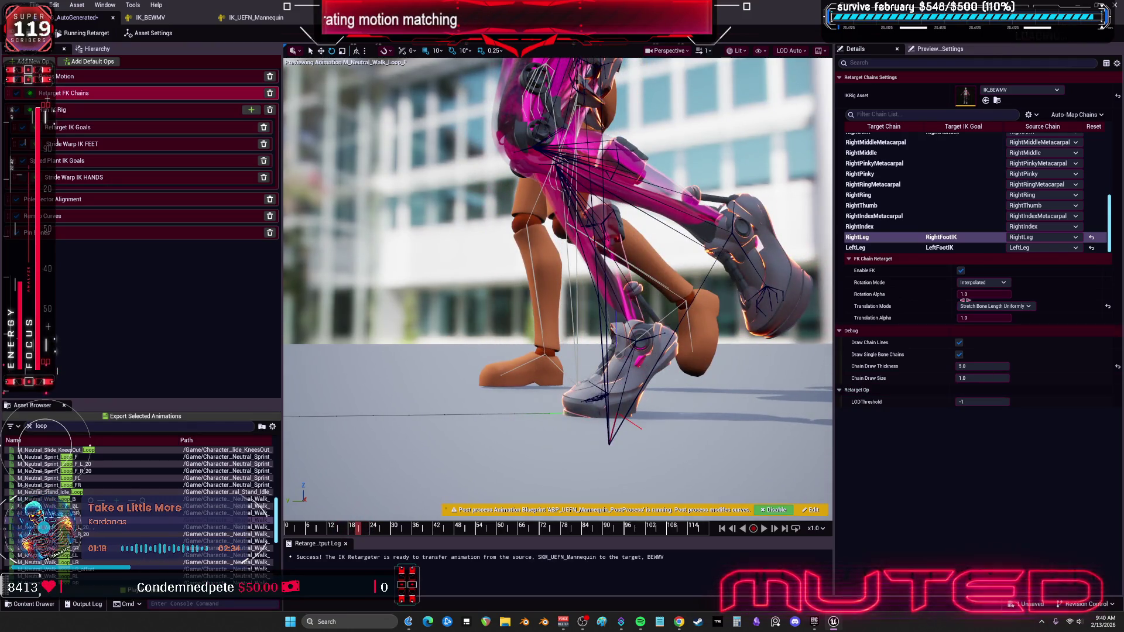
click(958, 248)
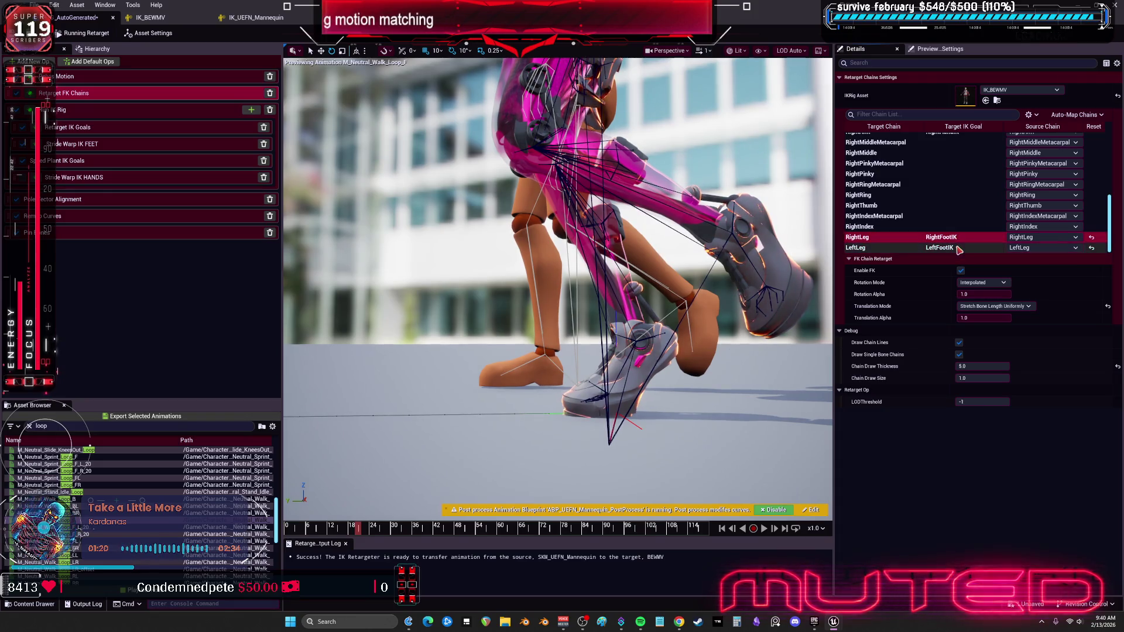
Browse the Pelvis Motion, IK goal, Stride Warp and Speed Plant settings for the leg chains.
click(66, 80)
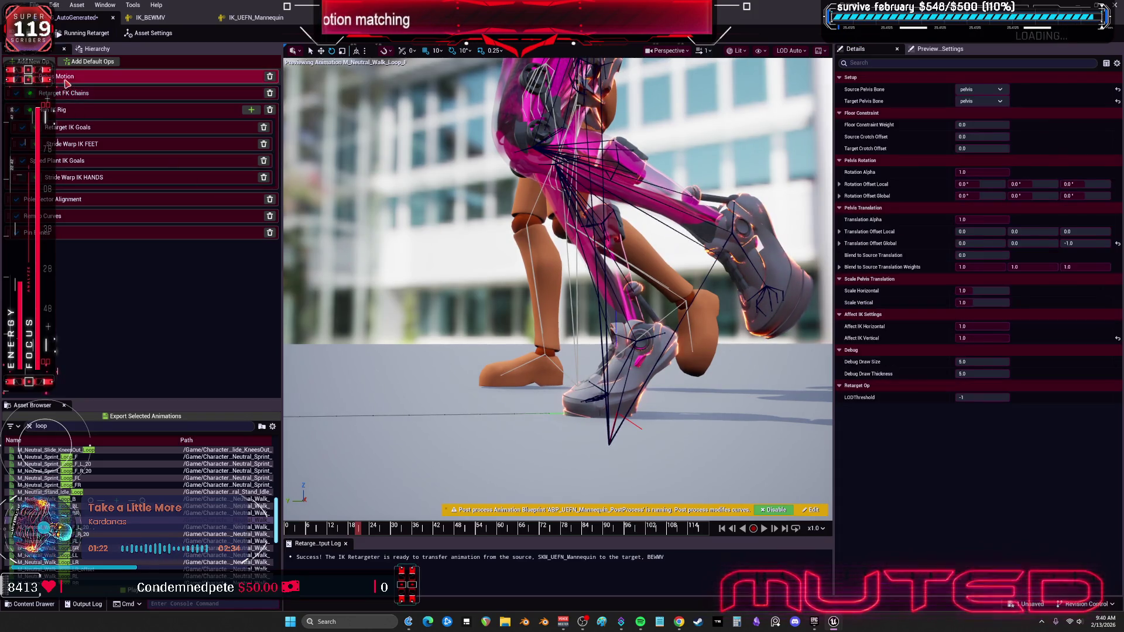
click(64, 112)
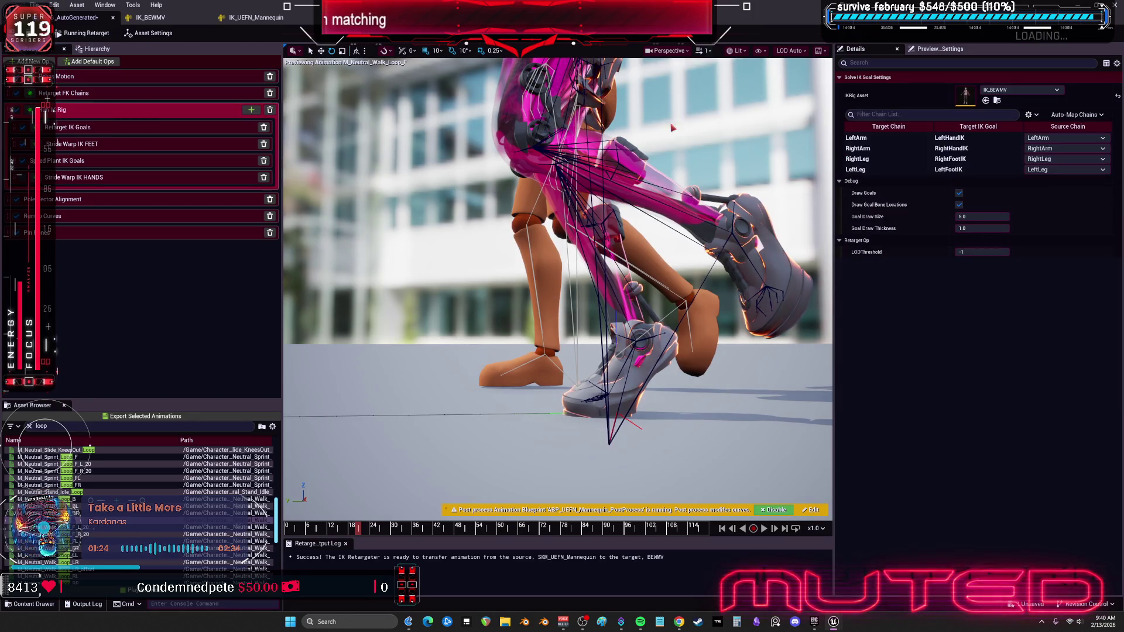
click(867, 159)
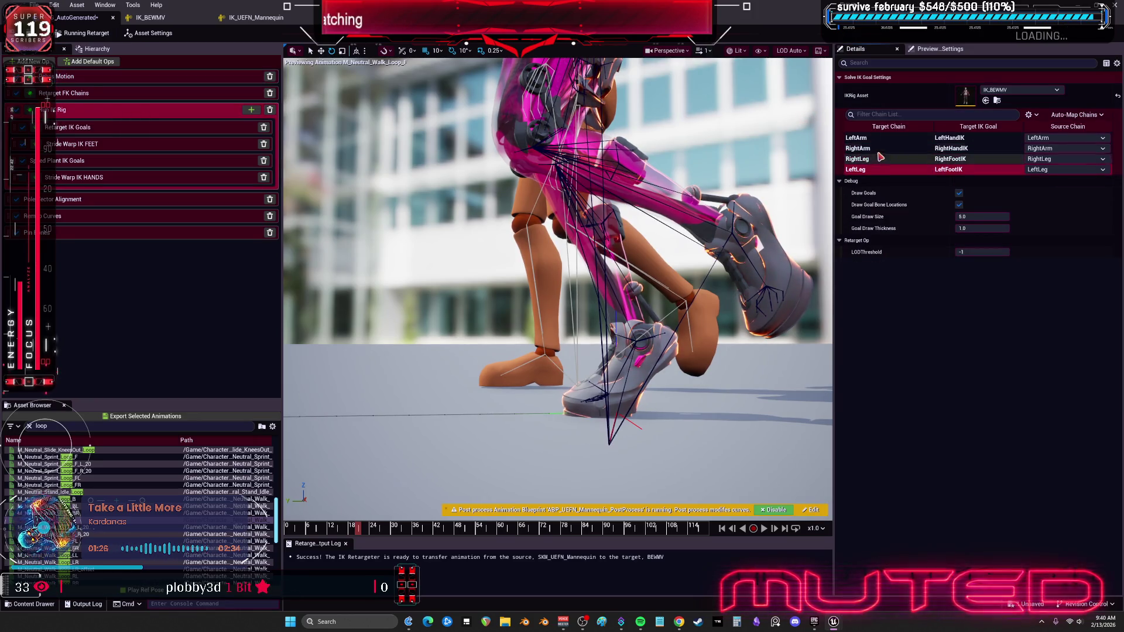
click(882, 140)
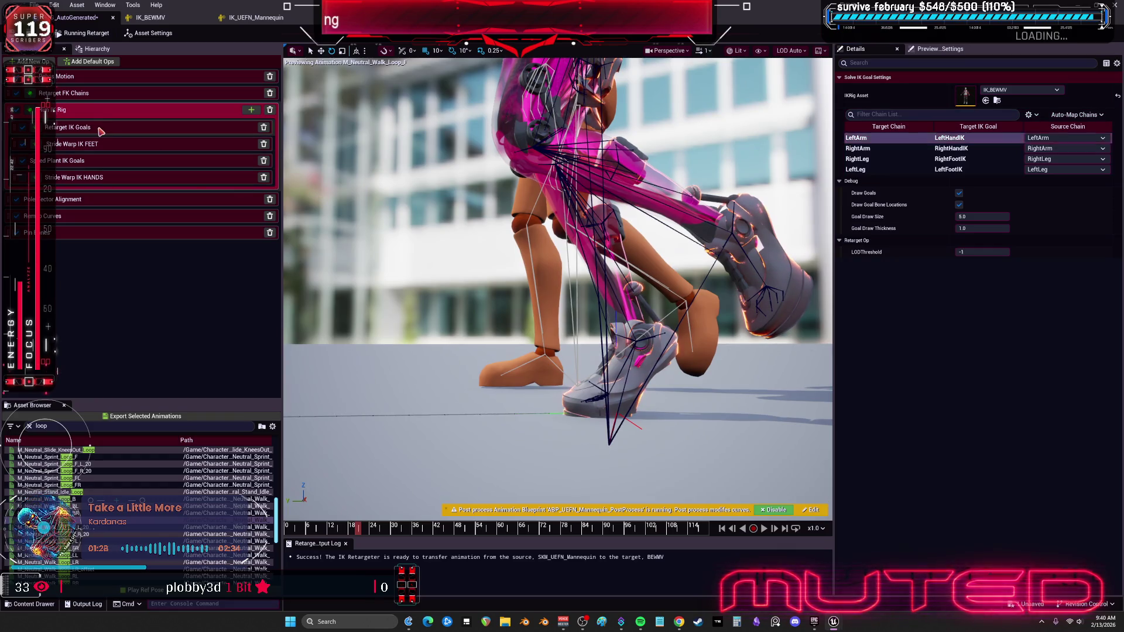
click(141, 131)
click(877, 136)
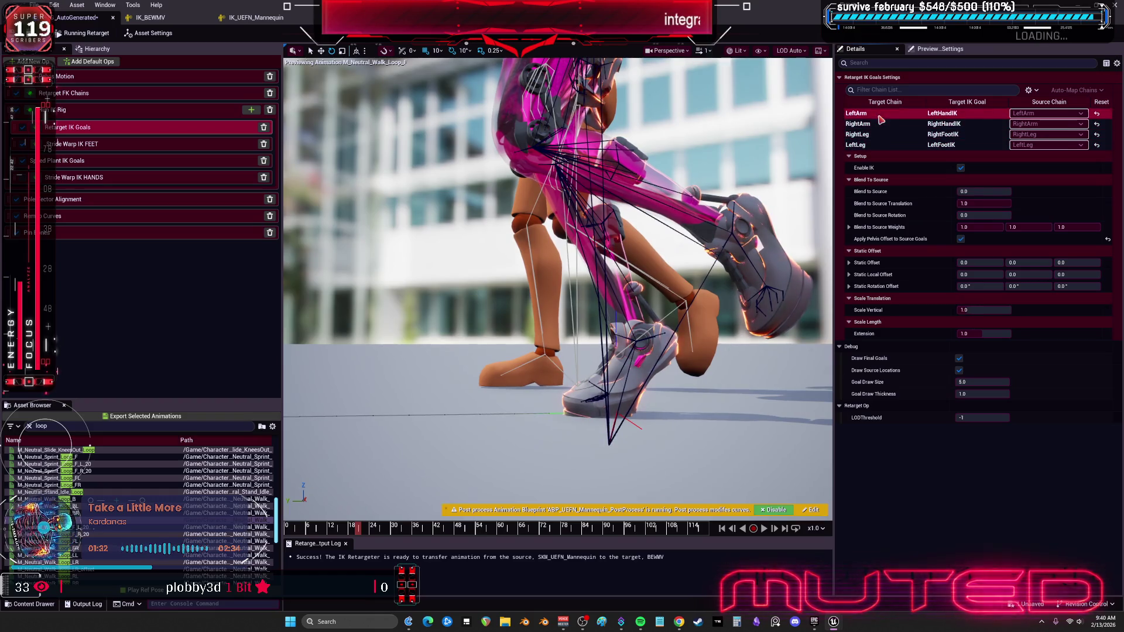
click(880, 145)
click(878, 135)
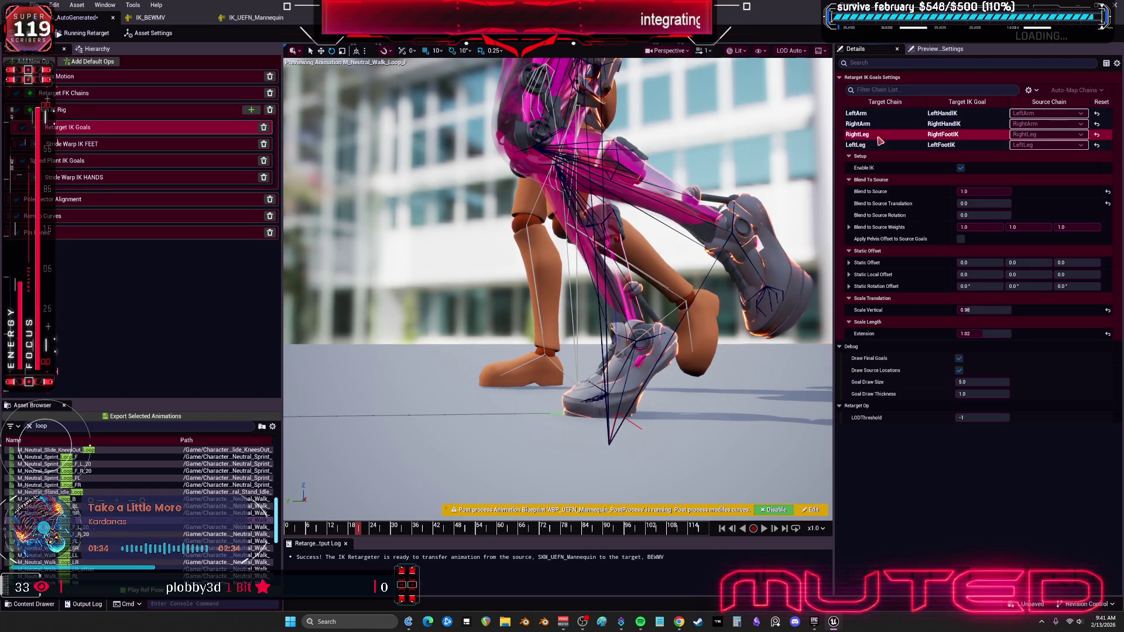
click(96, 149)
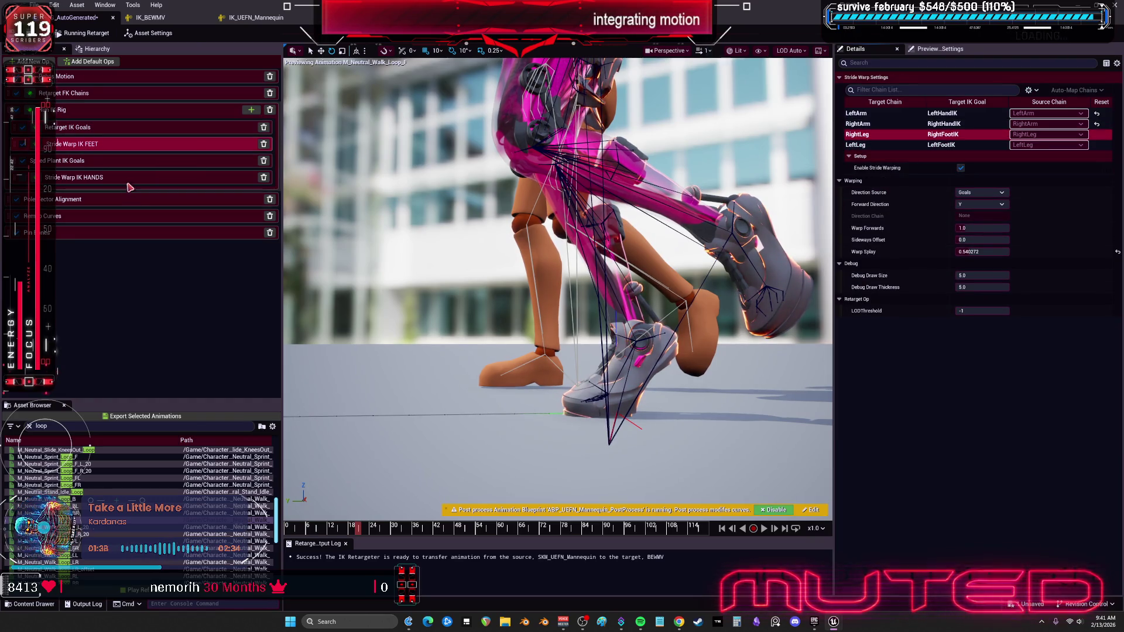
click(128, 167)
click(857, 134)
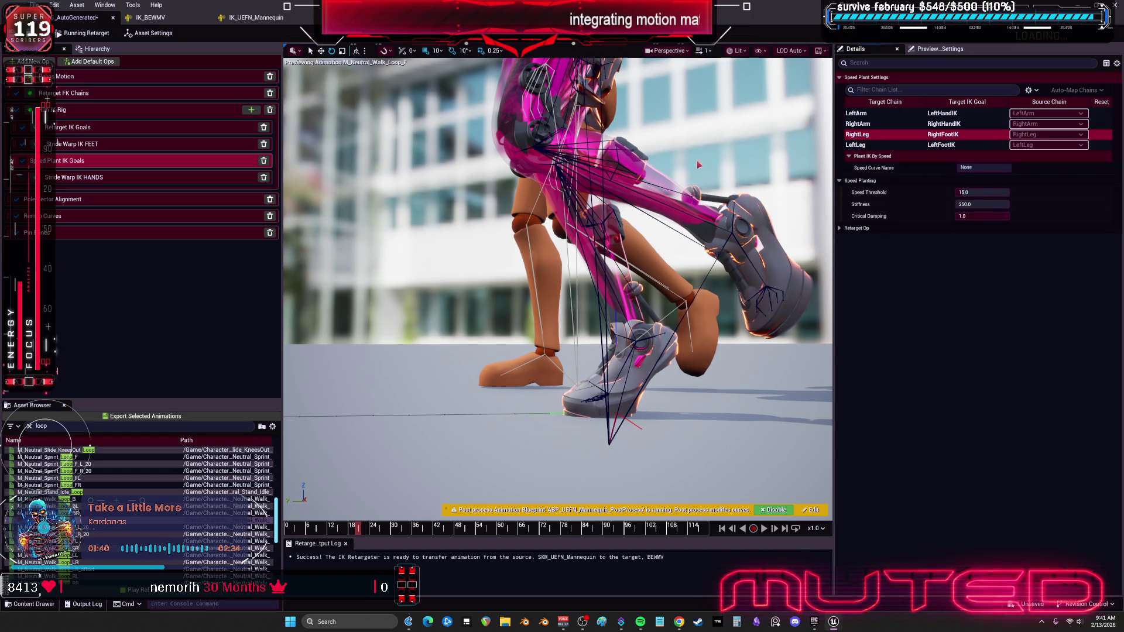
Compare leg pole vectors, reset RightLeg's Static Angular Offset to 0.0, then view Pin Bones.
click(97, 200)
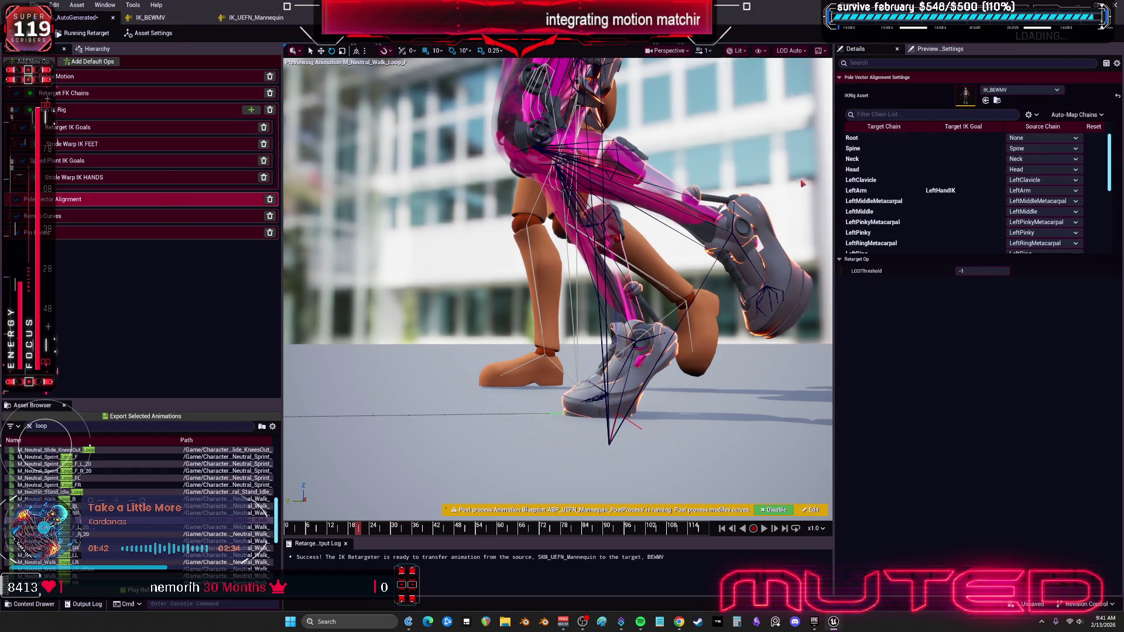
scroll(901, 176, down, 2)
scroll(901, 177, down, 4)
click(859, 248)
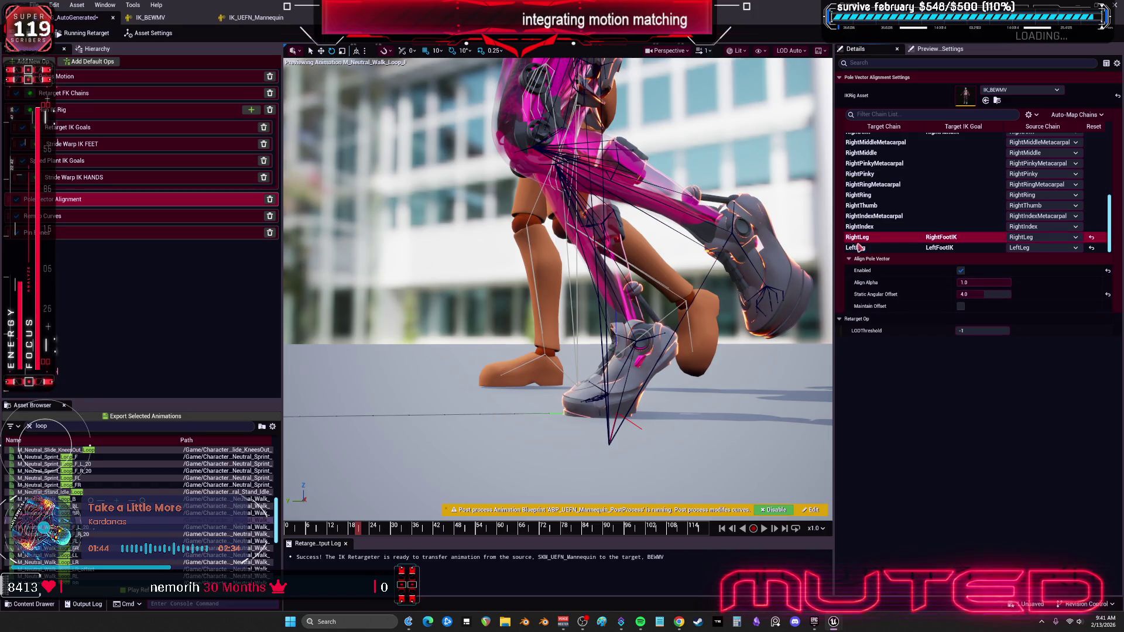
click(865, 238)
click(870, 249)
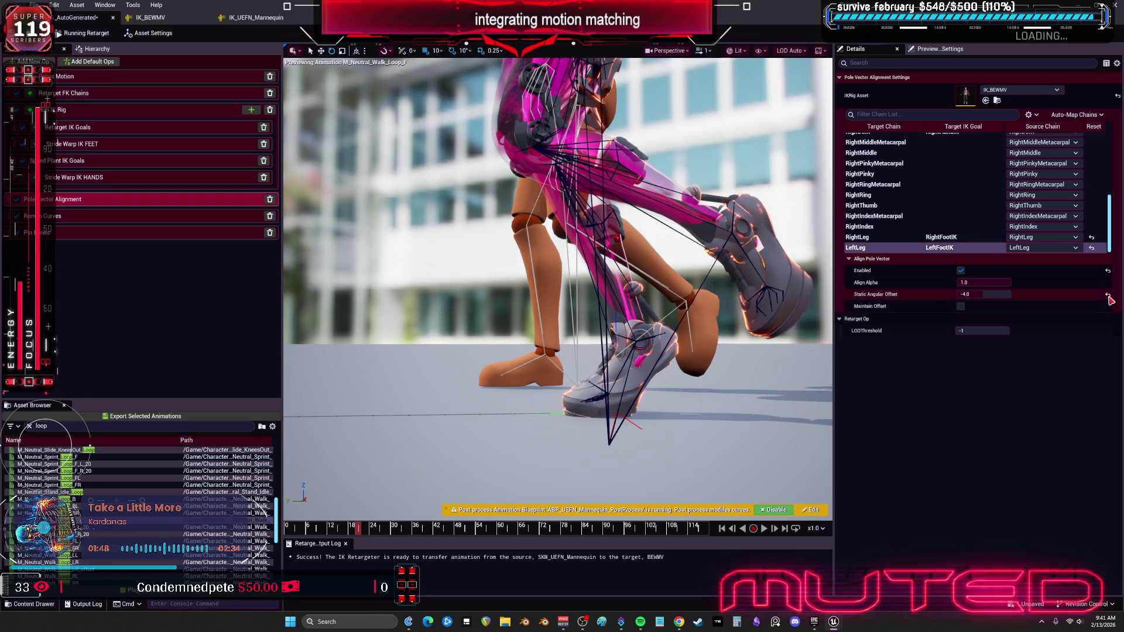
click(858, 237)
click(1108, 294)
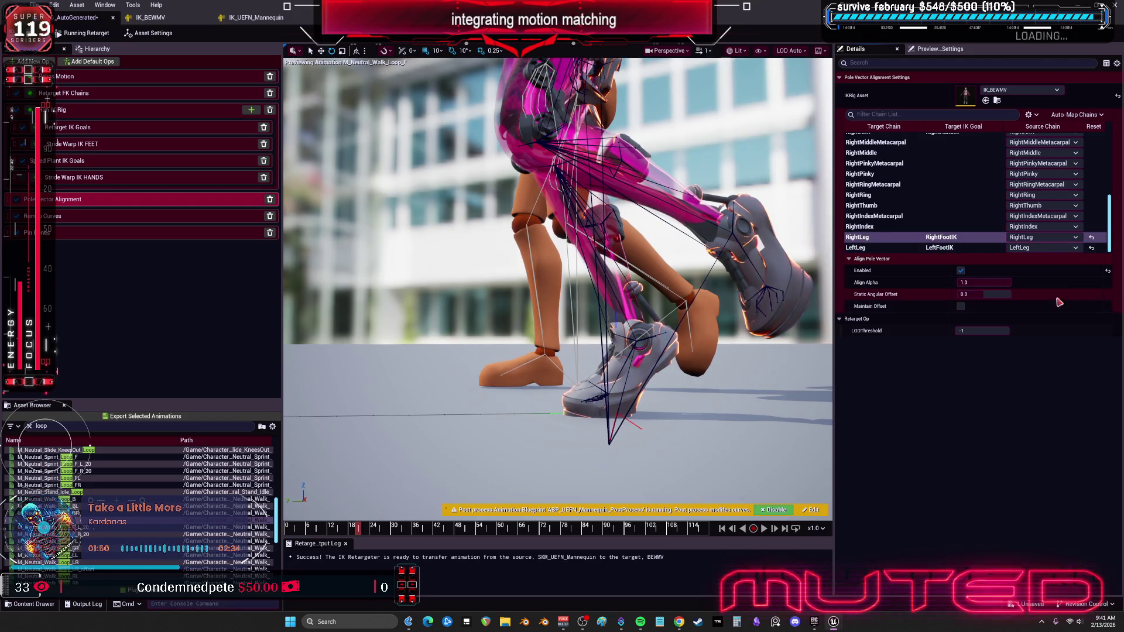
click(99, 235)
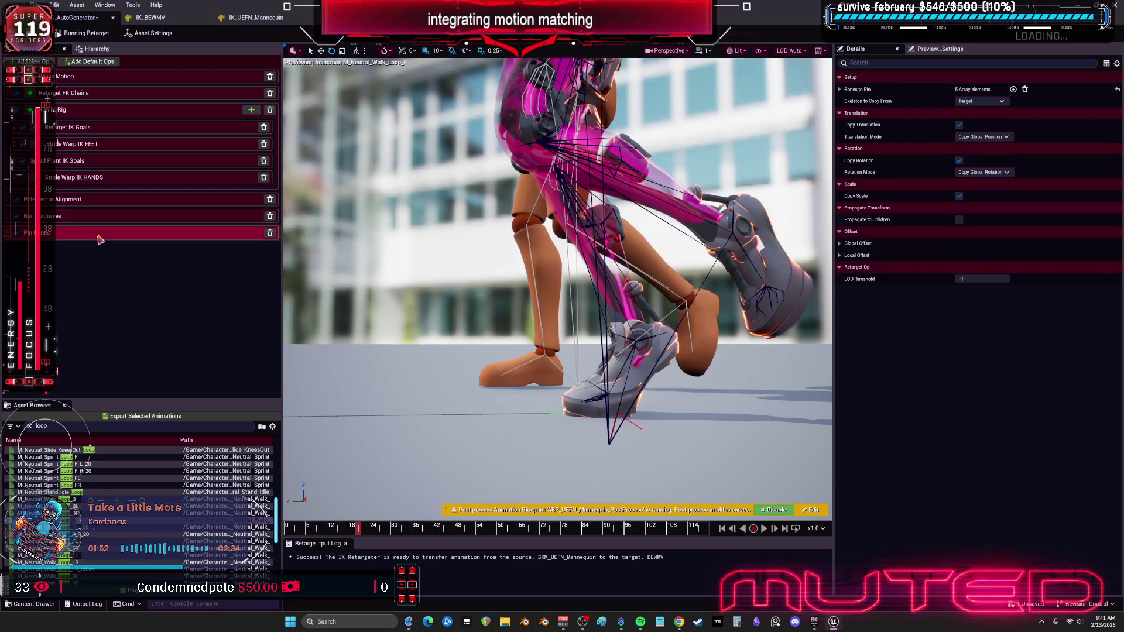
View Remap Curves, toggle the post-process animation blueprint off and on, then show Pelvis Motion.
click(104, 218)
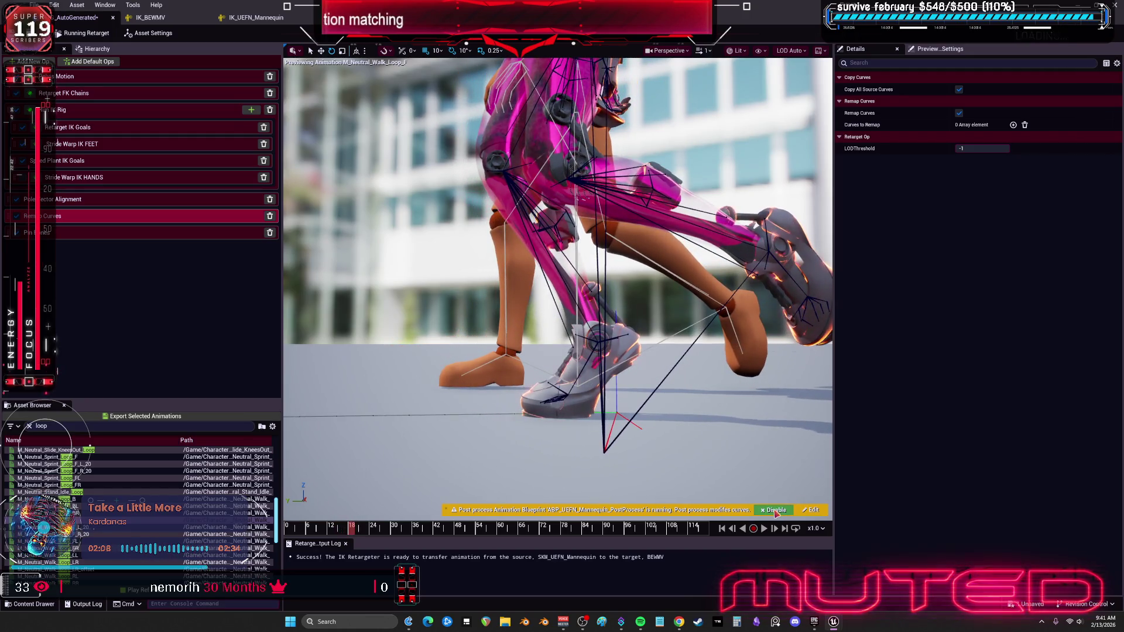
click(776, 510)
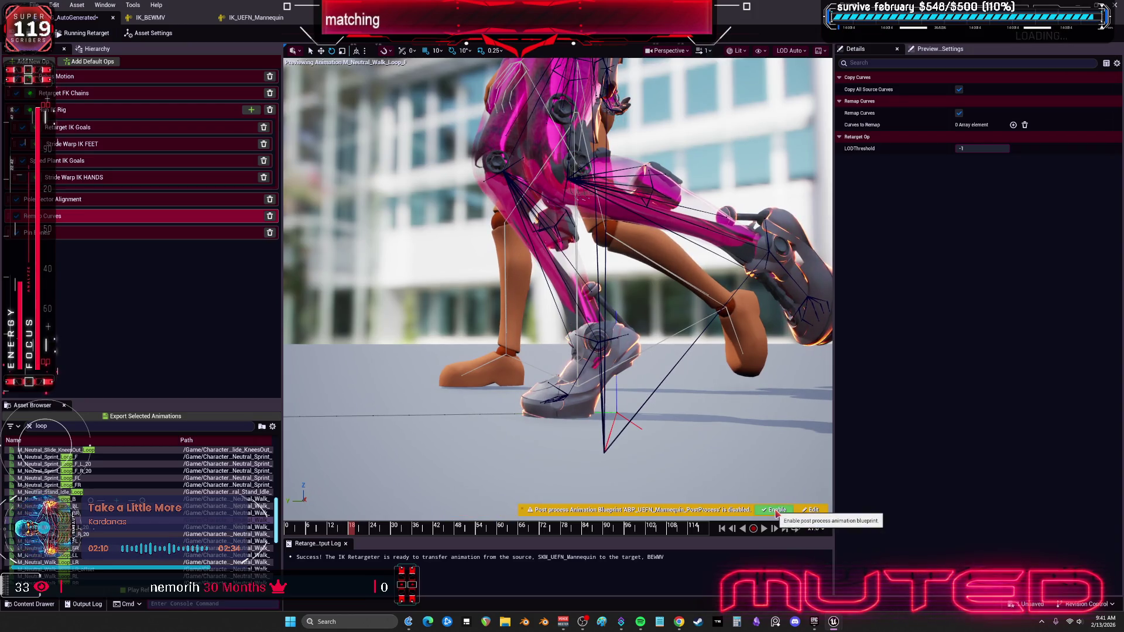
click(776, 511)
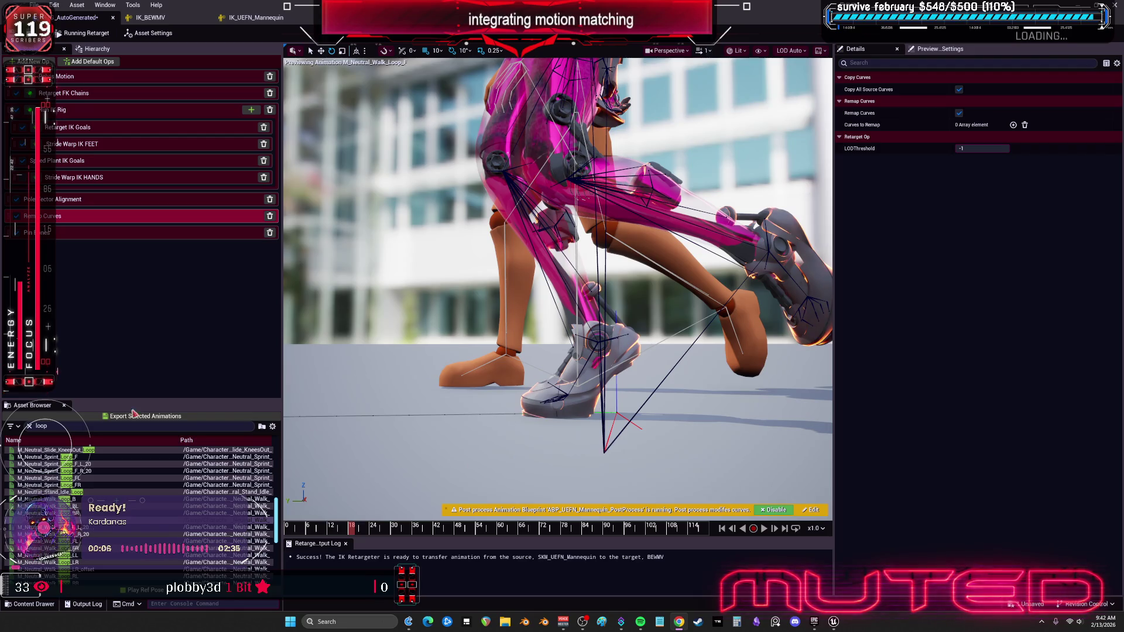
click(93, 80)
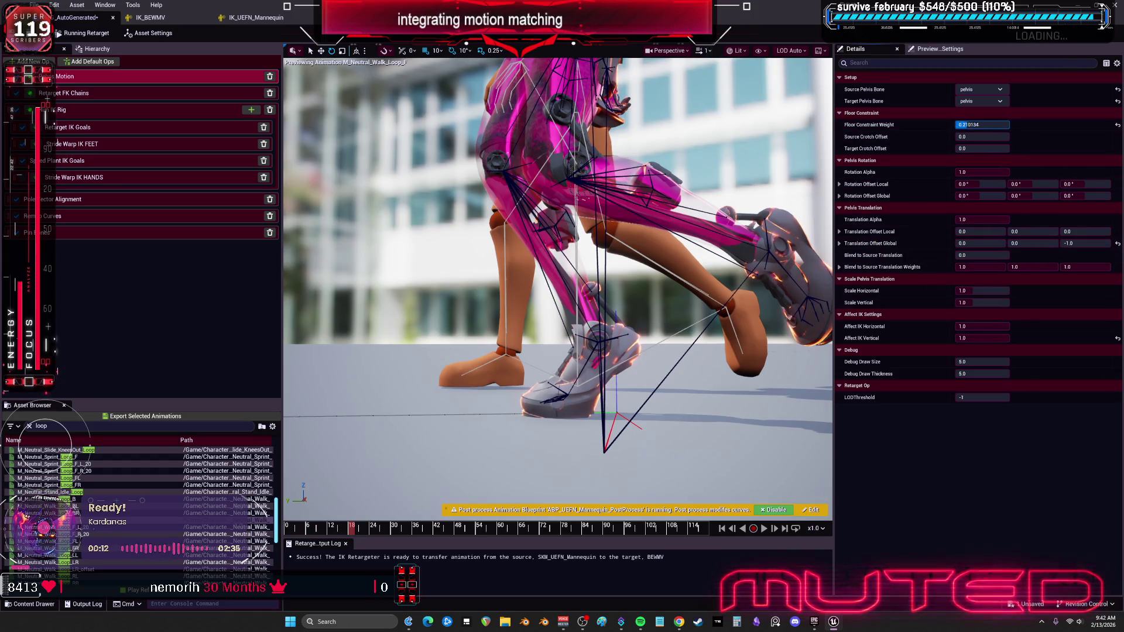
Try test values for pelvis Floor Constraint Weight and Source Crotch Offset (about -19), then reset both to 0.0.
drag(984, 125, 914, 137)
drag(982, 136, 1030, 137)
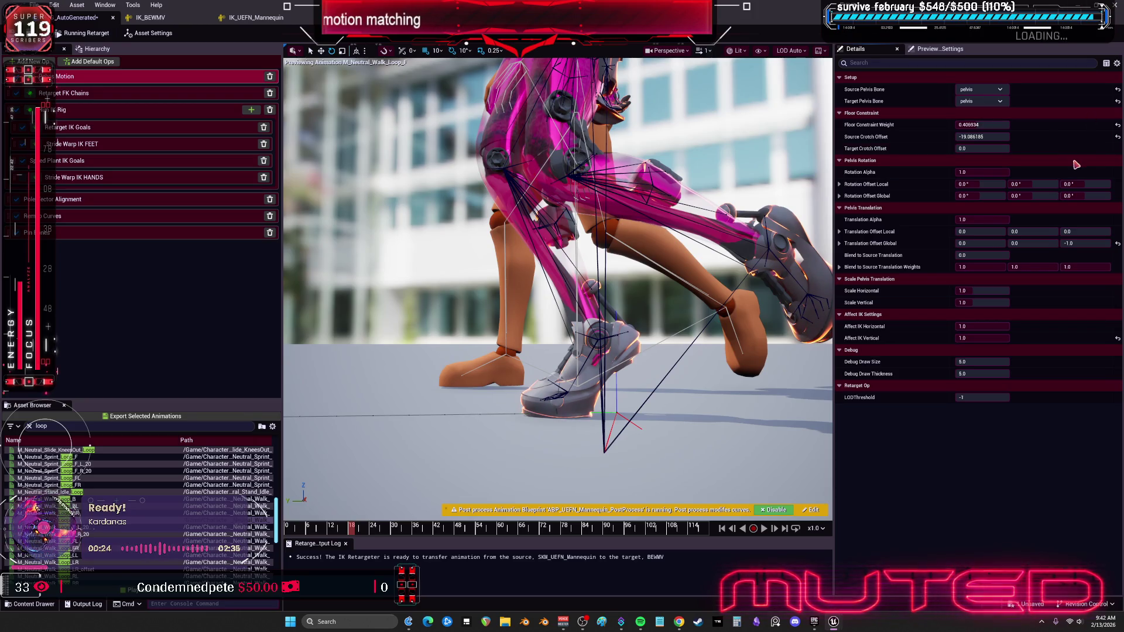
click(1118, 137)
click(1118, 125)
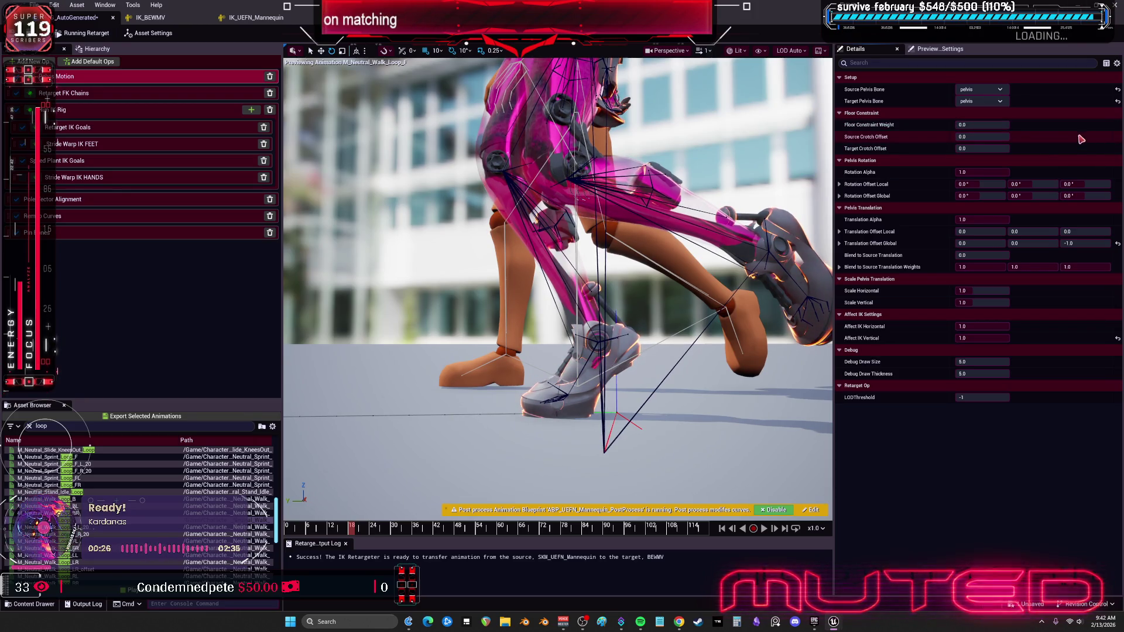
click(874, 324)
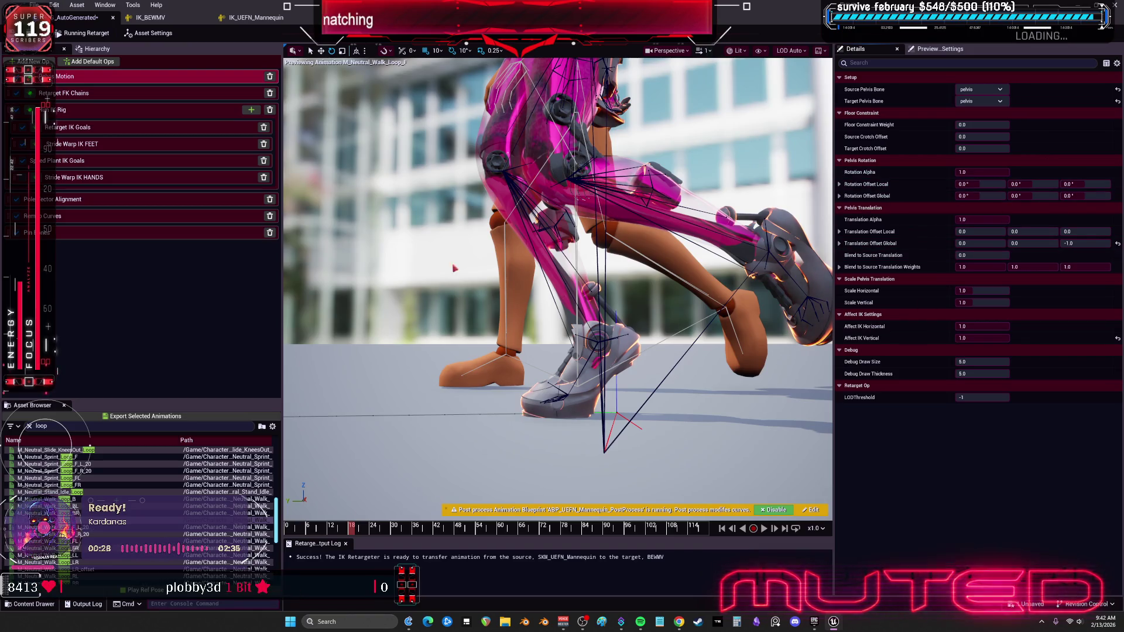
In Retarget FK Chains, set the Root chain's Source Chain from None to Root and scrub to check the pose.
click(91, 101)
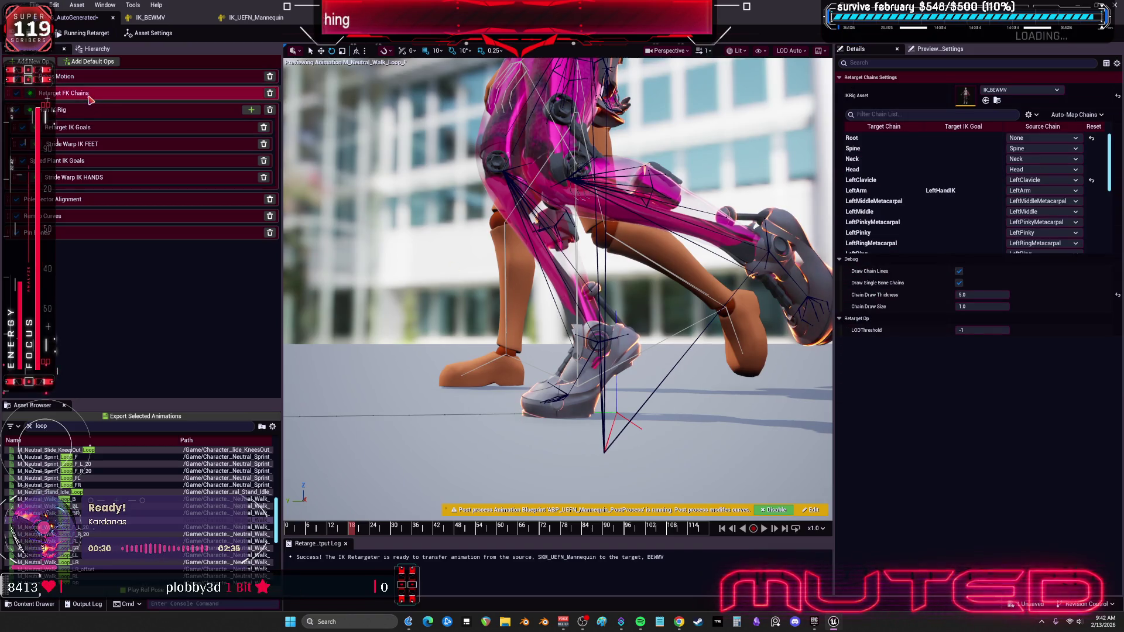
scroll(924, 199, down, 10)
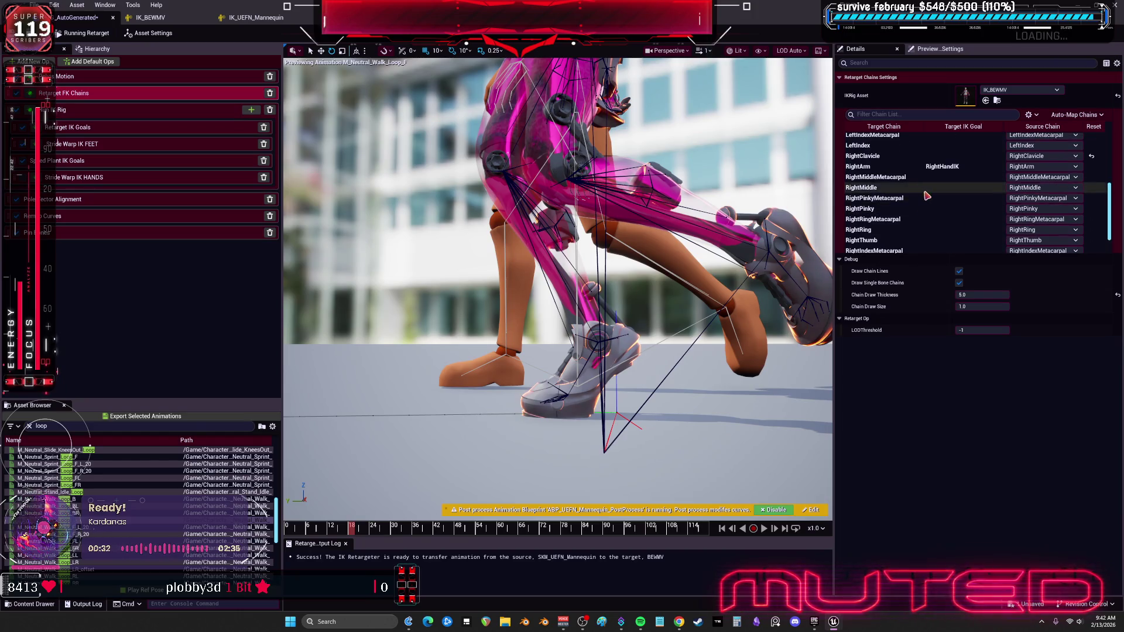
scroll(896, 231, up, 10)
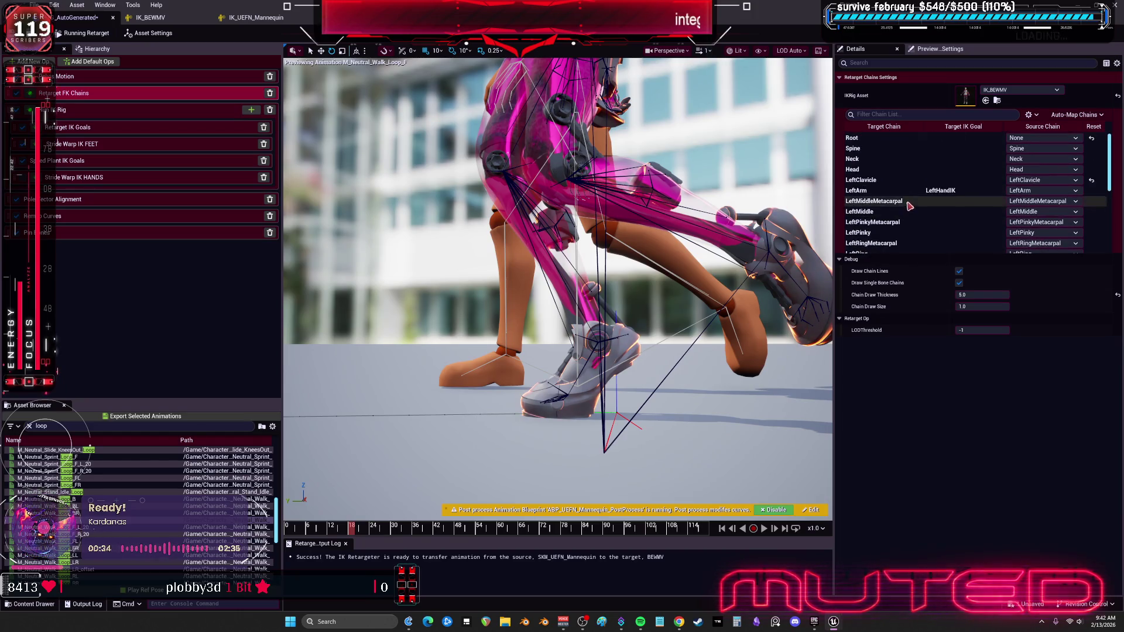
click(896, 138)
click(1038, 144)
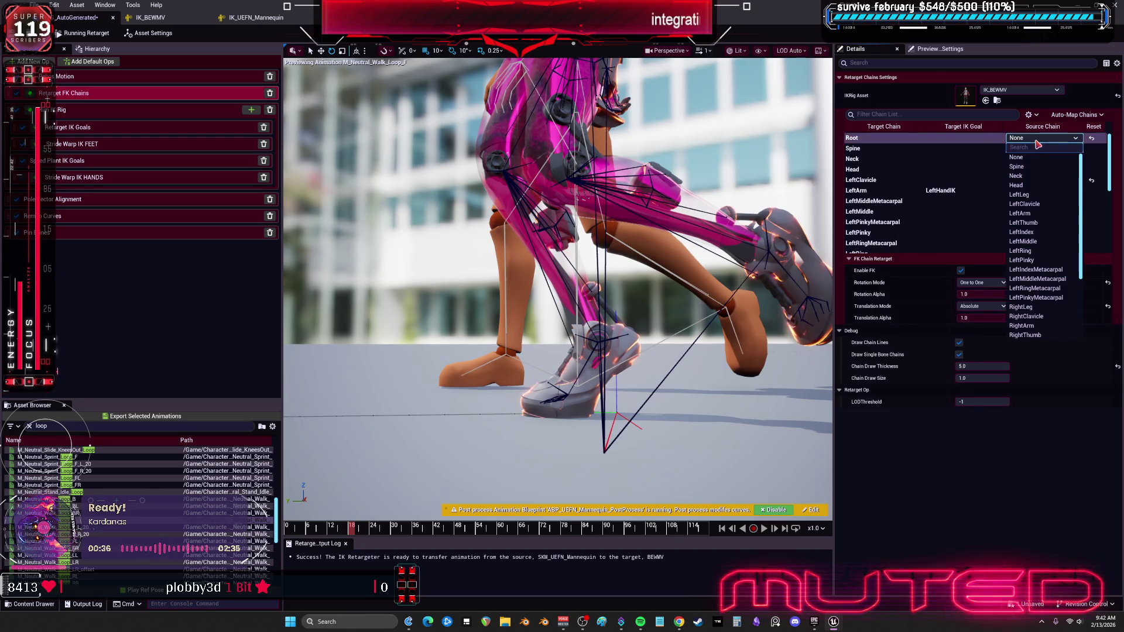
click(1035, 336)
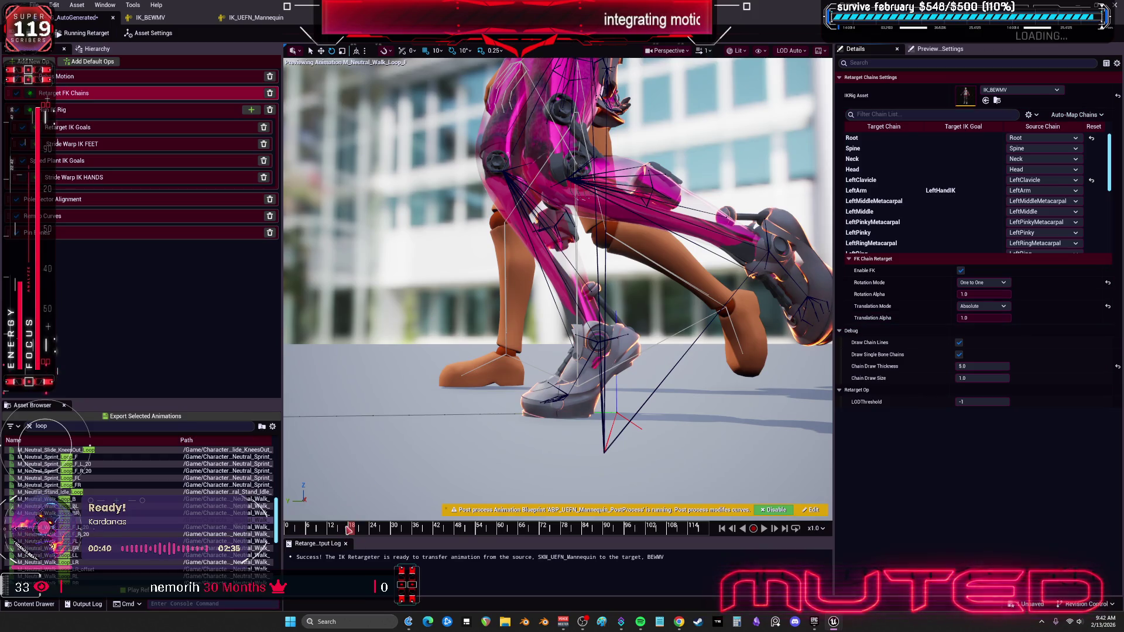
drag(350, 530, 363, 537)
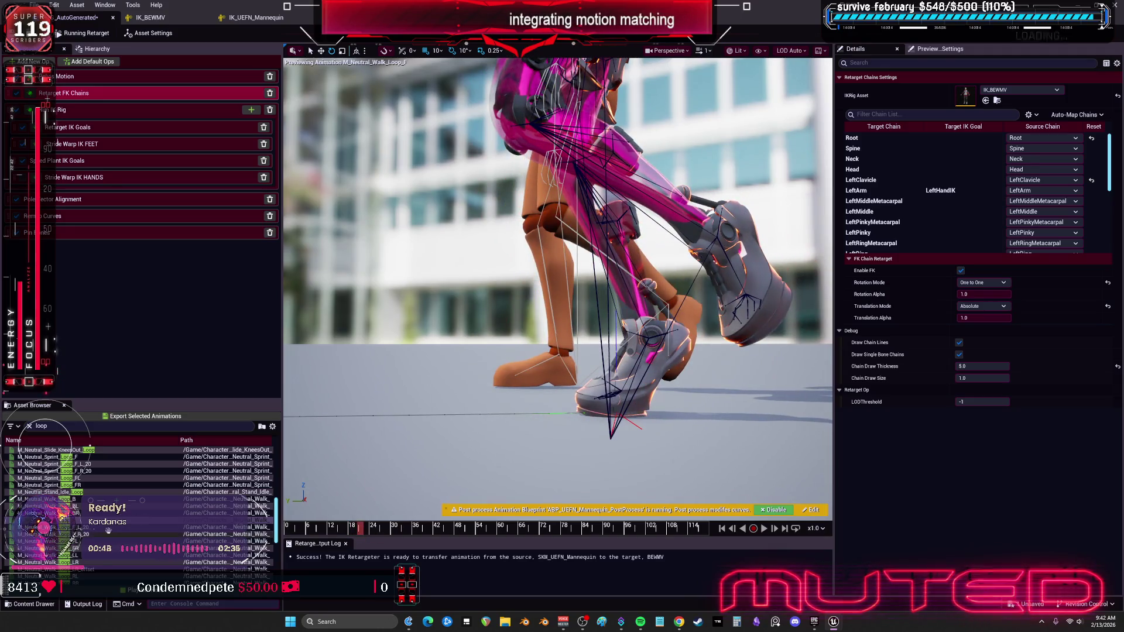
Preview M_Neutral_Walk_Loop_RR, then M_Relaxed_Run_Loop_LL, then M_Relaxed_Sprint_Loop_F from the Asset Browser.
scroll(108, 531, down, 4)
click(97, 514)
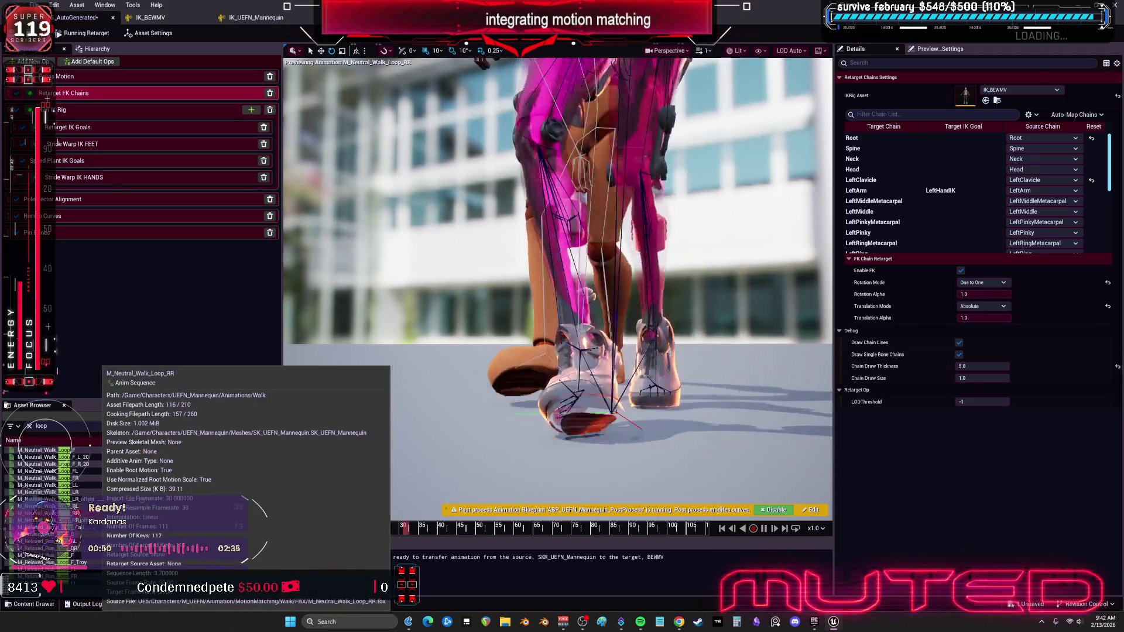
scroll(97, 513, down, 3)
click(70, 527)
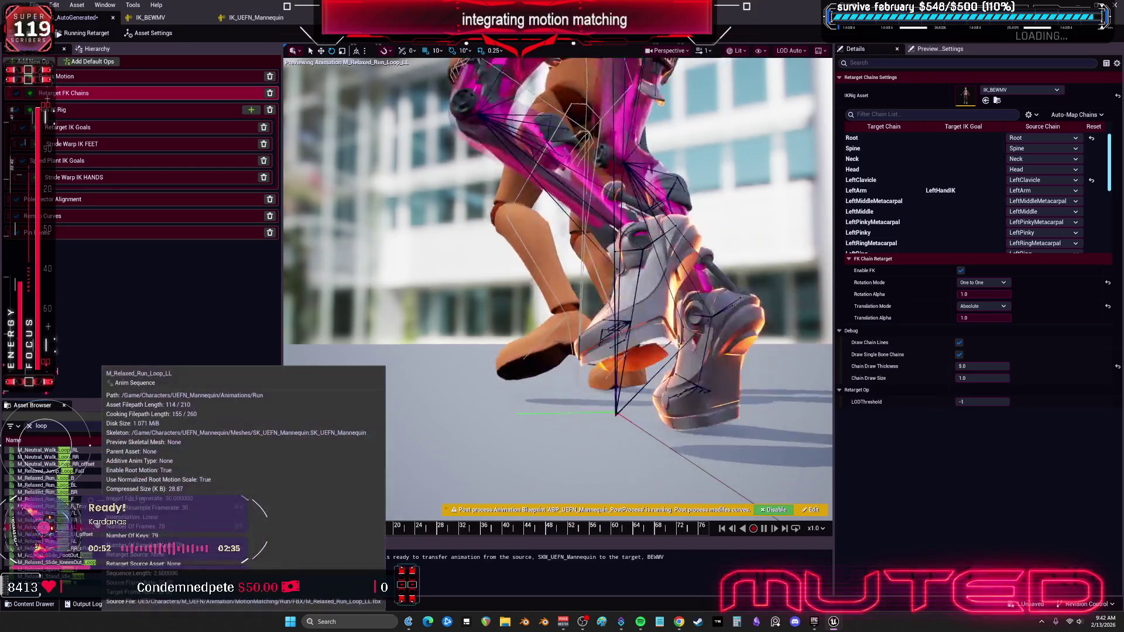
scroll(71, 527, down, 3)
click(53, 513)
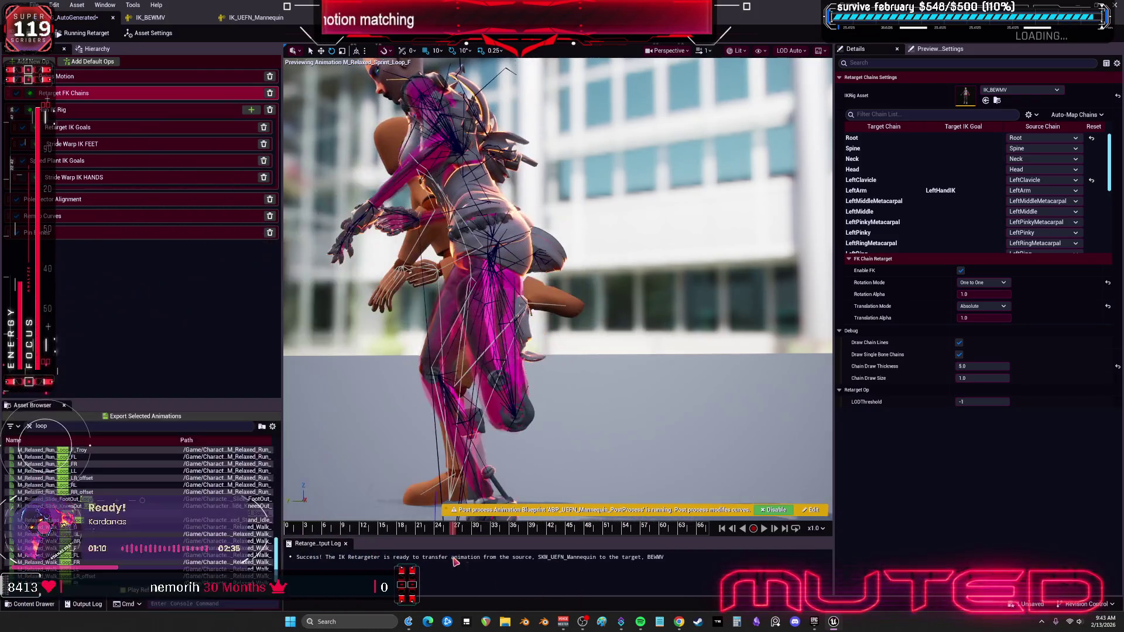
Back in IK_BEWMV, select the calf_r Full Body IK bone settings after checking calf_l and the right foot.
click(155, 18)
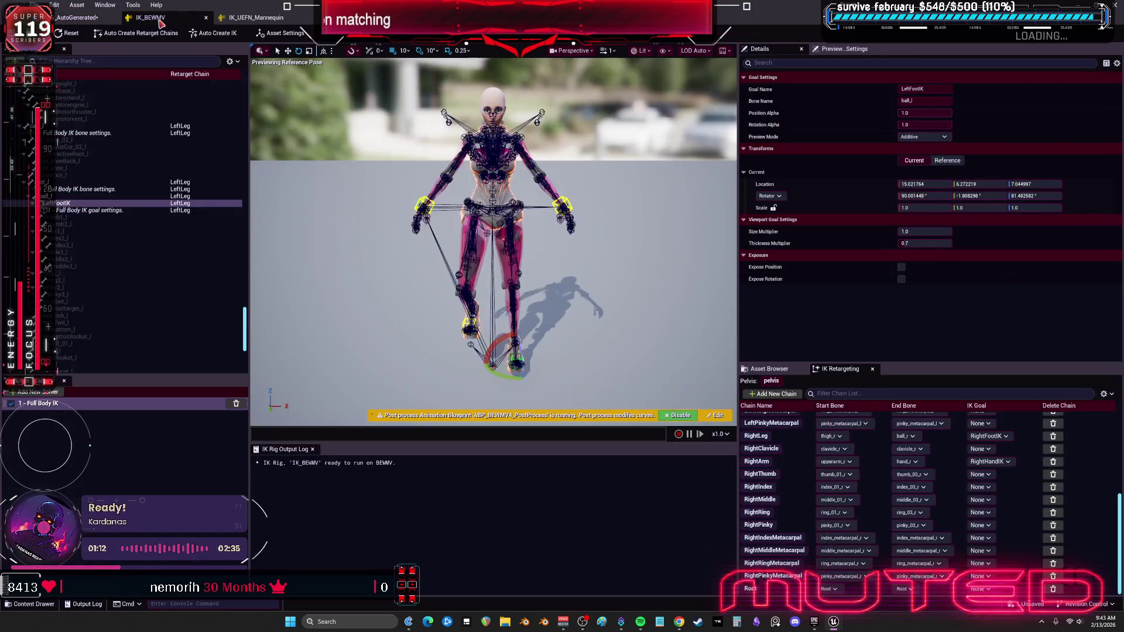
scroll(100, 175, up, 3)
click(98, 183)
click(101, 175)
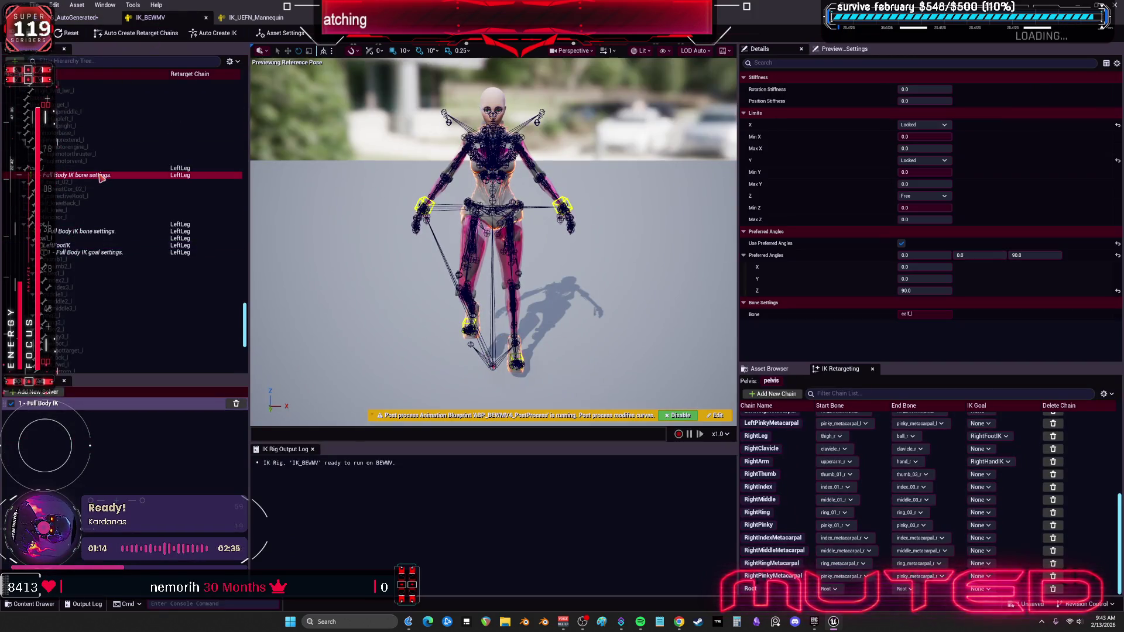
scroll(141, 179, down, 5)
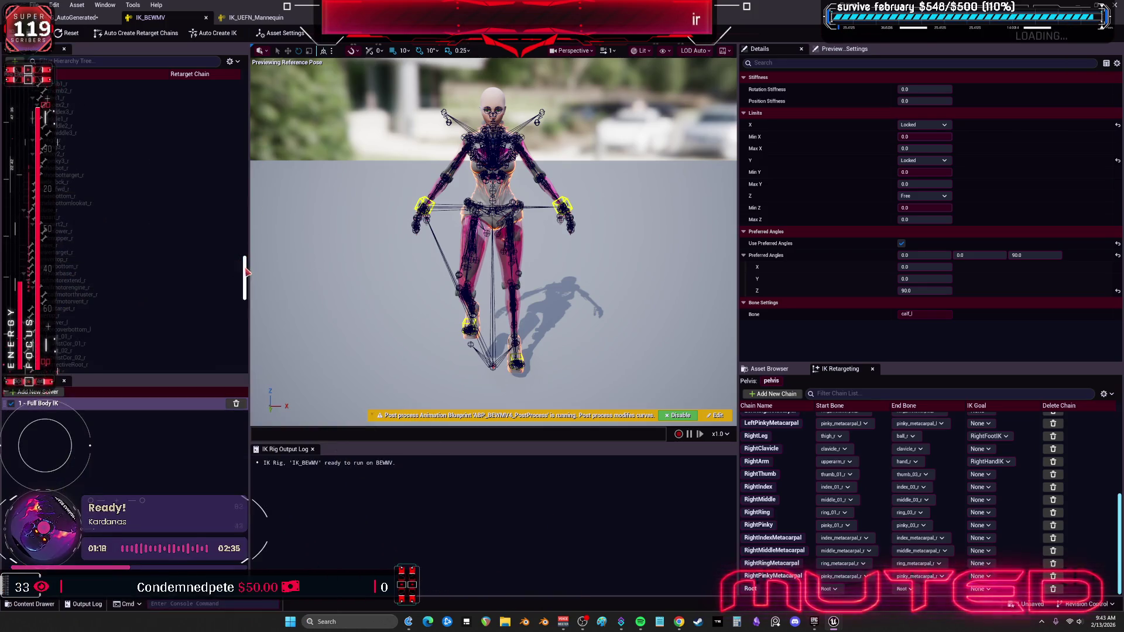
scroll(239, 224, down, 5)
scroll(135, 296, down, 10)
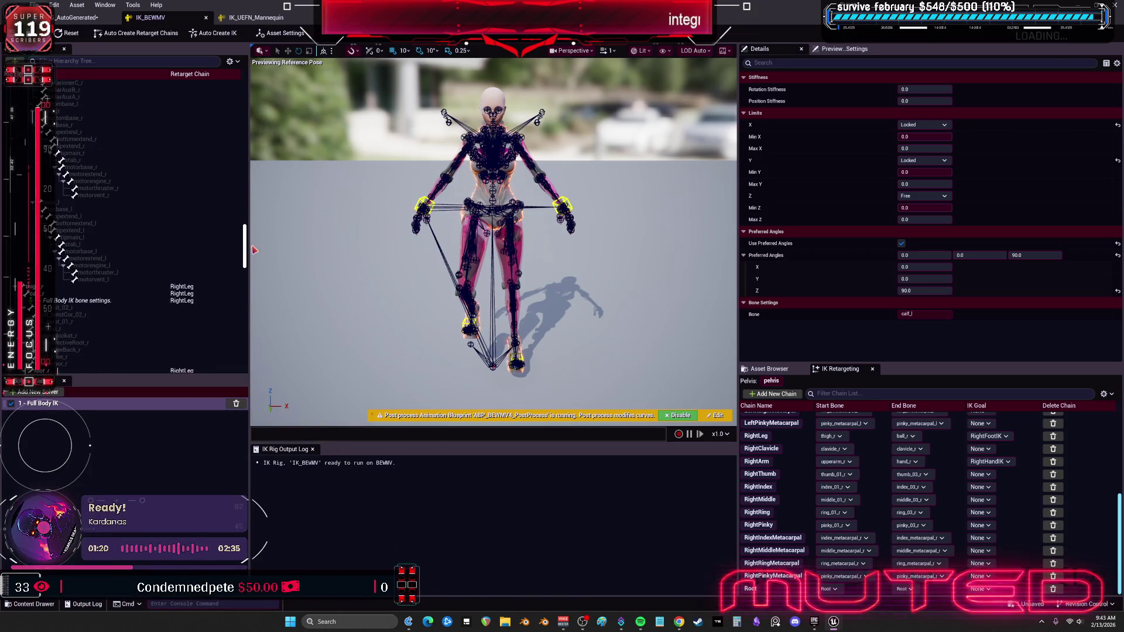
click(104, 296)
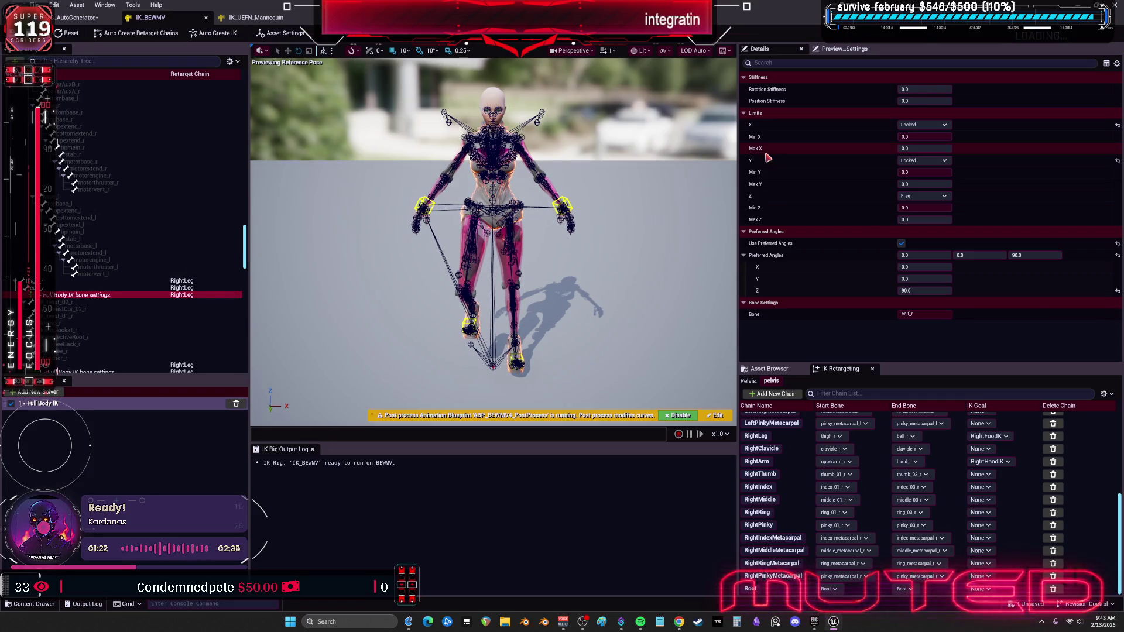
scroll(164, 225, down, 4)
click(103, 317)
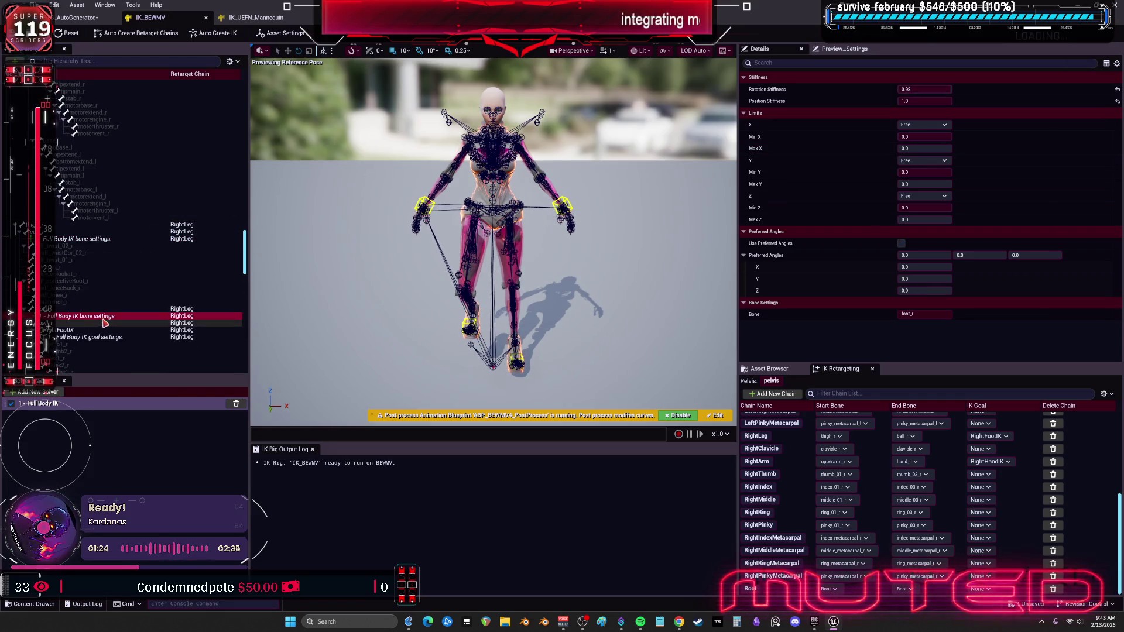
click(111, 239)
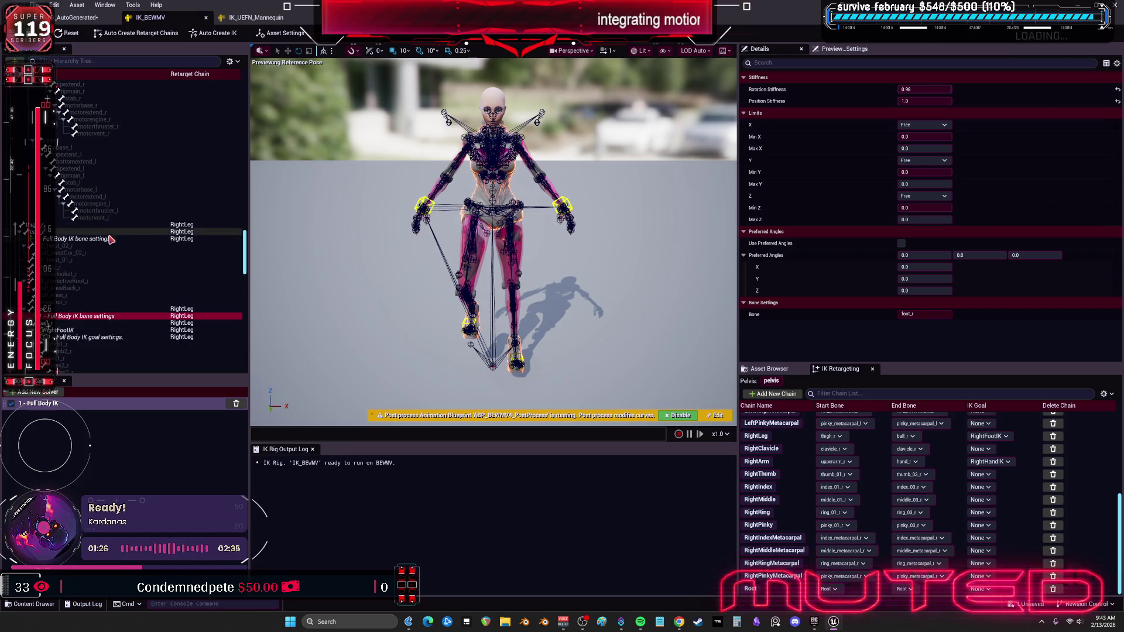
Set calf_r Position Stiffness to 0.12.
drag(930, 101, 932, 101)
click(931, 102)
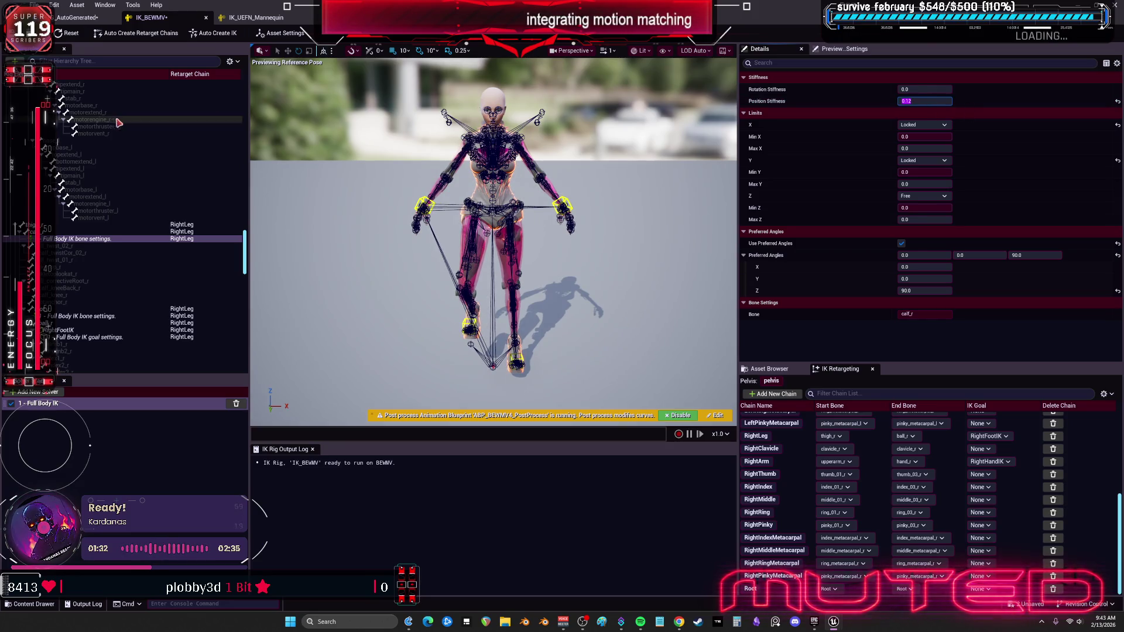
scroll(117, 175, up, 10)
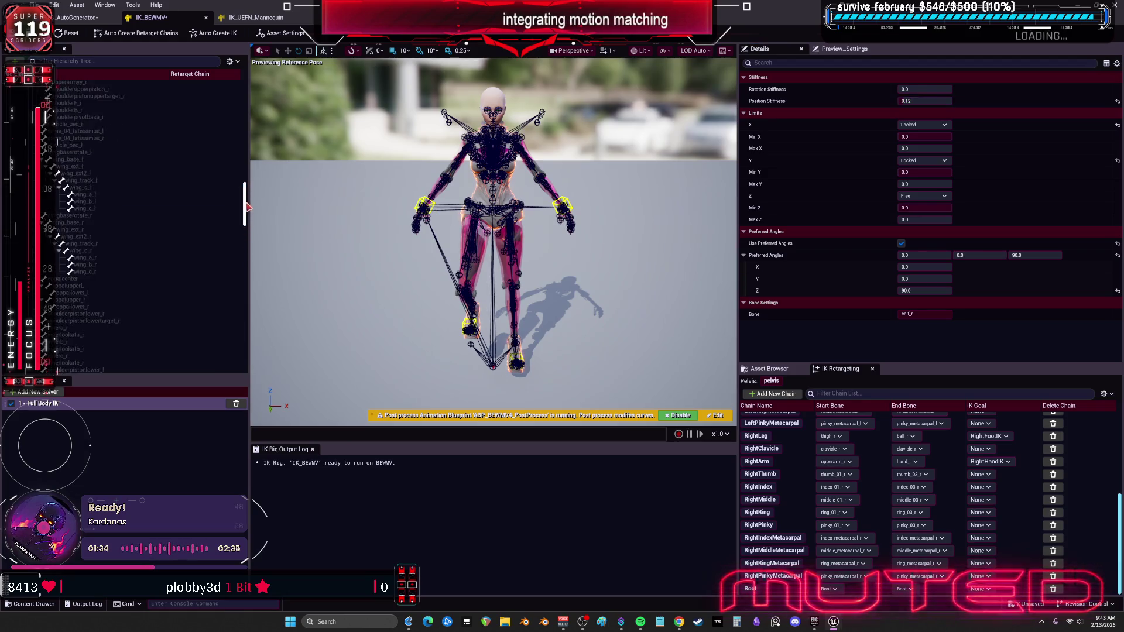
drag(245, 208, 245, 156)
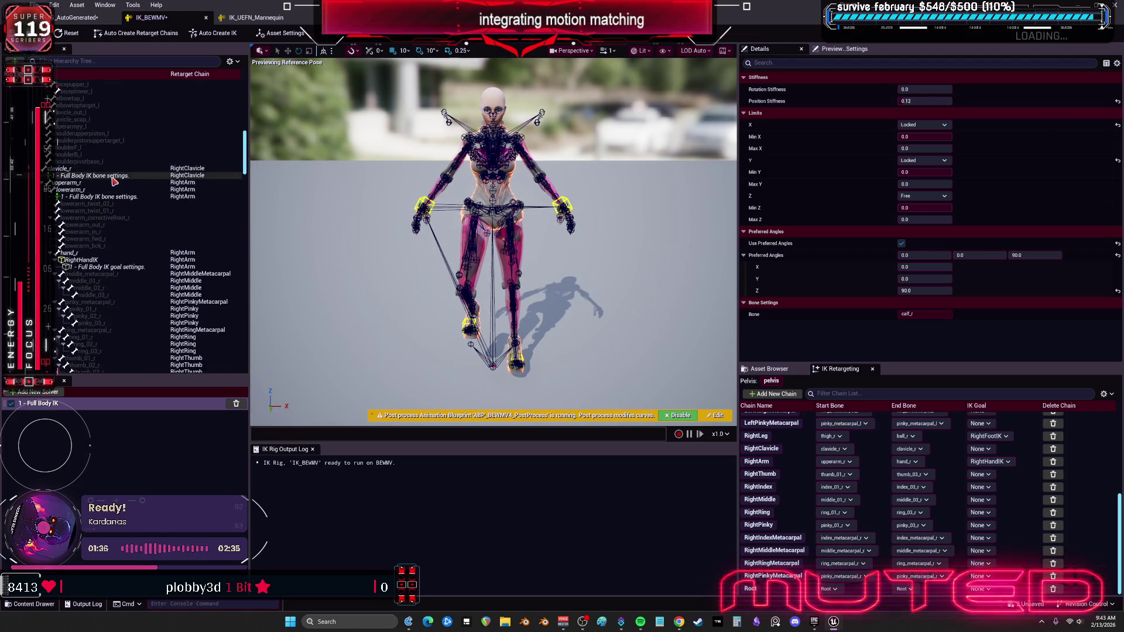
drag(249, 157, 246, 324)
Give calf_l Rotation Stiffness 0.5 with Position Stiffness 0.12.
click(117, 212)
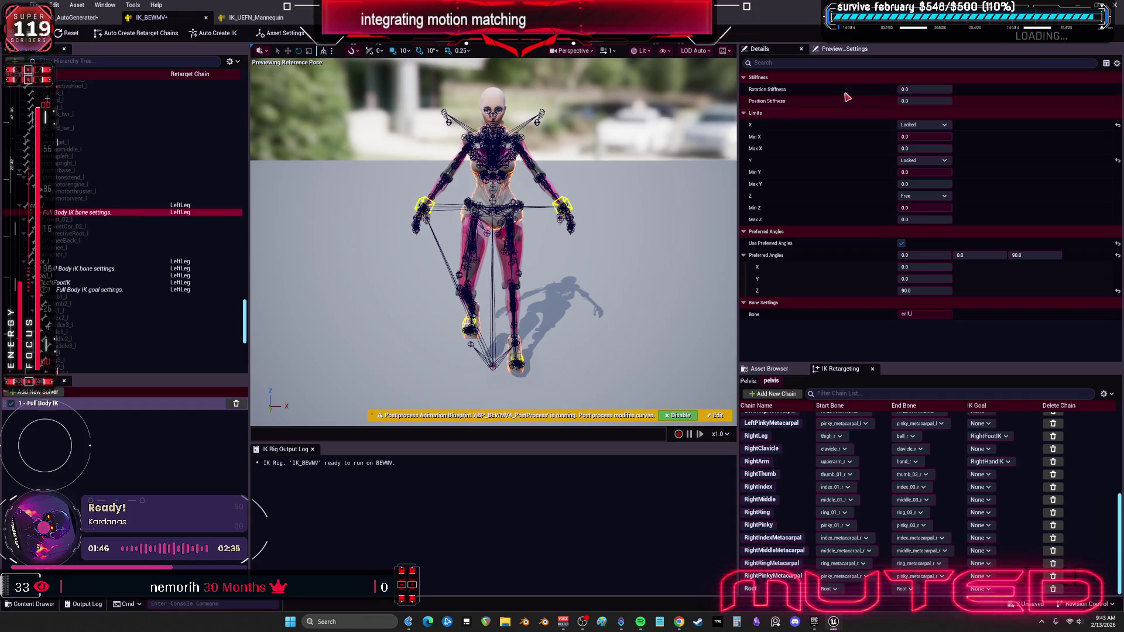
click(923, 89)
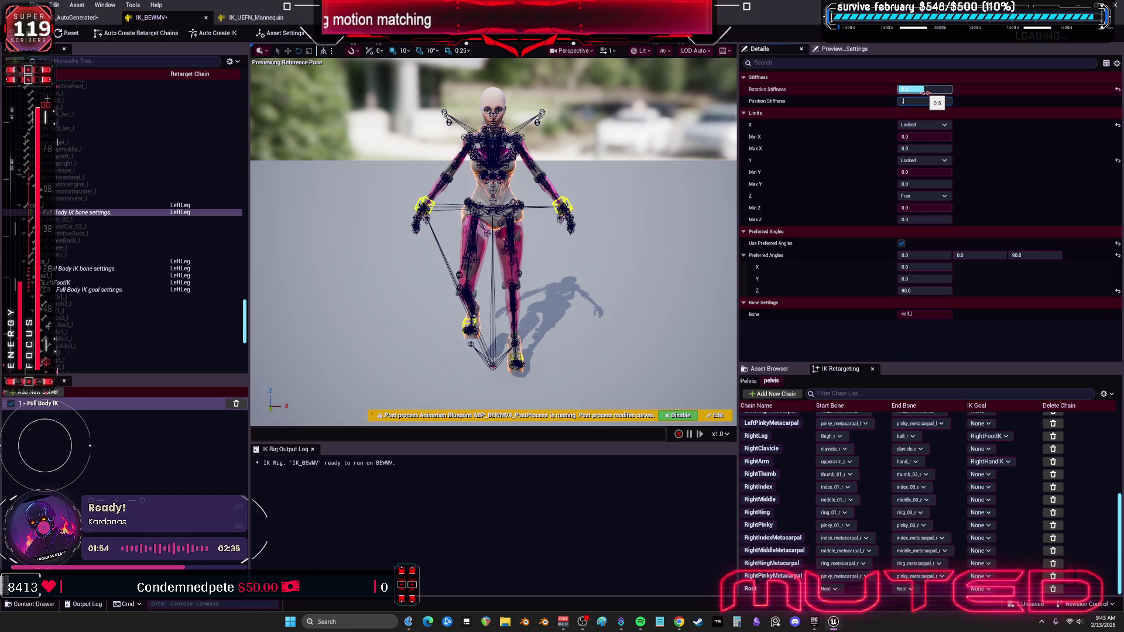
drag(927, 92, 928, 92)
scroll(92, 196, up, 5)
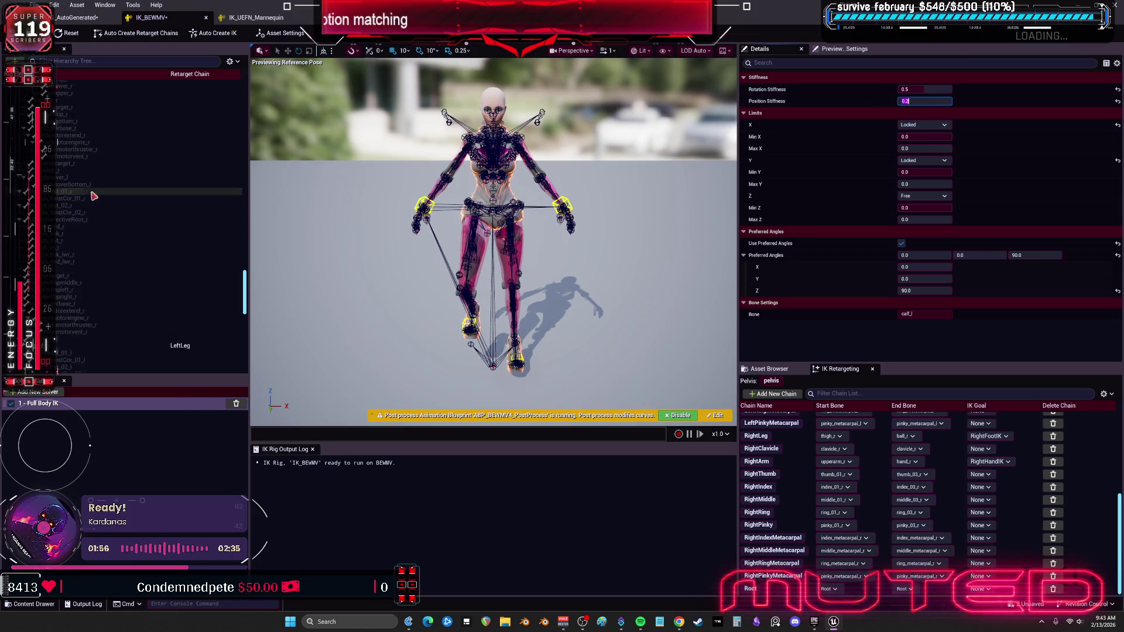
scroll(92, 196, up, 3)
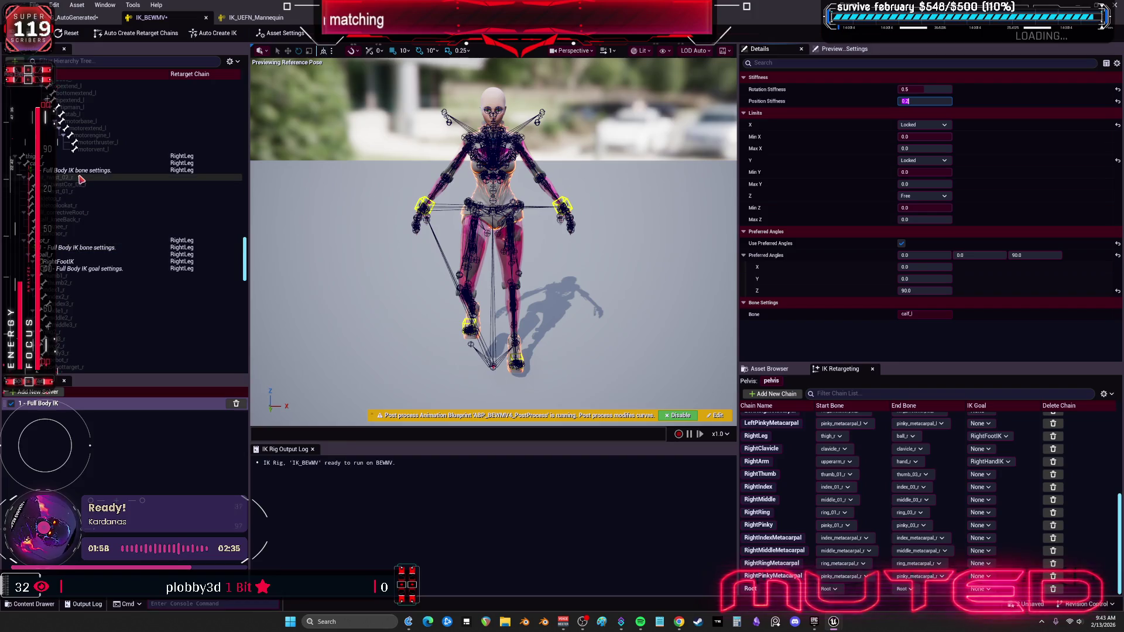
key(Return)
Set calf_r Rotation Stiffness to 0.5, then return to the AutoGenerated retargeter.
click(82, 171)
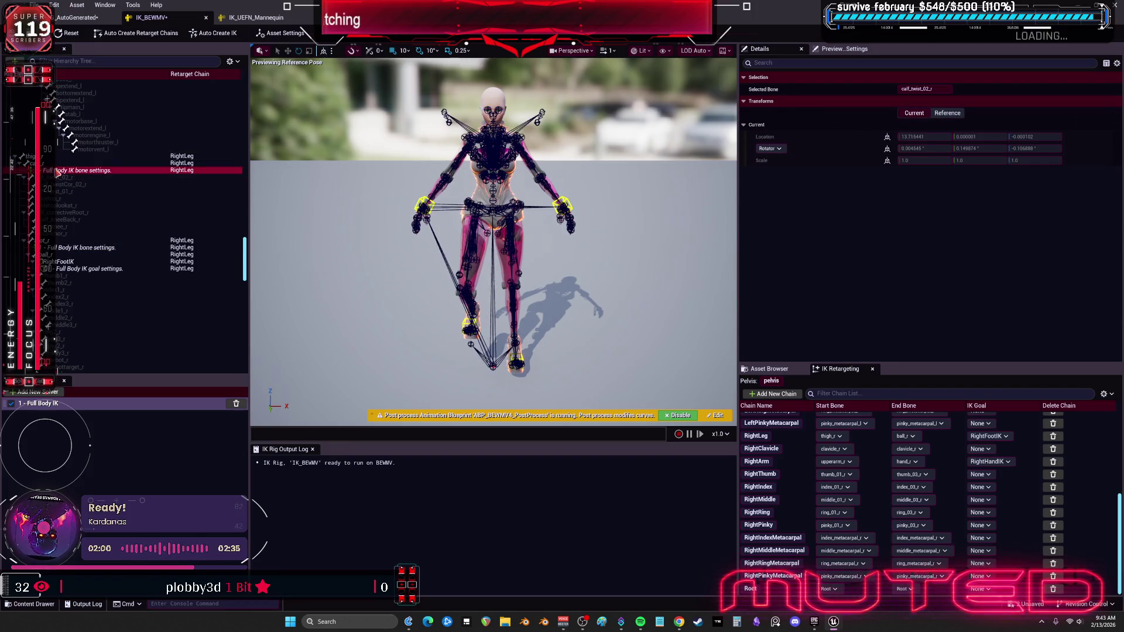
click(944, 89)
text(0.5)
key(Tab)
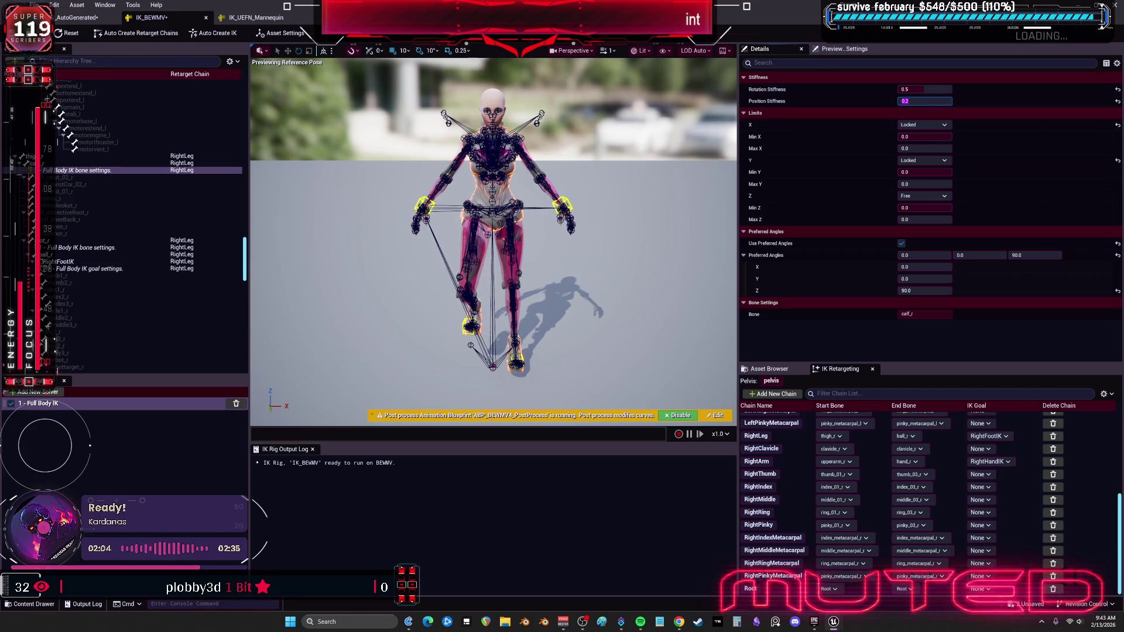
click(268, 18)
click(76, 17)
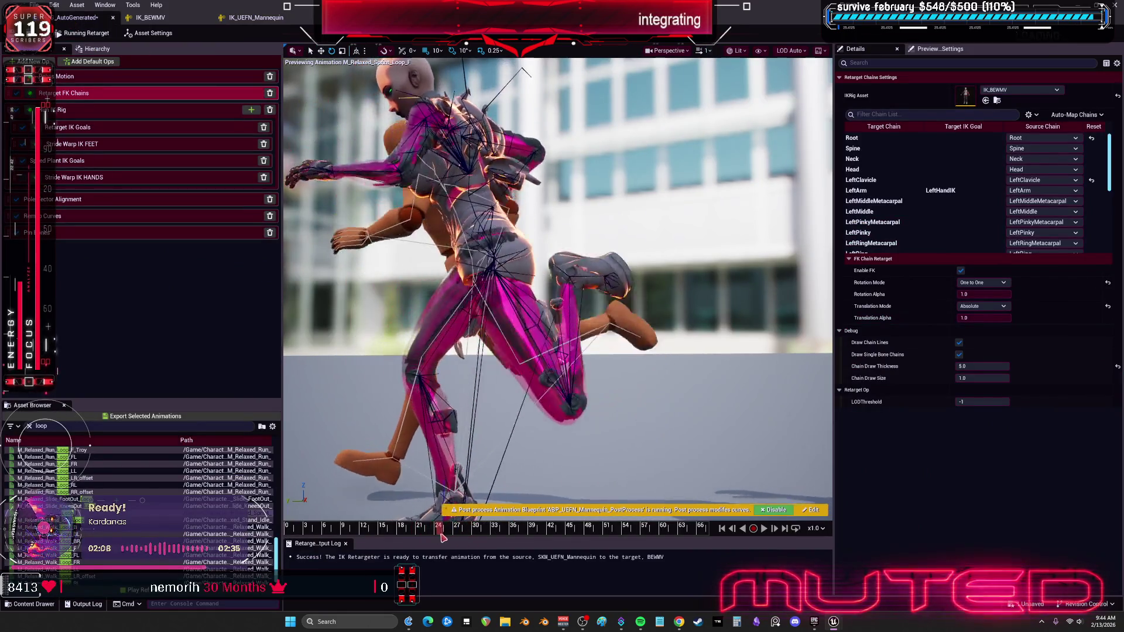
Scrub the sprint preview to a later frame and inspect the IK Rig, FK Chains and Pelvis Motion ops.
mouse_move(453, 539)
mouse_down()
mouse_move(575, 558)
mouse_move(563, 558)
mouse_up()
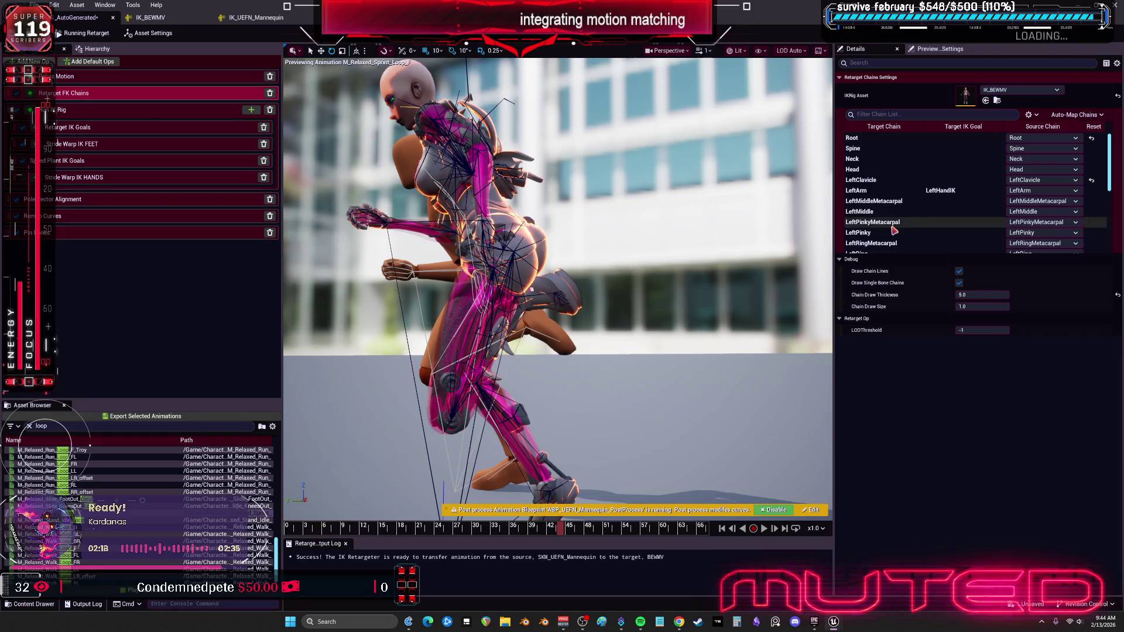
key(Down)
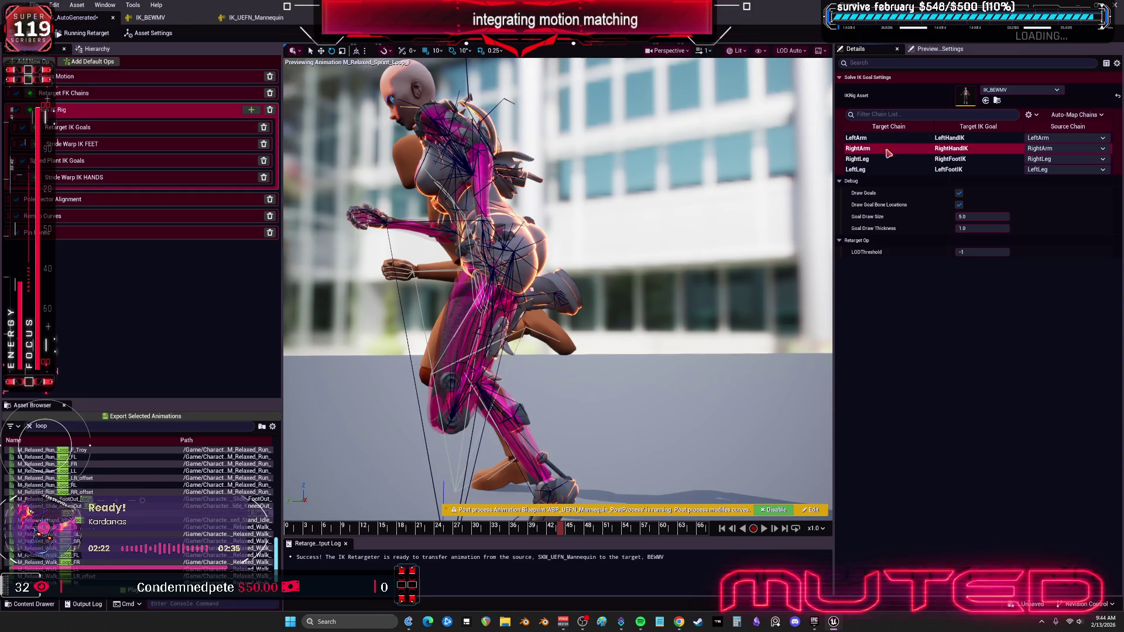
click(69, 92)
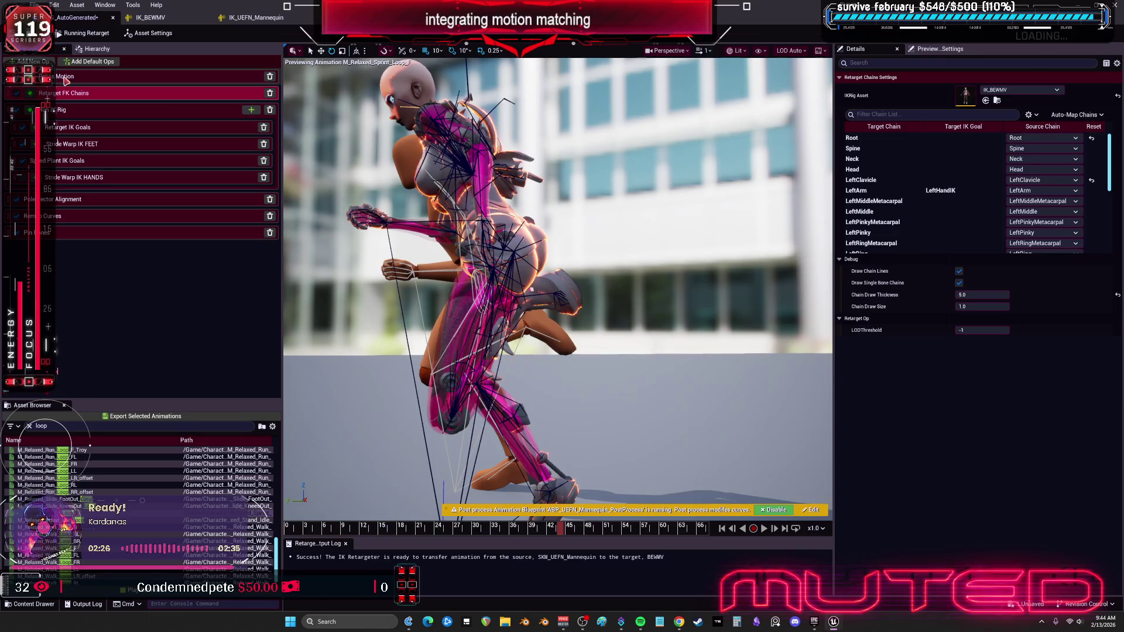
click(89, 78)
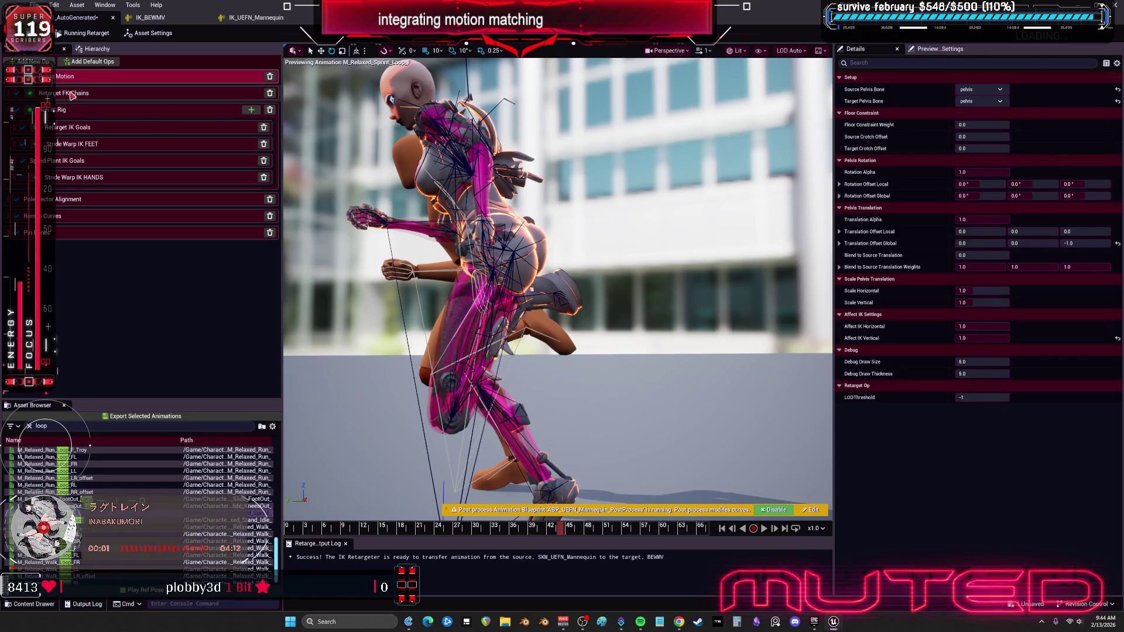
Set the RightLeg FK chain's translation mode to Stretch Bone Length Uniformly.
click(71, 96)
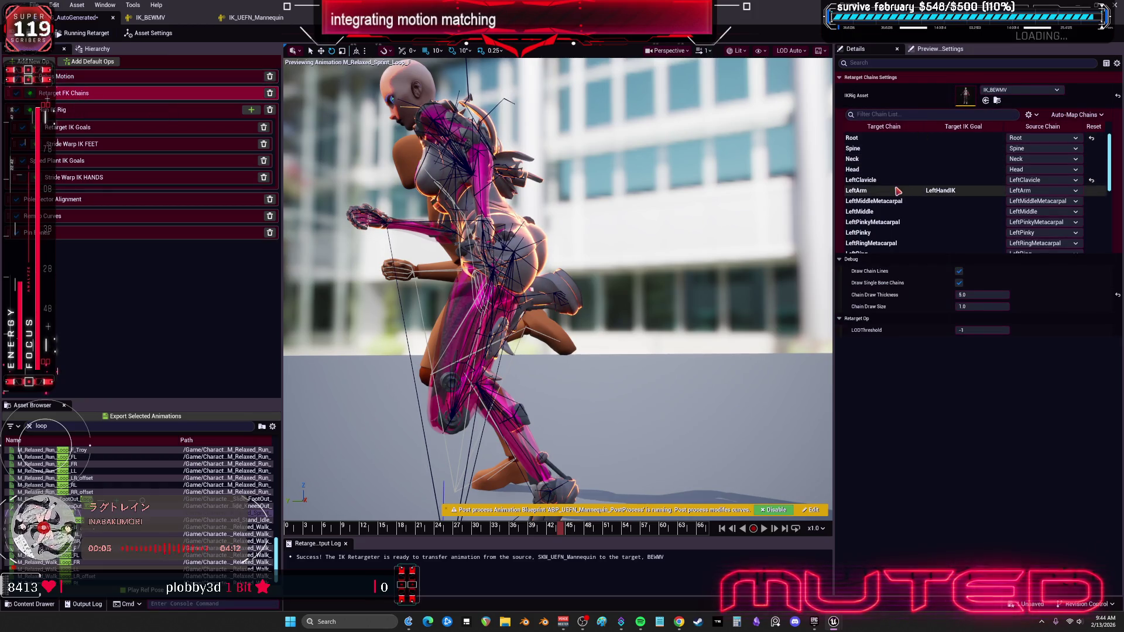
scroll(908, 199, down, 5)
click(885, 238)
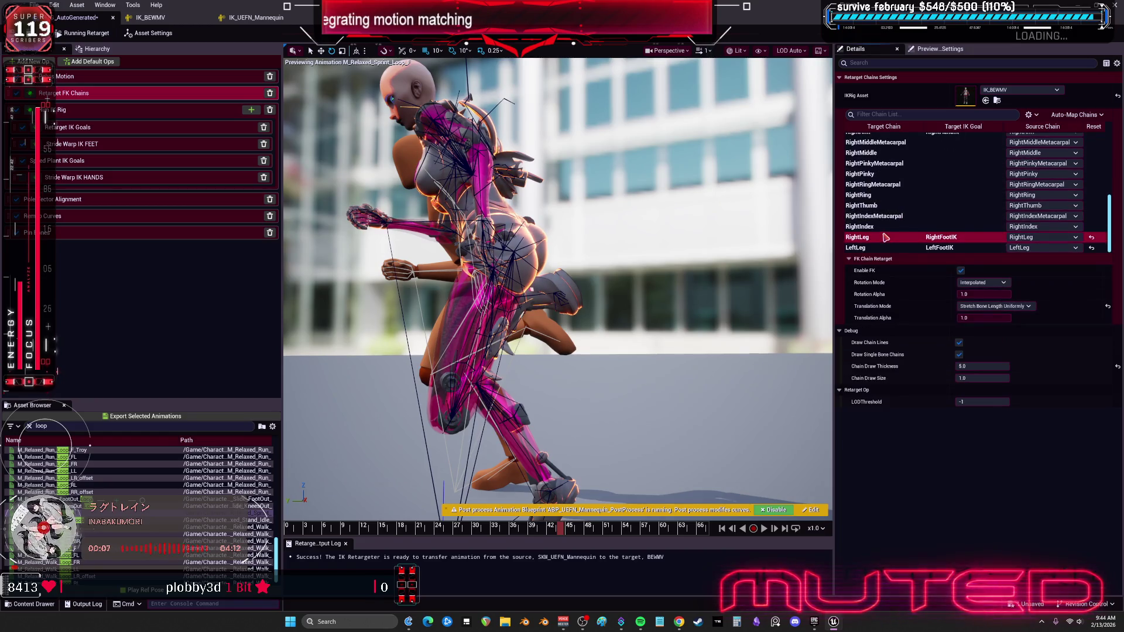
click(989, 306)
click(1026, 312)
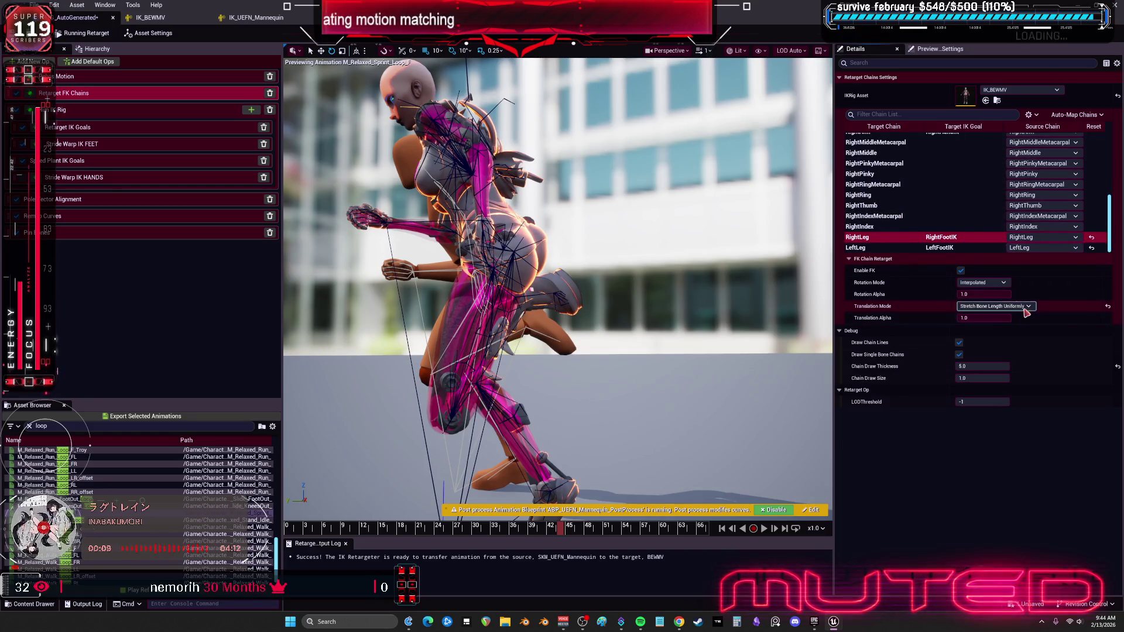
click(1108, 307)
click(993, 306)
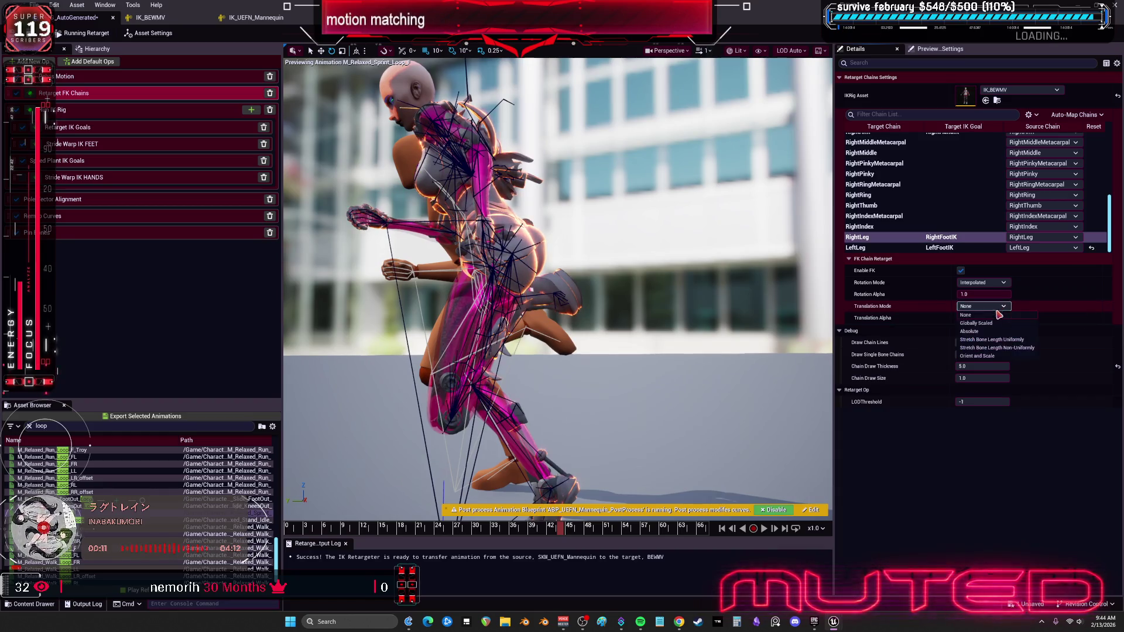
click(1007, 346)
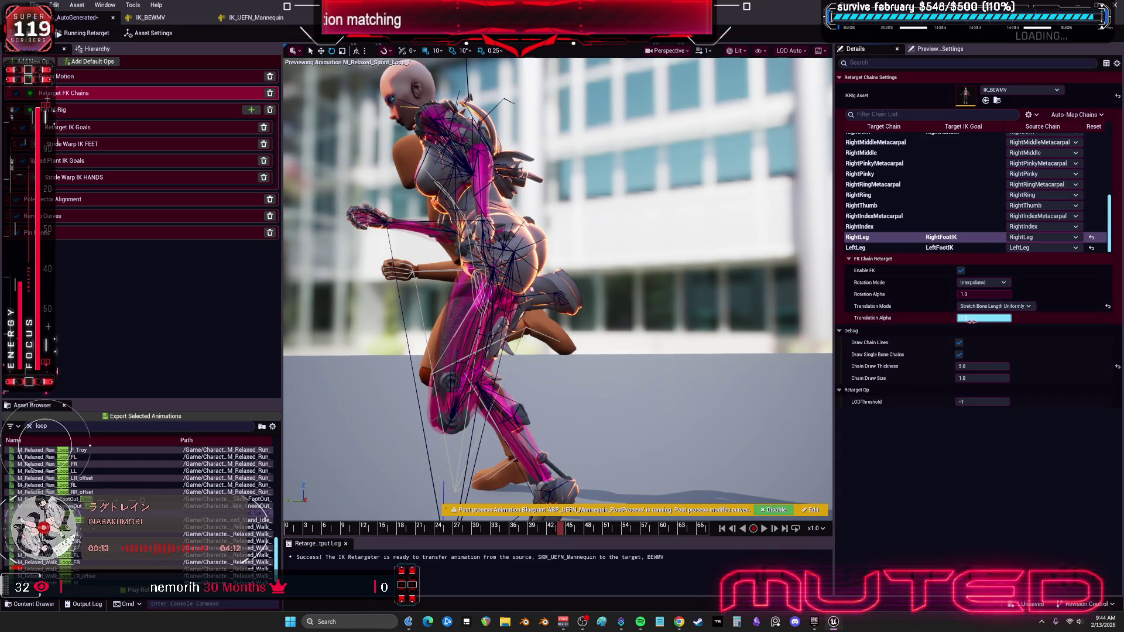
Set the RightLeg chain's rotation mode to Copy Local.
click(994, 283)
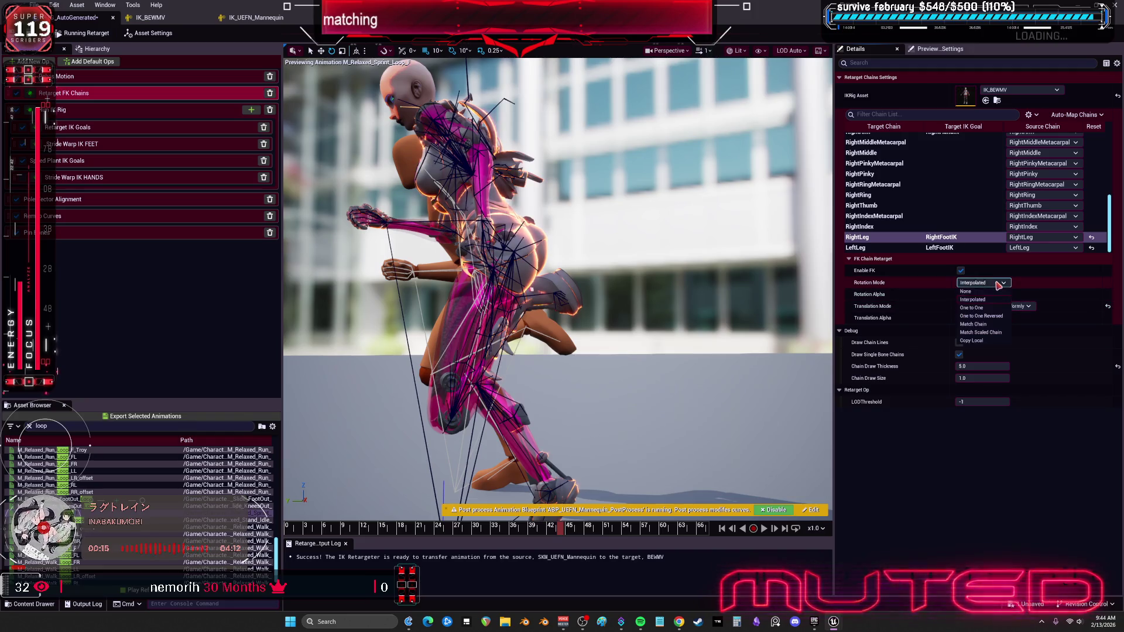
click(994, 301)
click(994, 283)
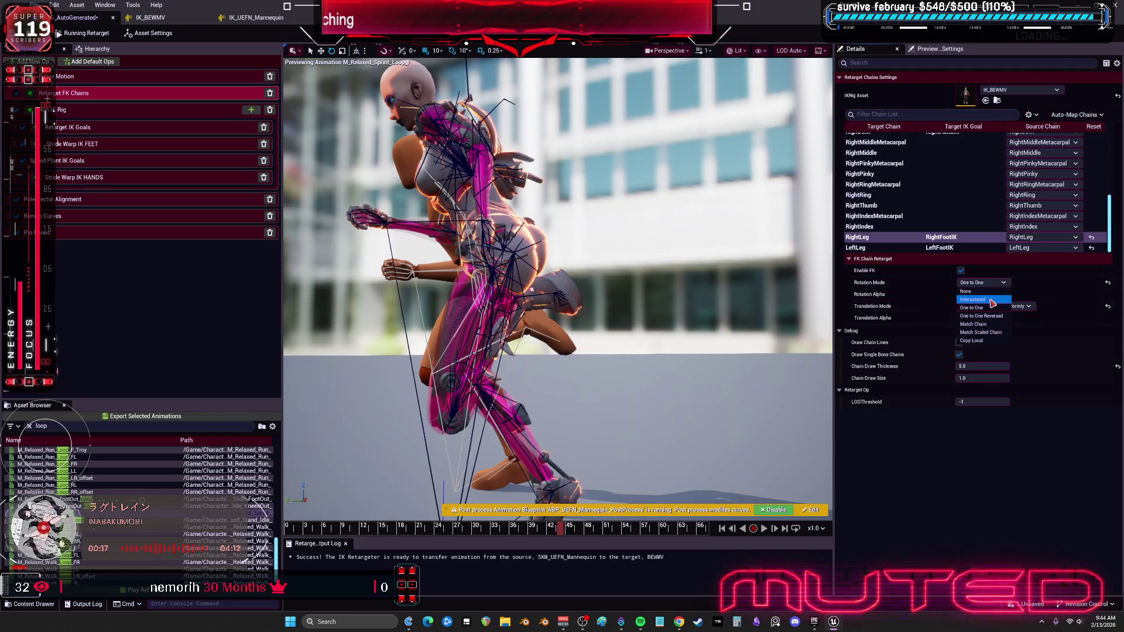
click(984, 341)
click(991, 284)
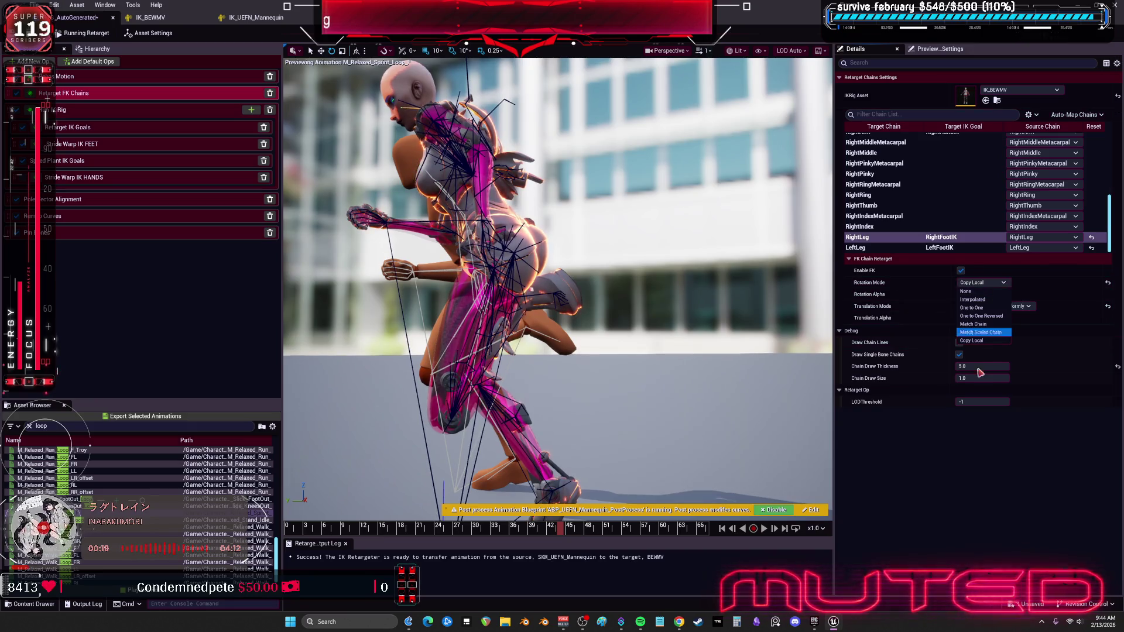
click(974, 284)
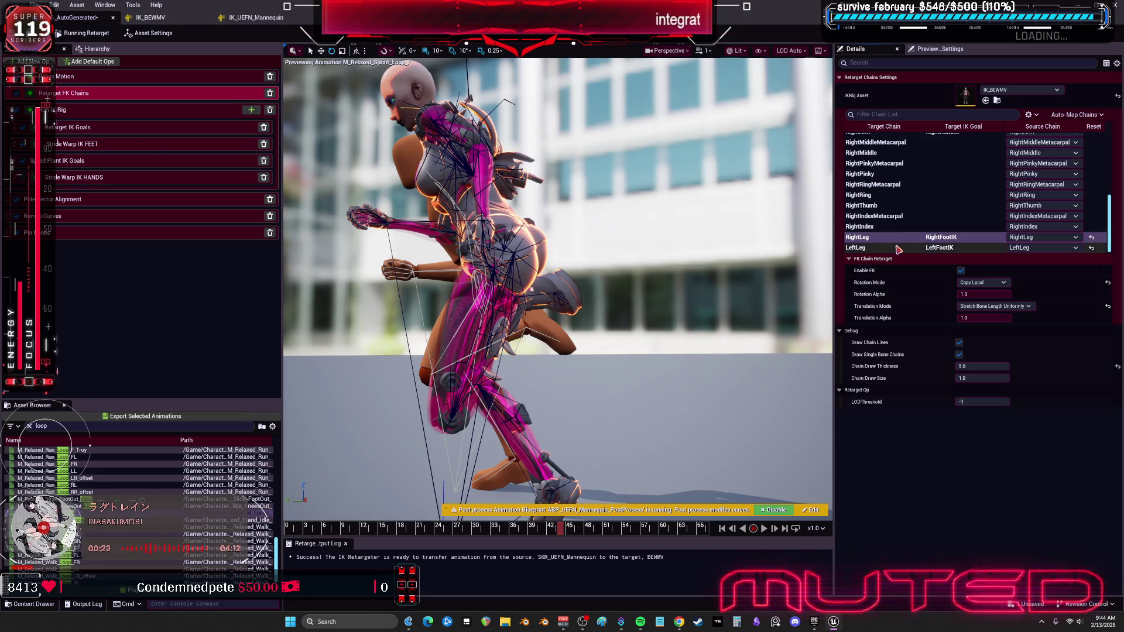
Set the LeftLeg chain's rotation mode to Copy Local, keeping rotation alpha at 1.0.
click(856, 248)
click(982, 283)
click(988, 342)
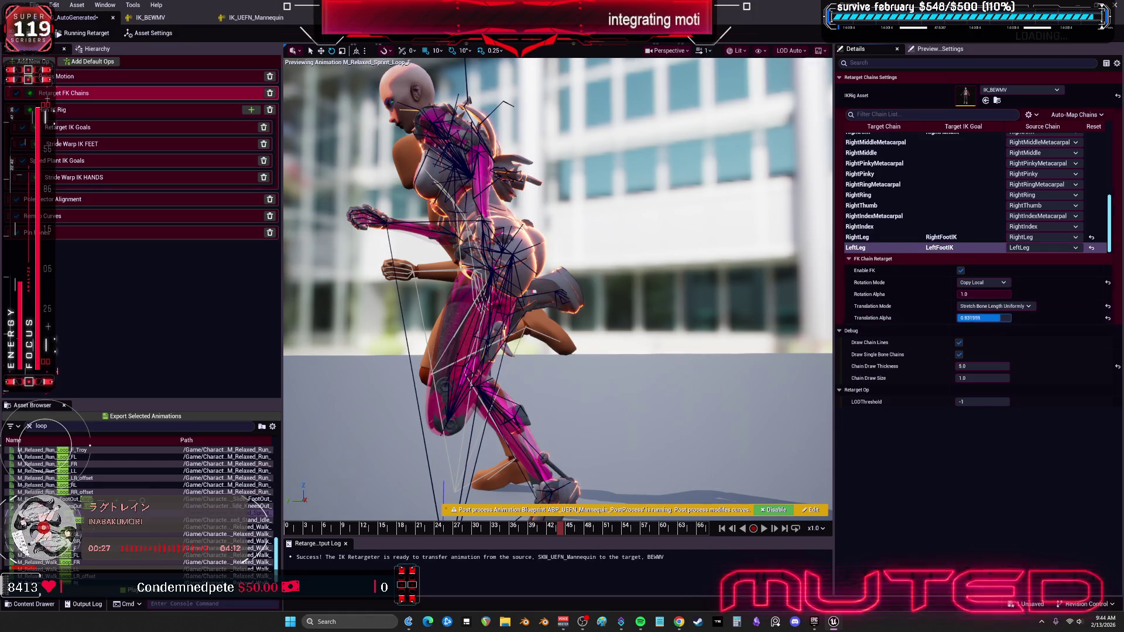
drag(995, 295, 989, 295)
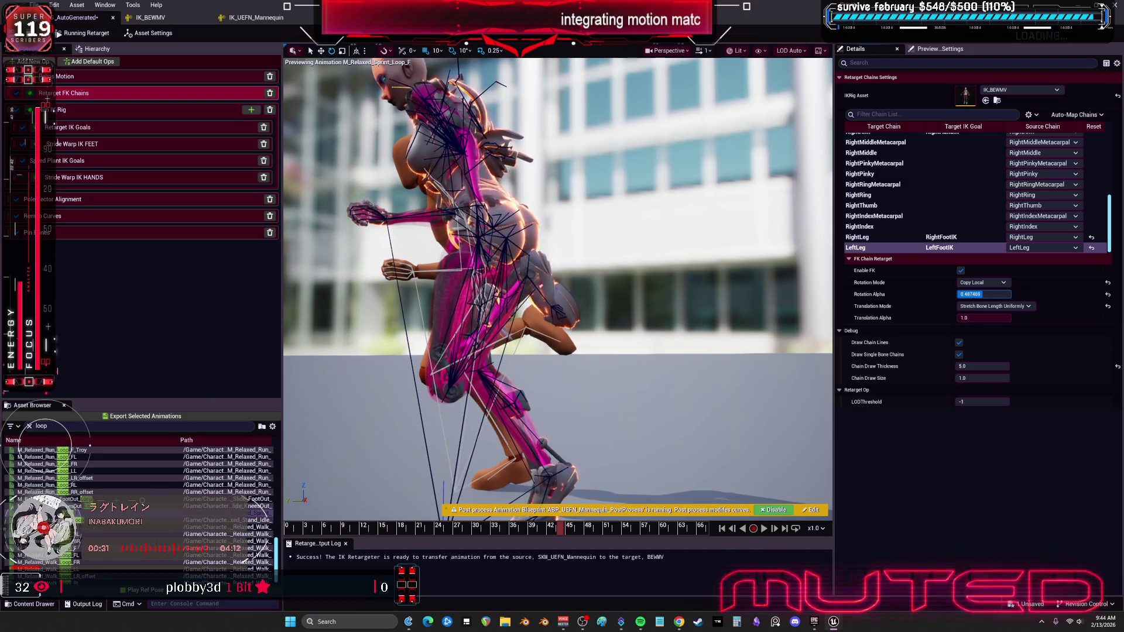
mouse_move(989, 295)
mouse_down()
mouse_move(1011, 295)
mouse_move(993, 294)
mouse_up()
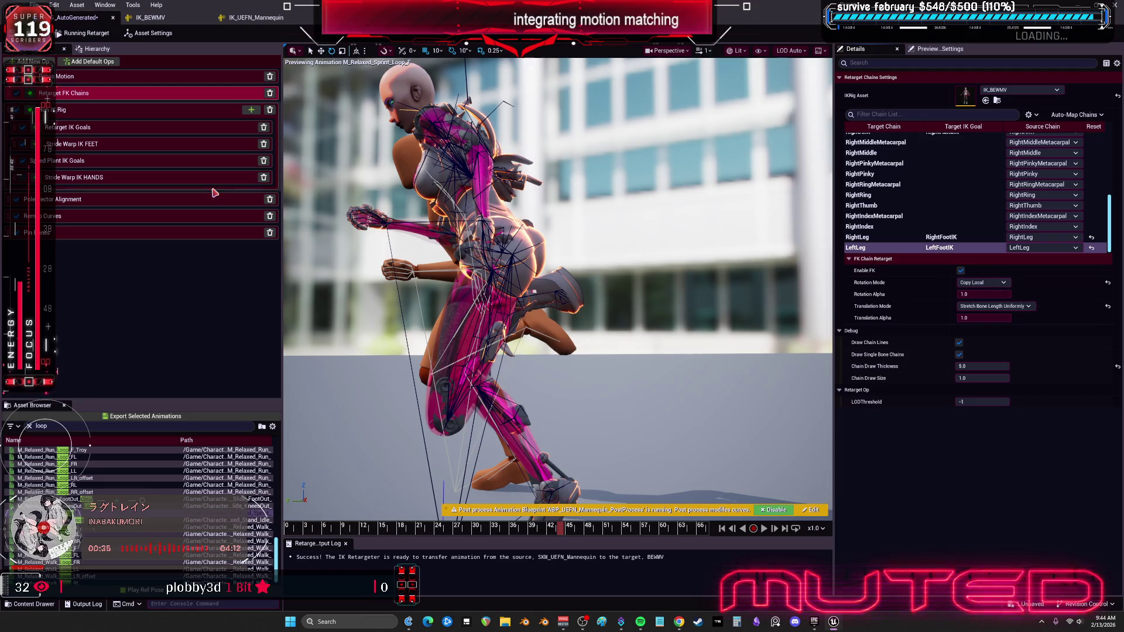
click(84, 113)
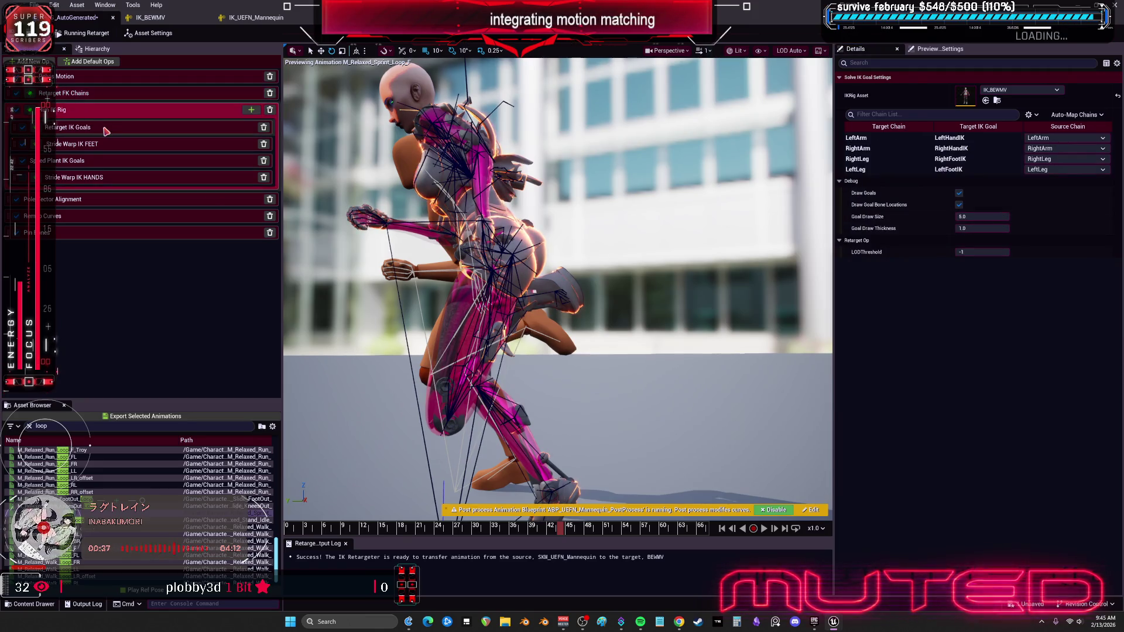
In Retarget IK Goals, set the LeftLeg Scale Length Extension to 1.15.
click(106, 131)
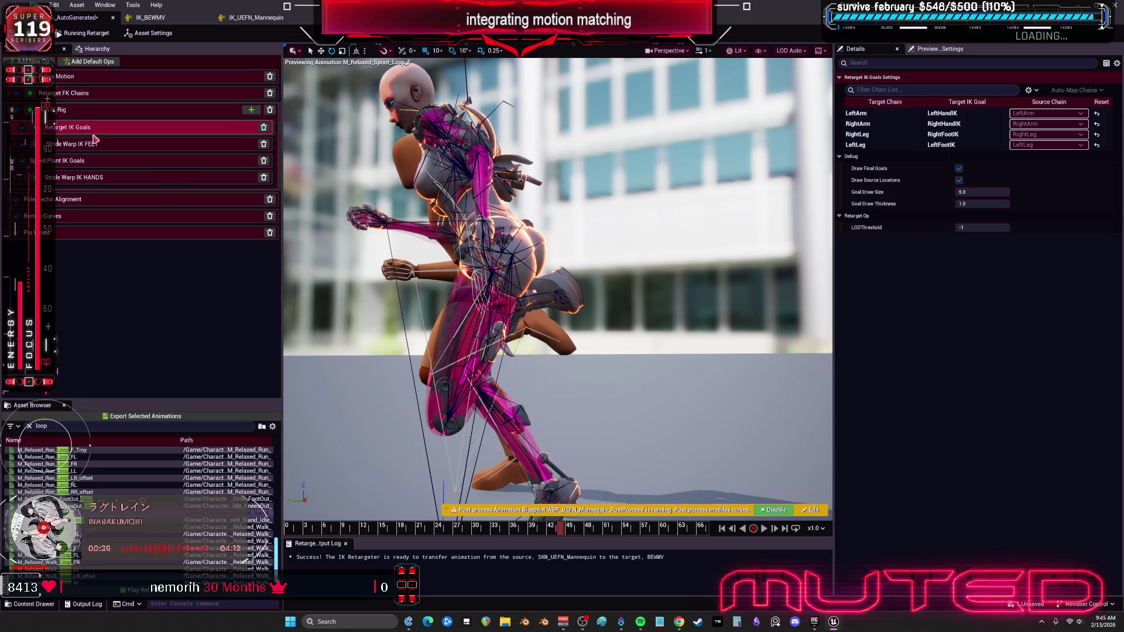
click(870, 147)
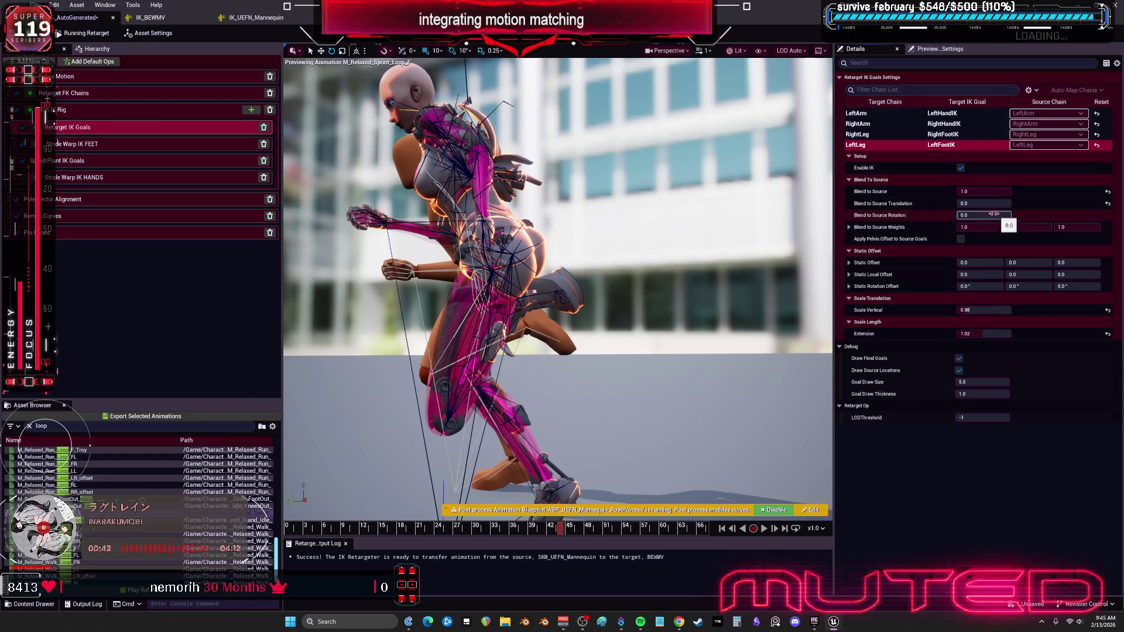
click(989, 333)
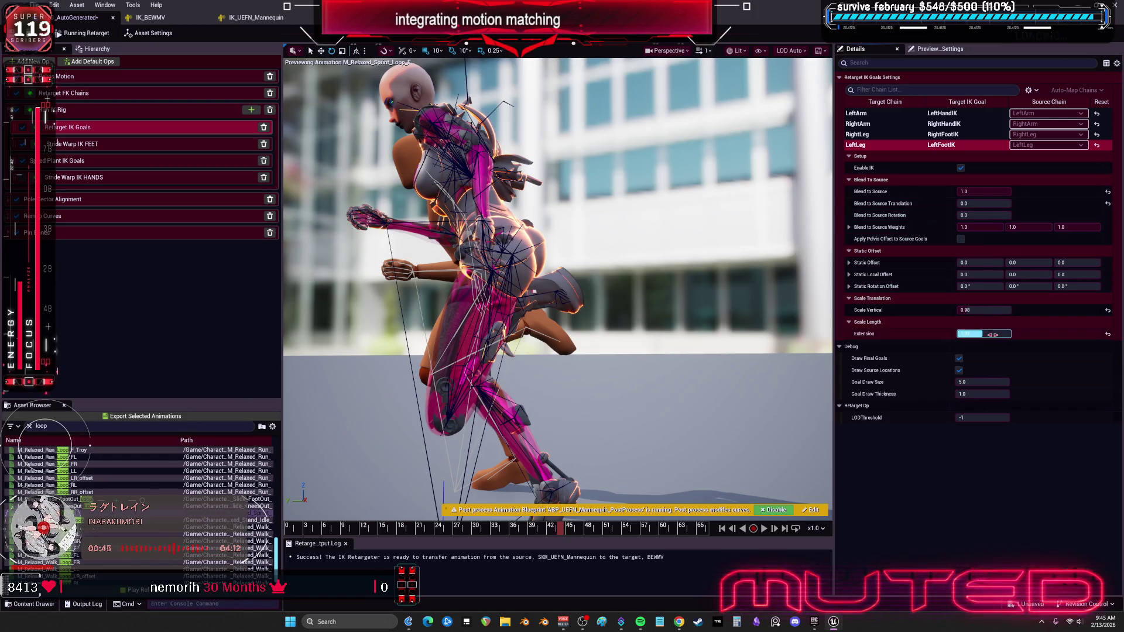
mouse_move(992, 335)
mouse_down()
mouse_move(1027, 335)
mouse_move(1018, 339)
mouse_up()
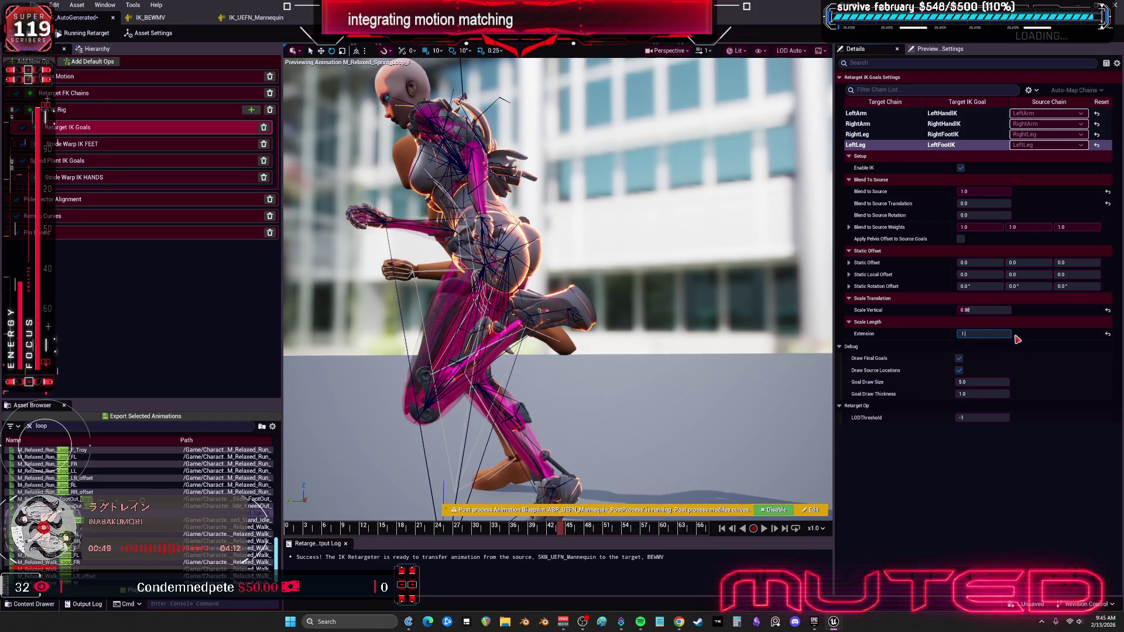
text(.15)
key(Return)
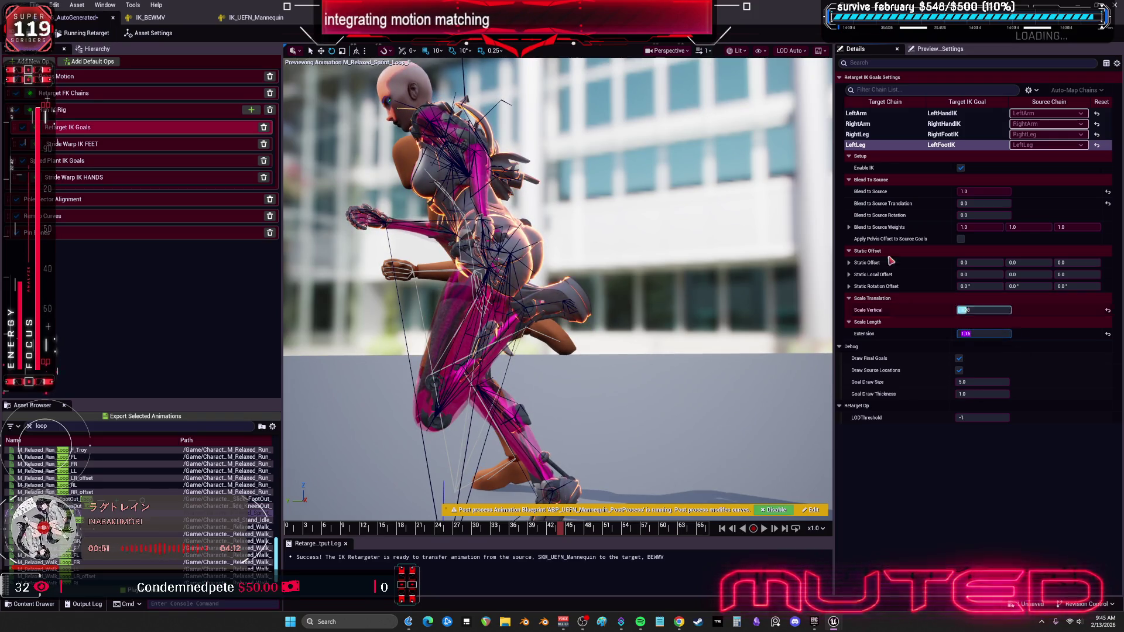
Set the RightLeg Scale Length Extension to 1.15.
click(885, 135)
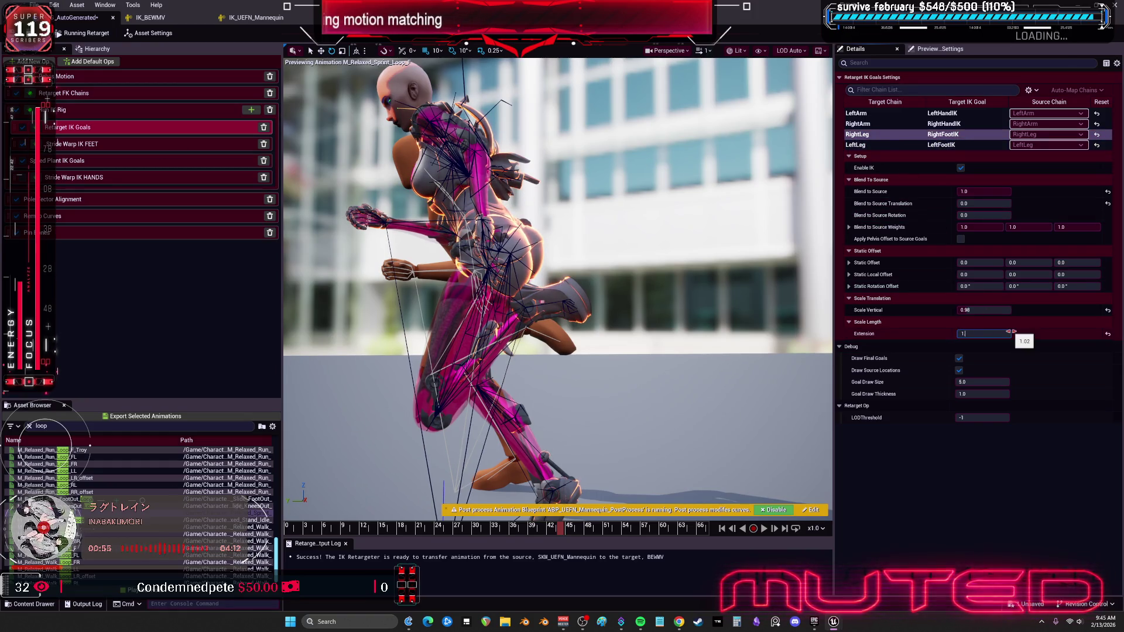
text(.15)
key(Return)
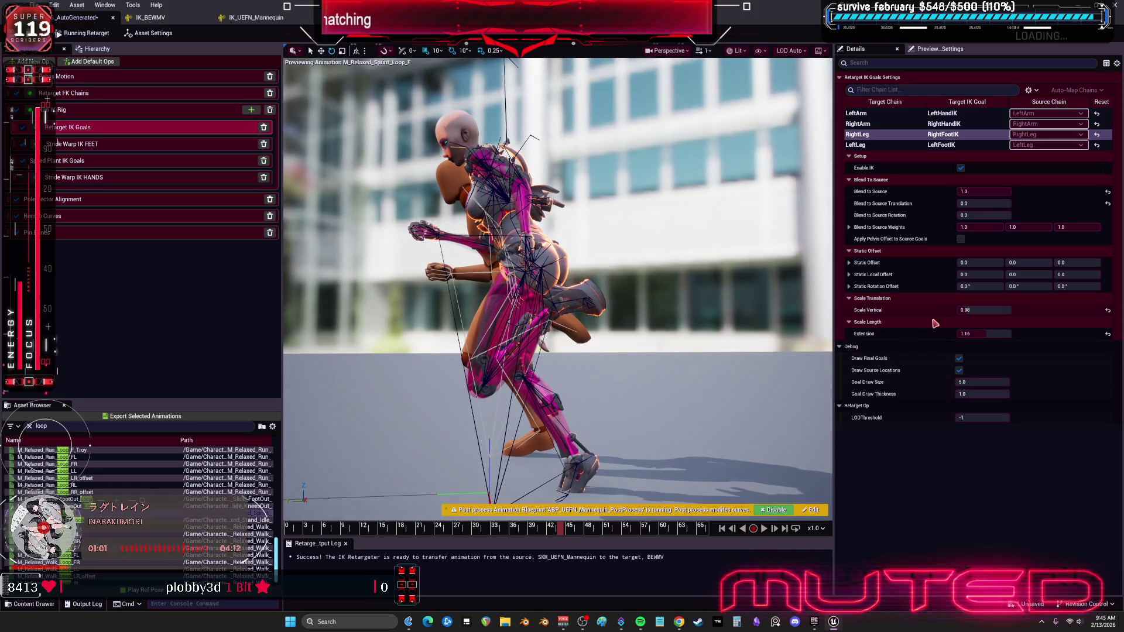
drag(975, 334, 1004, 334)
click(994, 335)
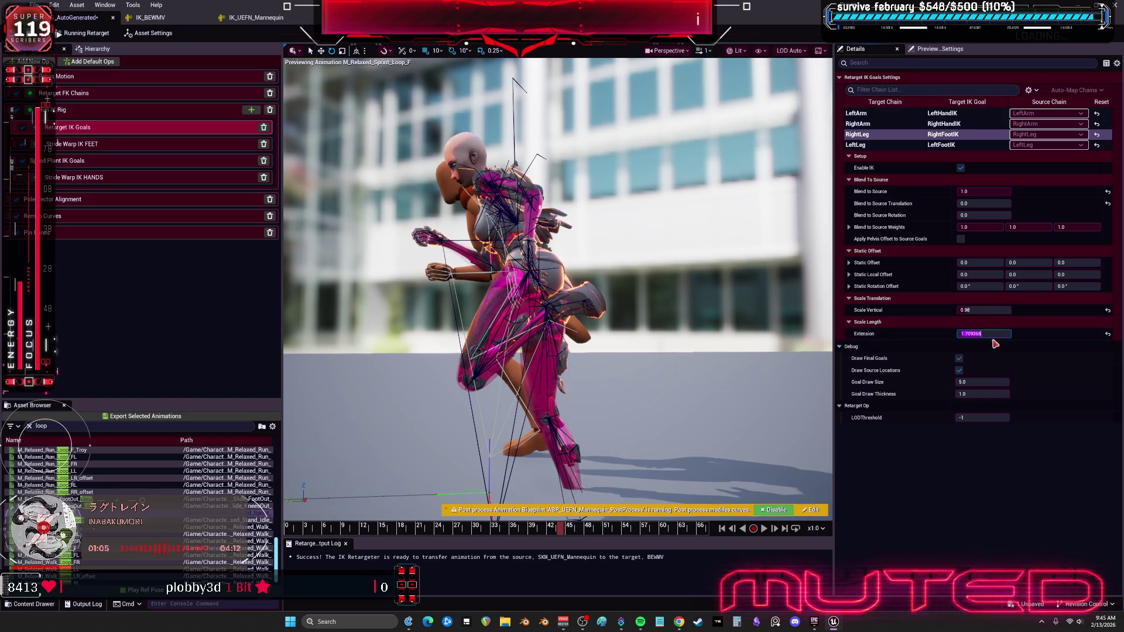
text(1.15)
key(Return)
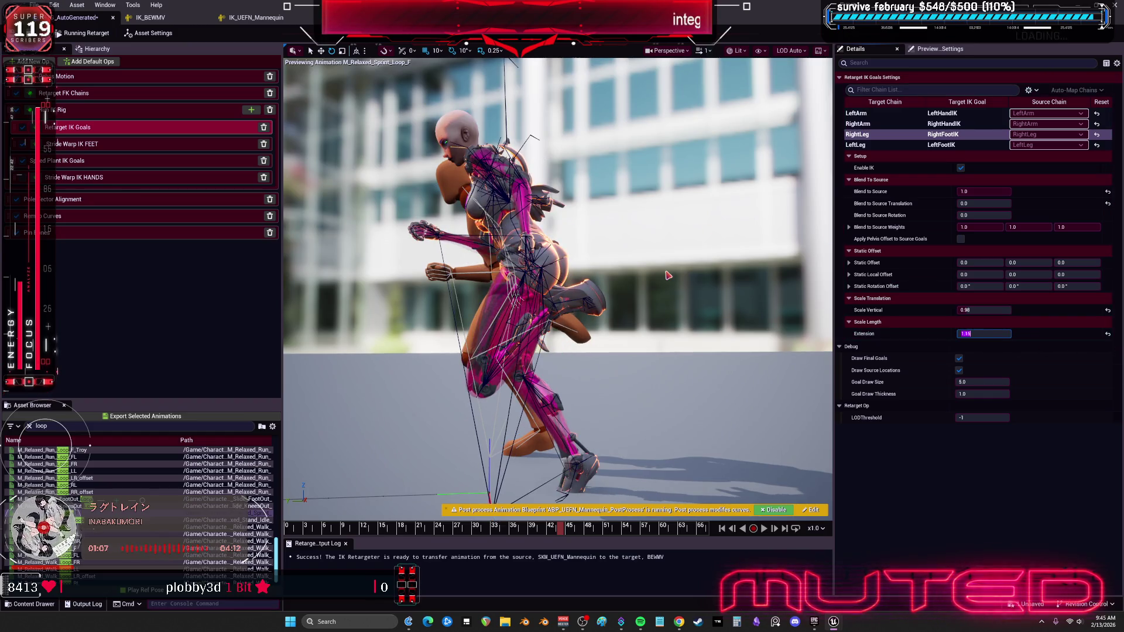
Set Pelvis Motion Blend to Source Translation to 1.0 and raise global Z translation offset to 20.368647.
click(150, 33)
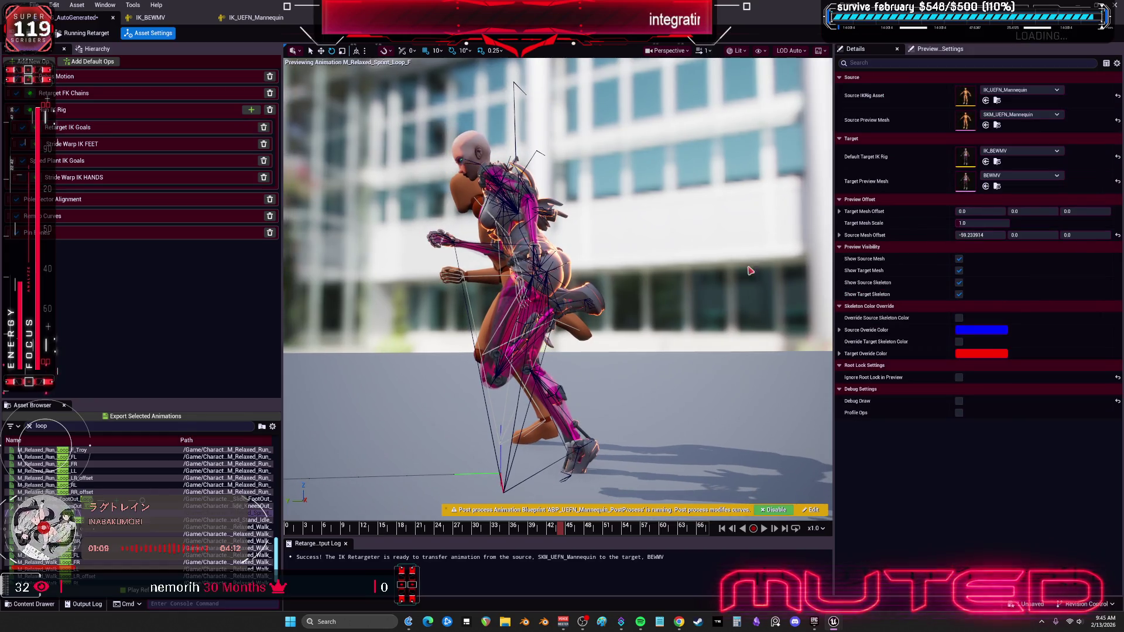
click(88, 76)
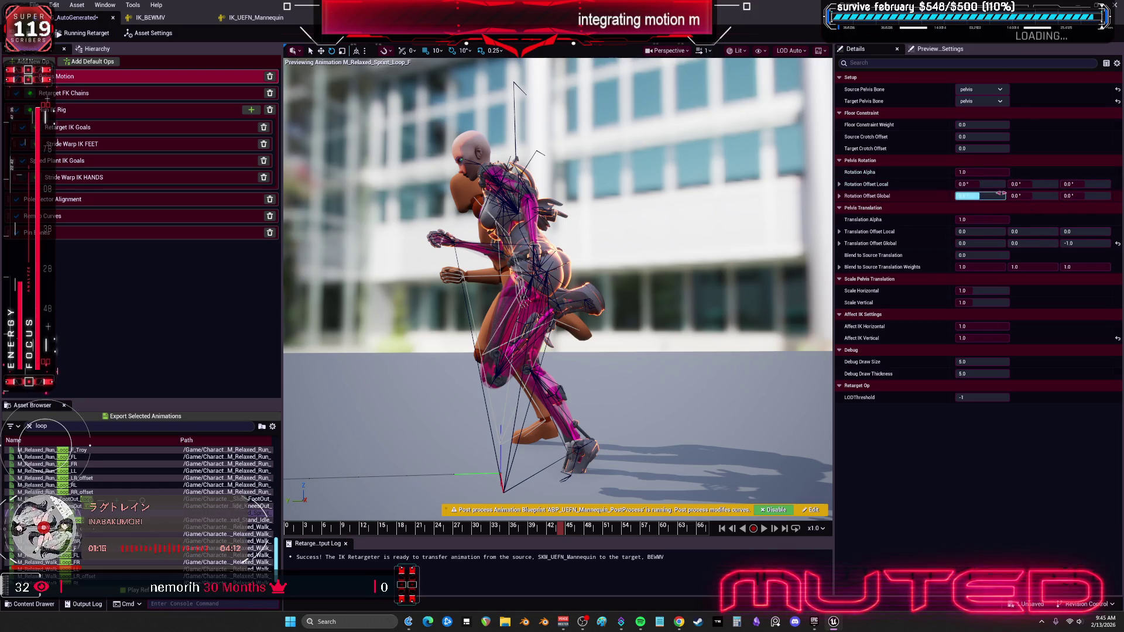
key(Return)
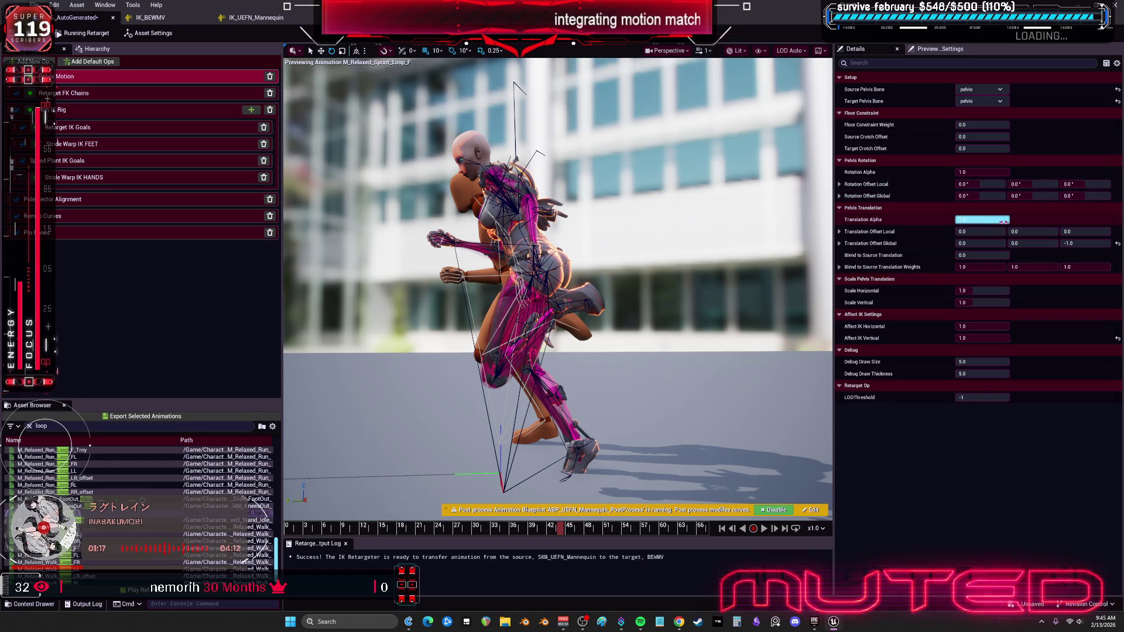
drag(984, 255, 995, 255)
click(983, 255)
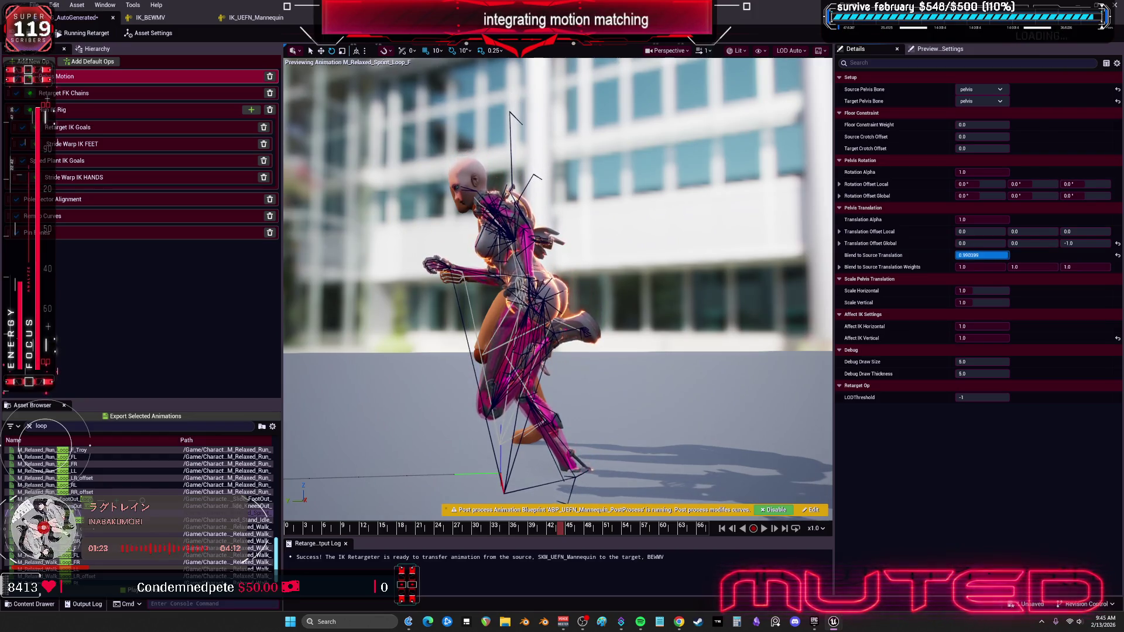
drag(984, 255, 1007, 255)
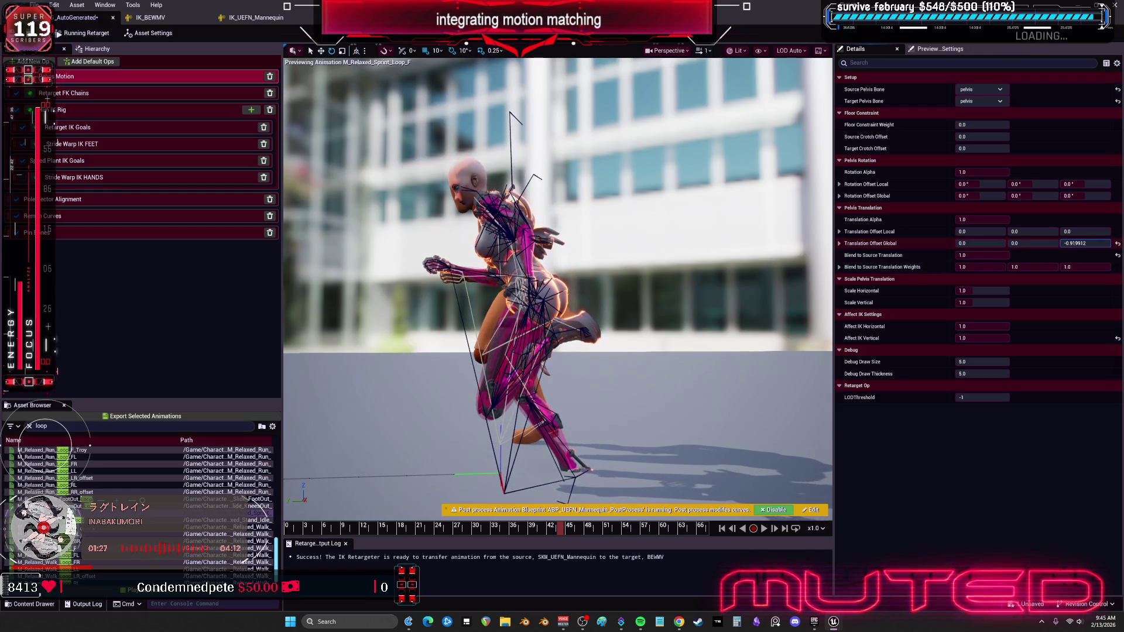
drag(1083, 243, 1106, 243)
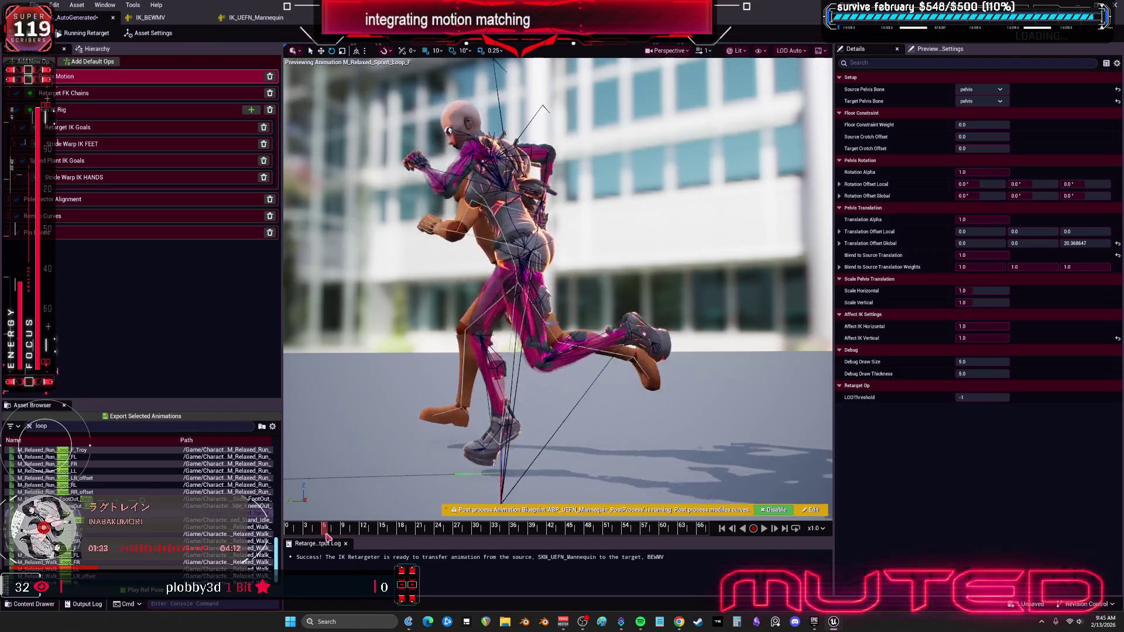
Scrub the run preview between frames 9 and 60, orbiting to face both runners.
click(347, 534)
drag(347, 537, 473, 536)
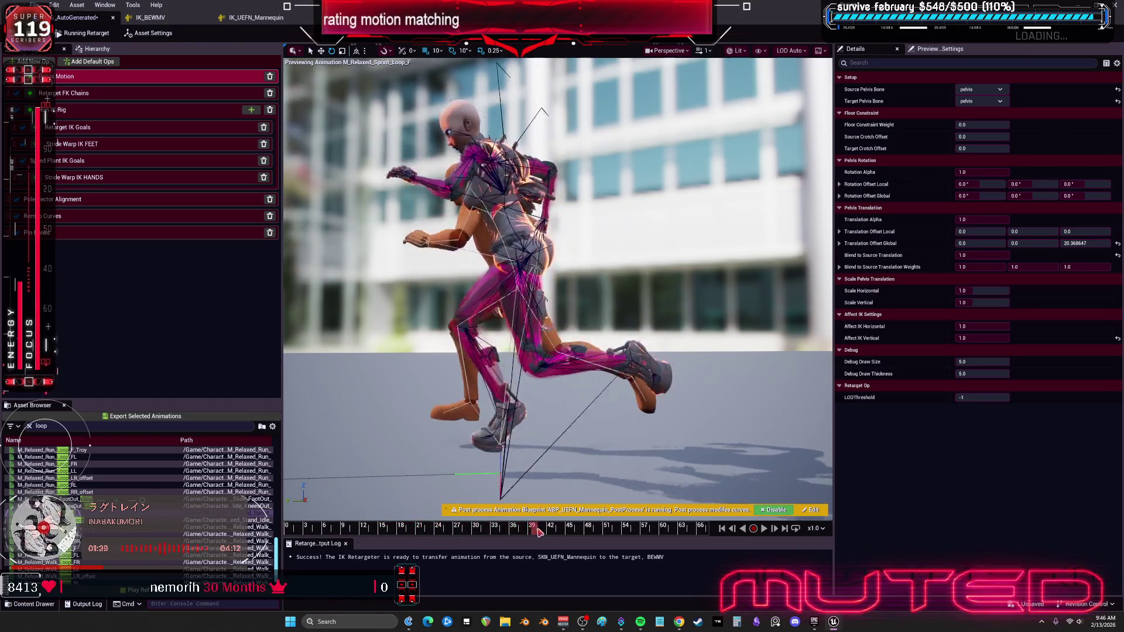
drag(608, 534, 670, 531)
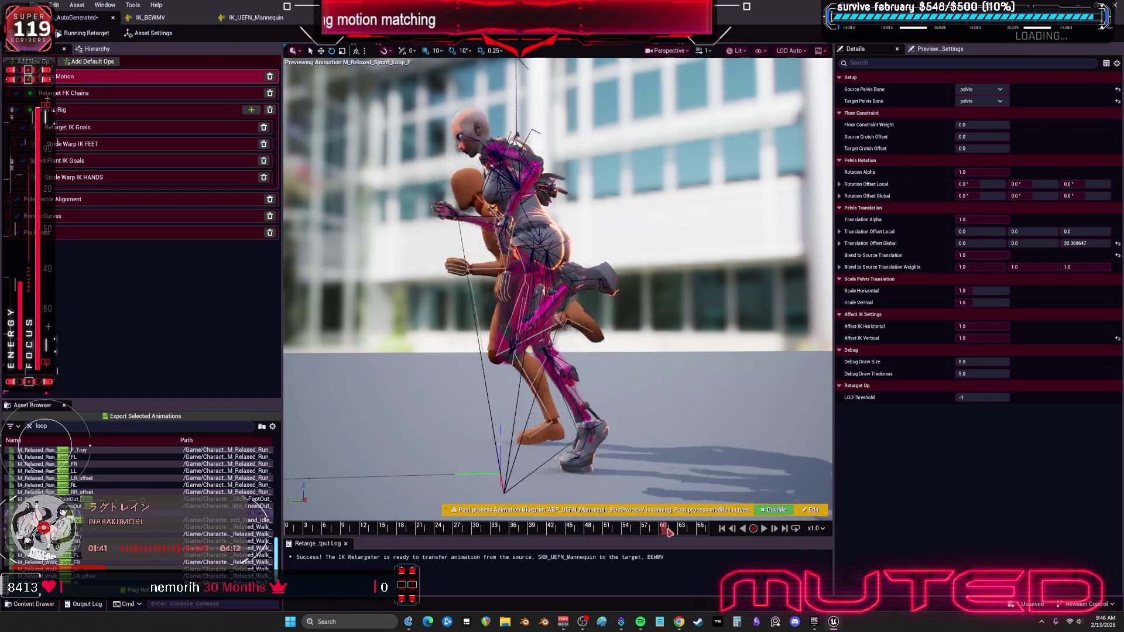
mouse_move(734, 480)
mouse_down()
mouse_move(593, 475)
mouse_move(665, 423)
mouse_up()
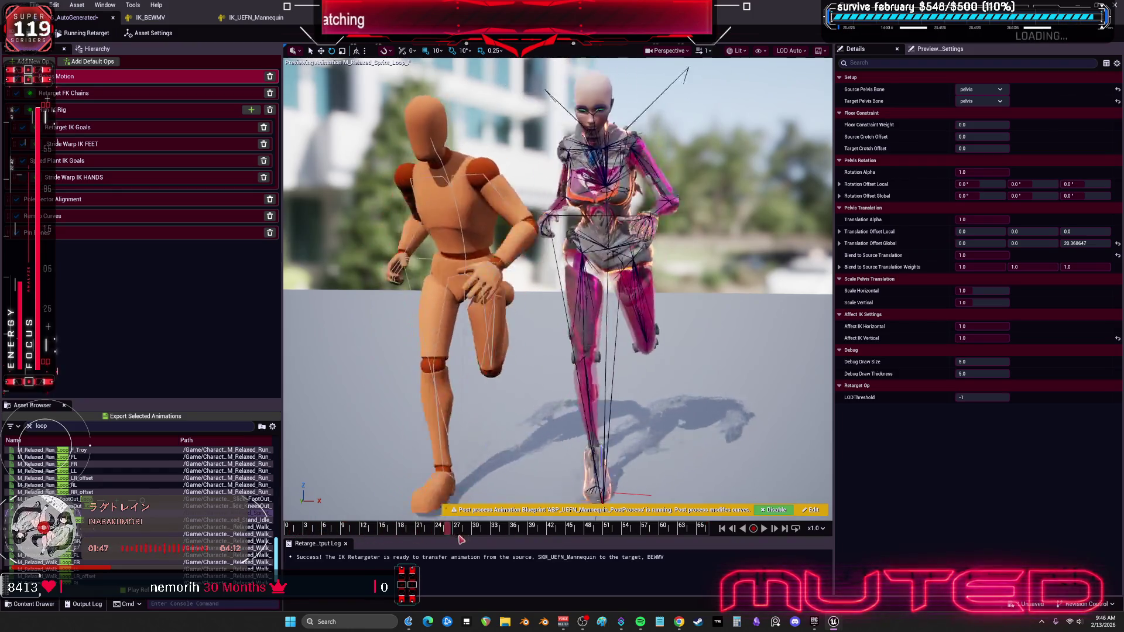
drag(461, 538, 520, 543)
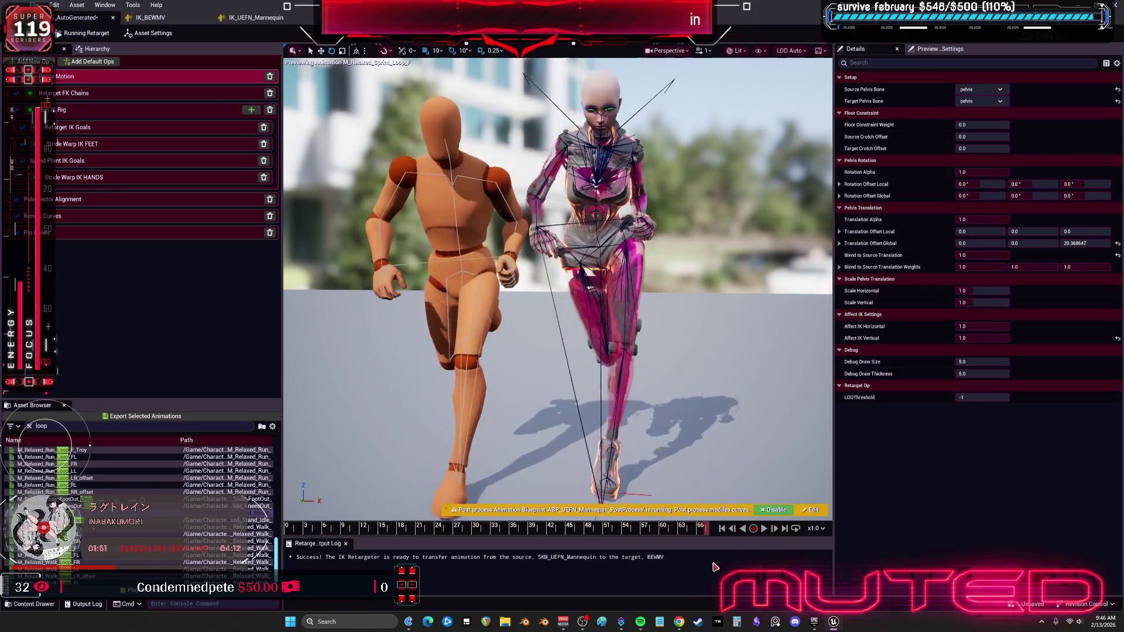
Preview M_Relaxed_Run_Loop_RL and M_Relaxed_Walk_Loop_FR, undo the pelvis tweaks, then preview a diamond sprint.
click(158, 486)
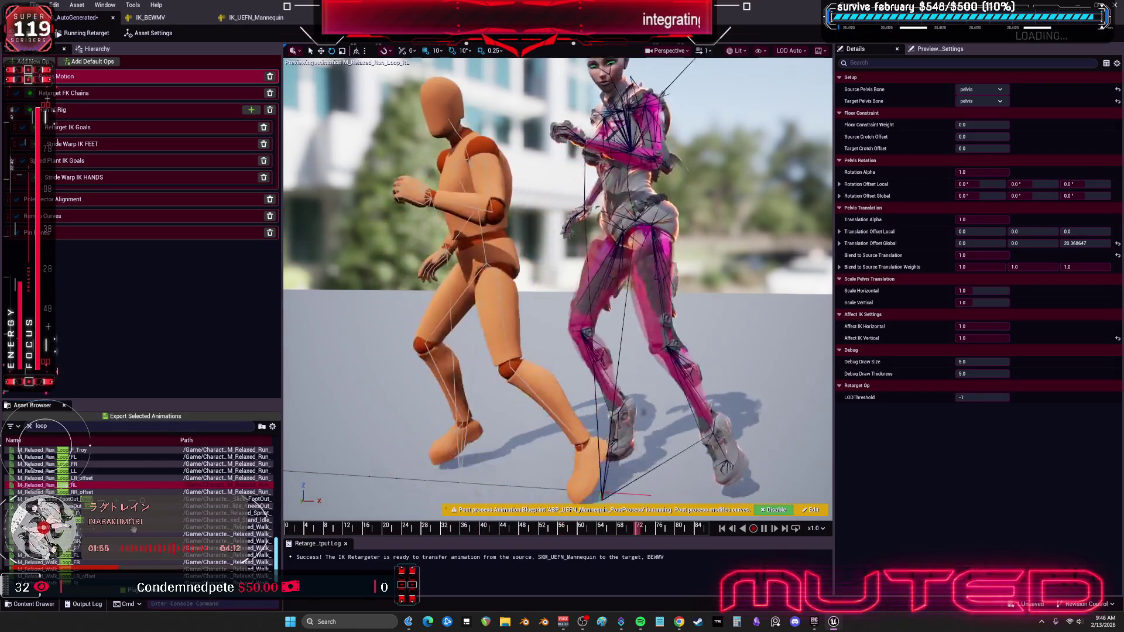
scroll(141, 509, down, 1)
click(120, 552)
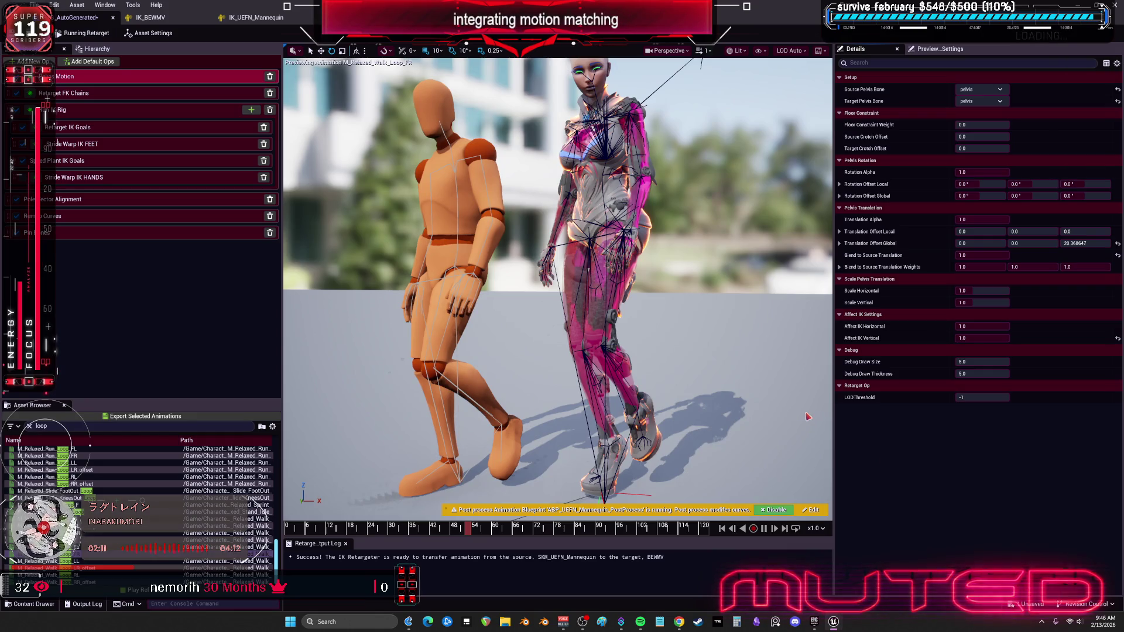
key(ctrl+z)
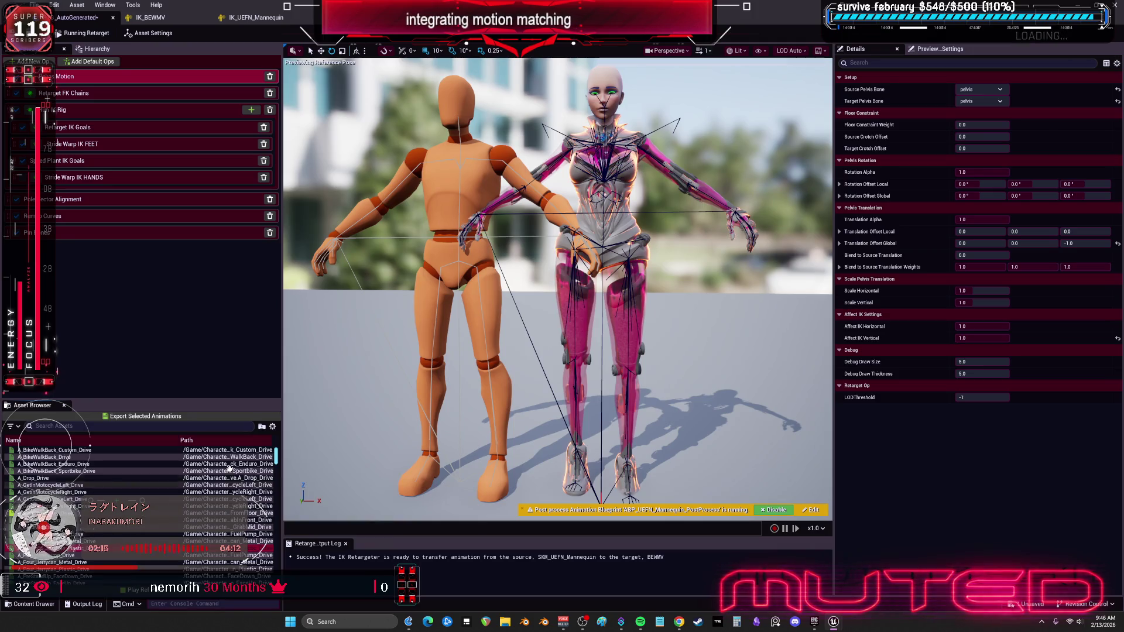
scroll(176, 498, down, 10)
click(99, 536)
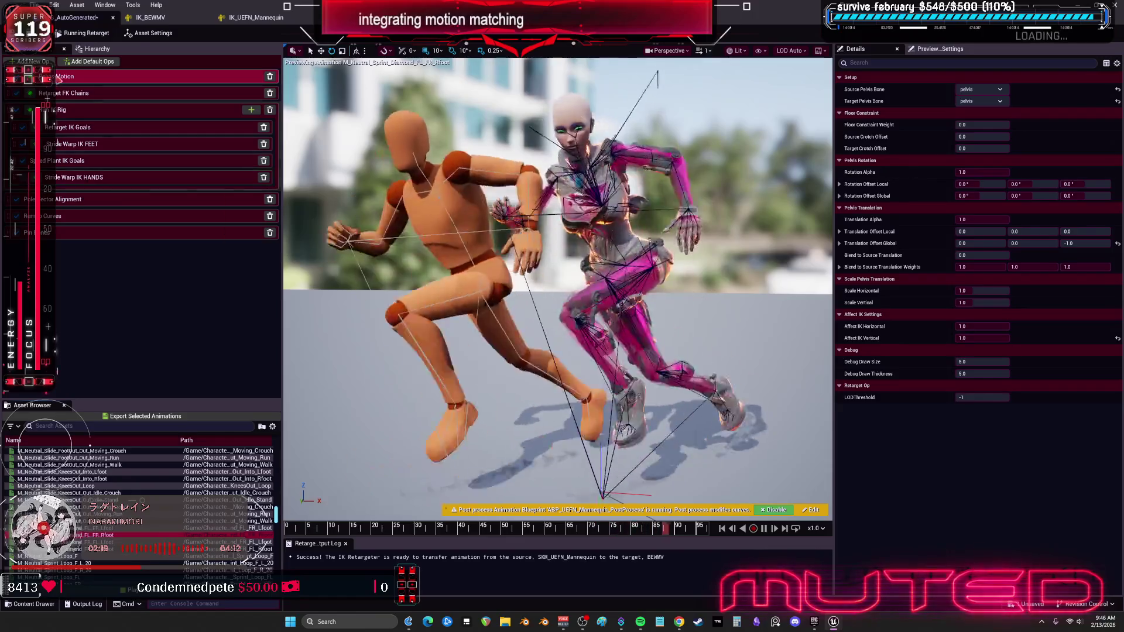
click(150, 17)
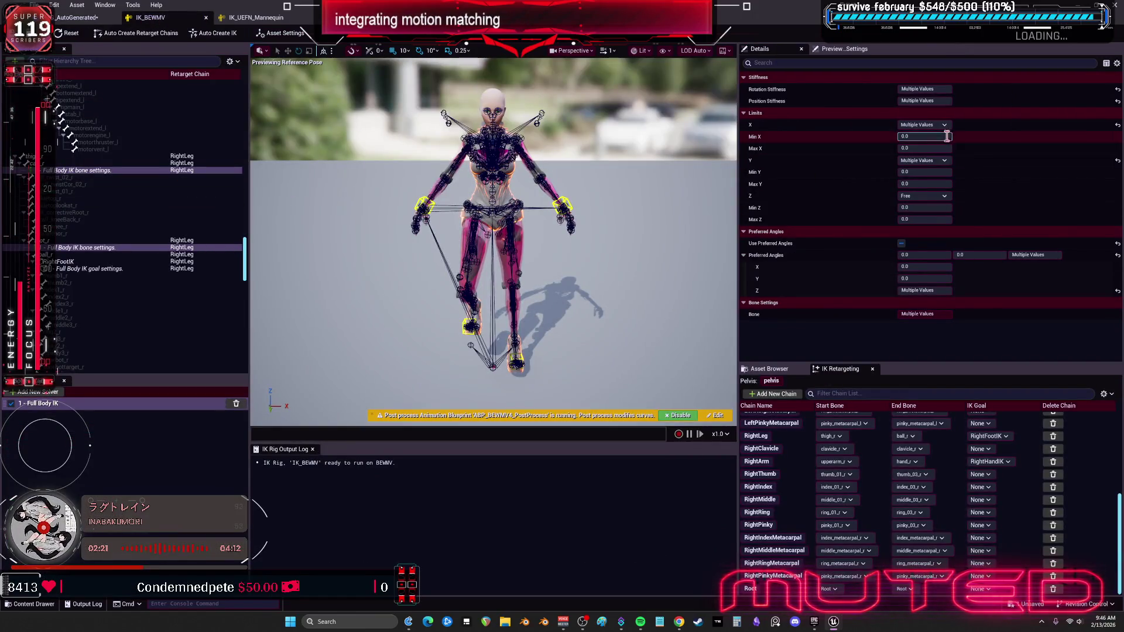
Select the calf_r and LeftLeg bone settings, set stiffness to 0.1 and save IK_BEWMV.
click(112, 171)
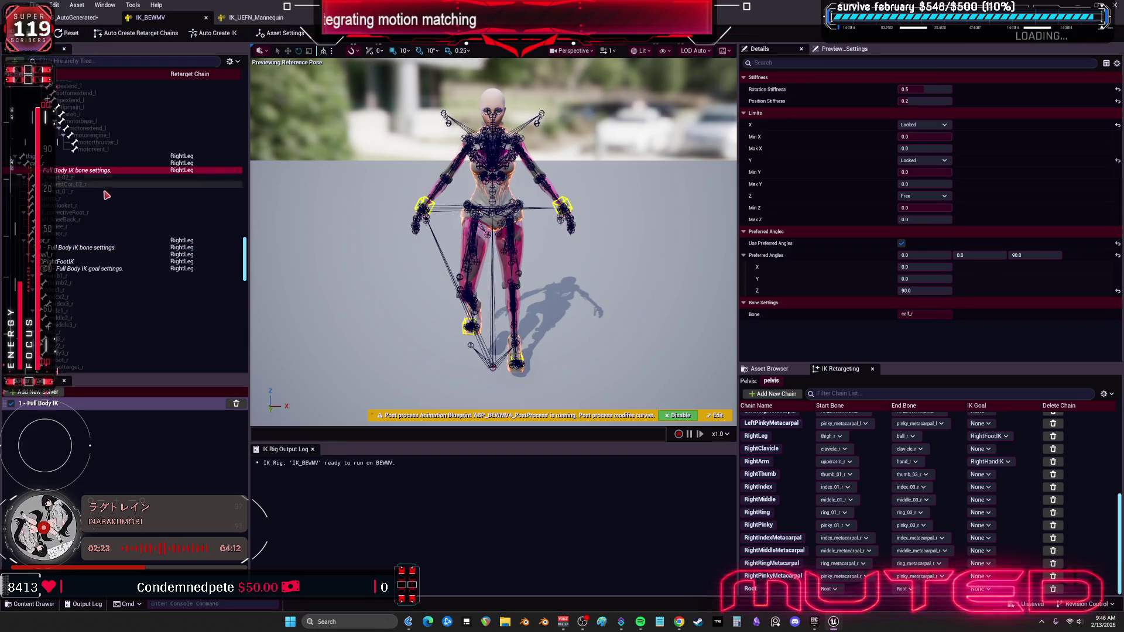
scroll(147, 275, down, 5)
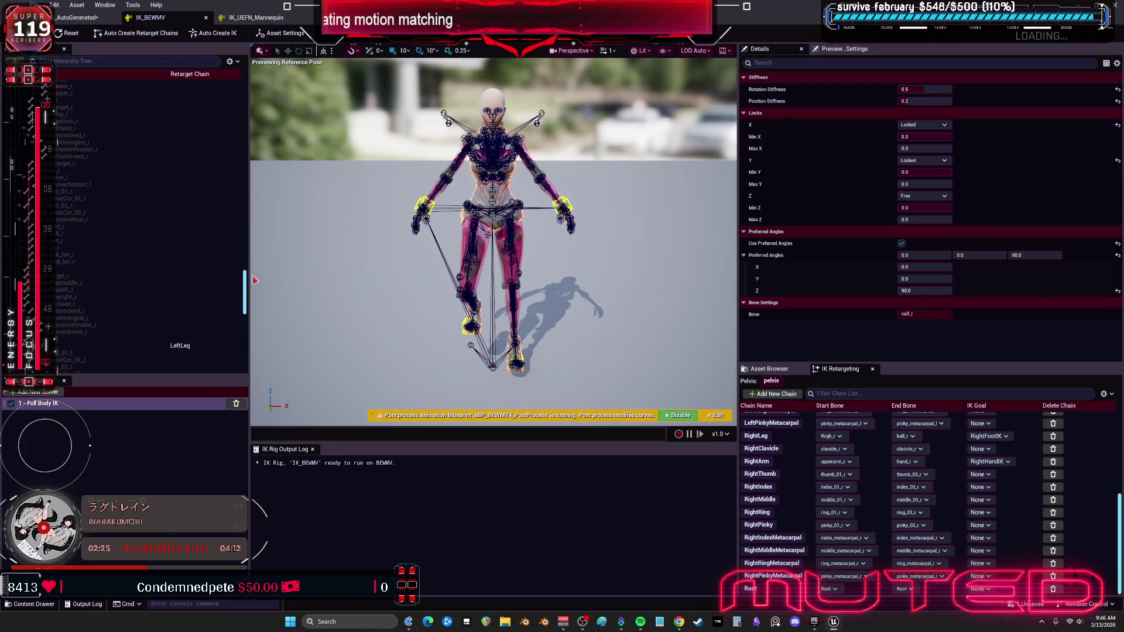
scroll(255, 280, down, 2)
scroll(117, 275, down, 3)
ctrl+click(88, 211)
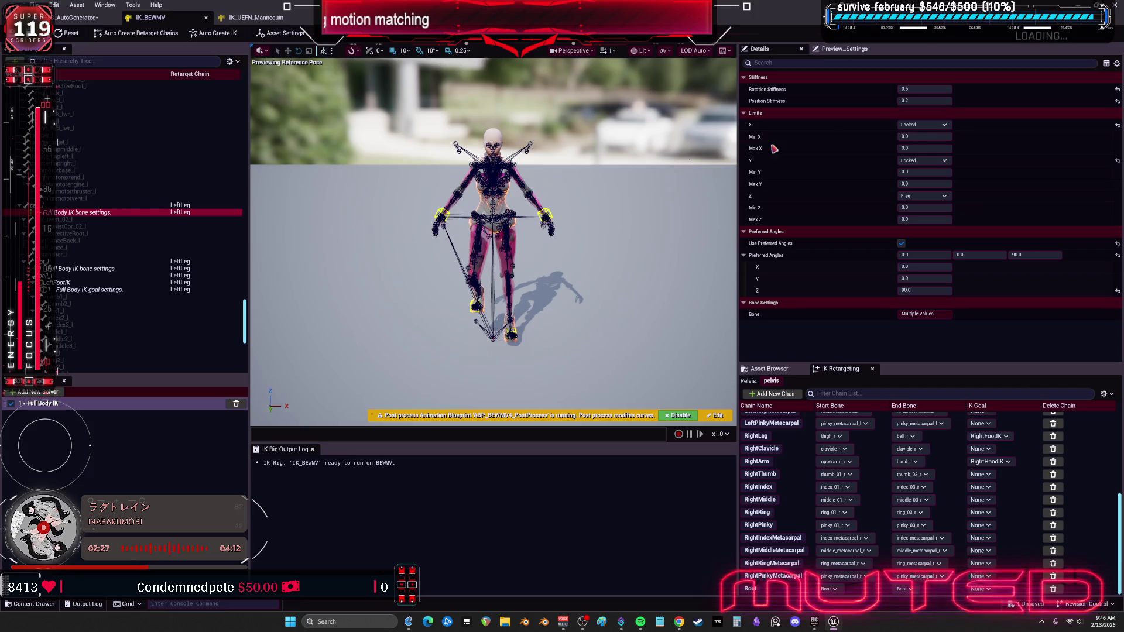
click(941, 88)
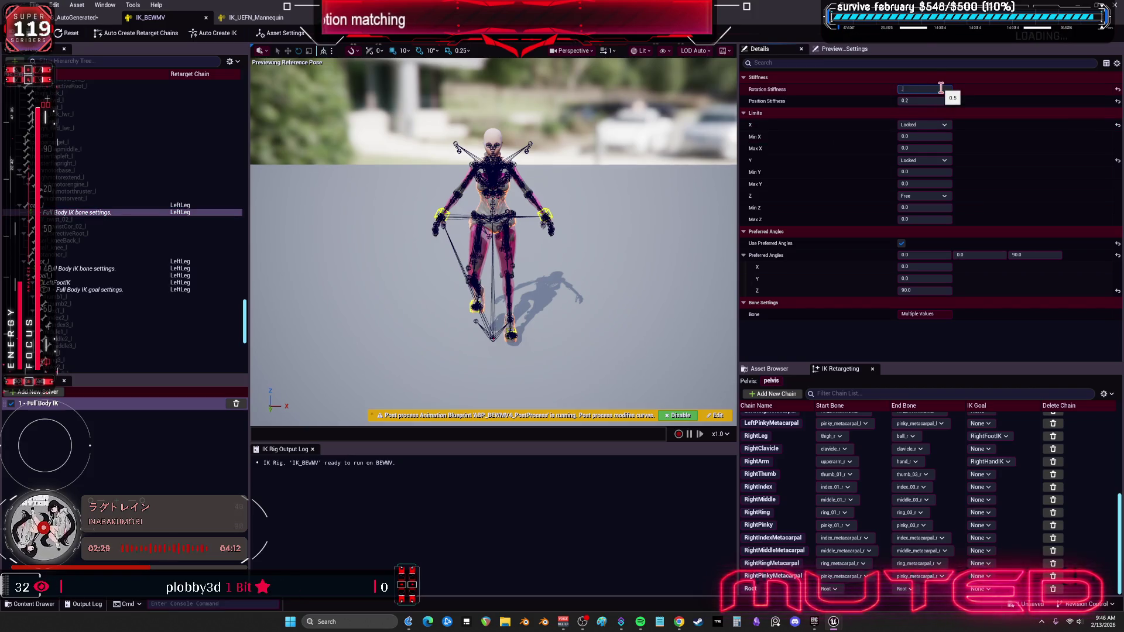
text(1)
key(Tab)
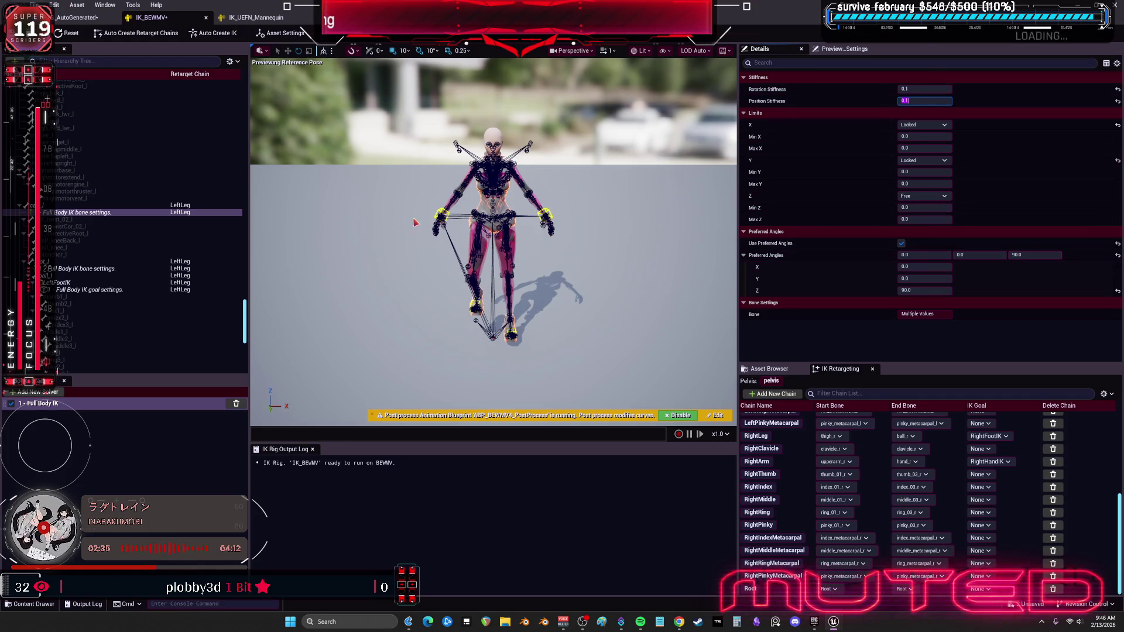
key(ctrl+s)
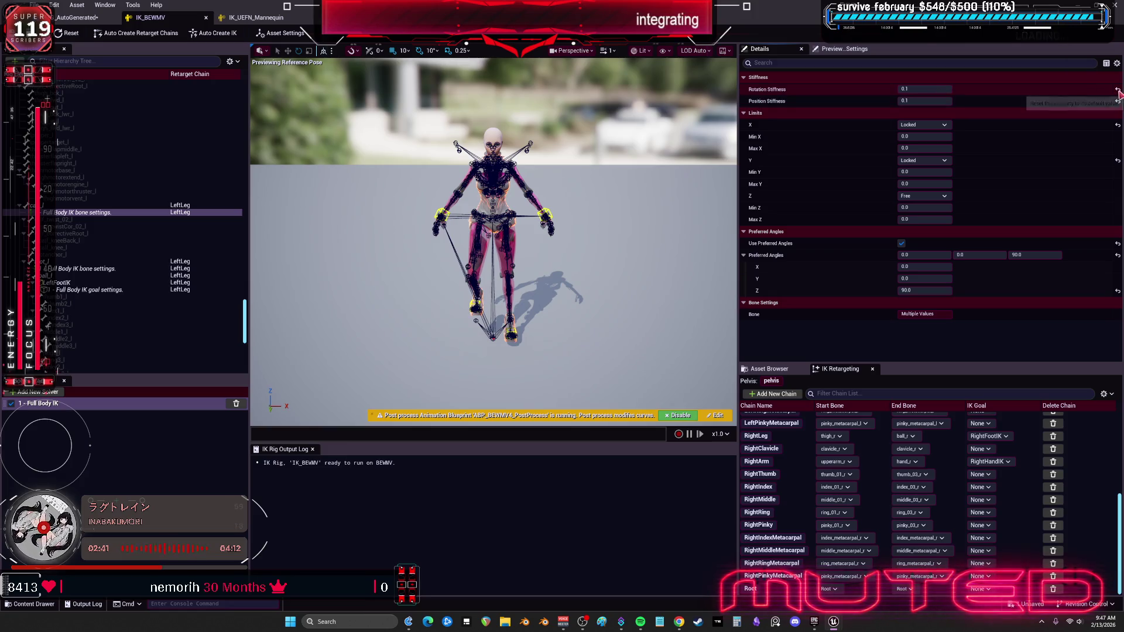
Set the leg bones' Rotation Stiffness to 0.25 and Position Stiffness to 0.
click(829, 78)
click(829, 78)
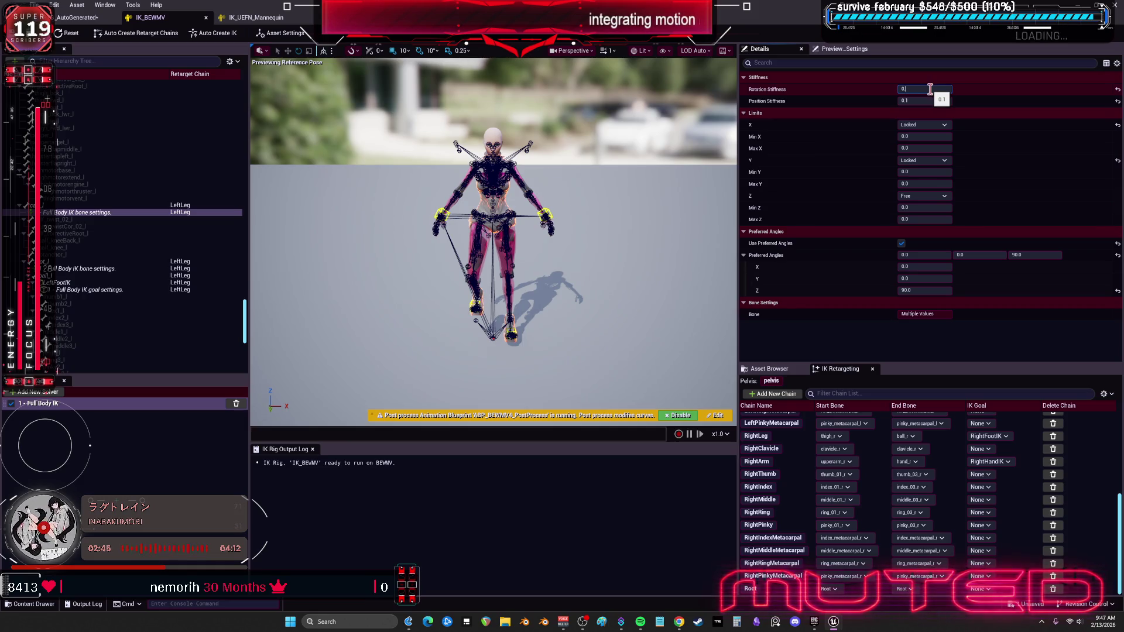
text(.25)
key(Return)
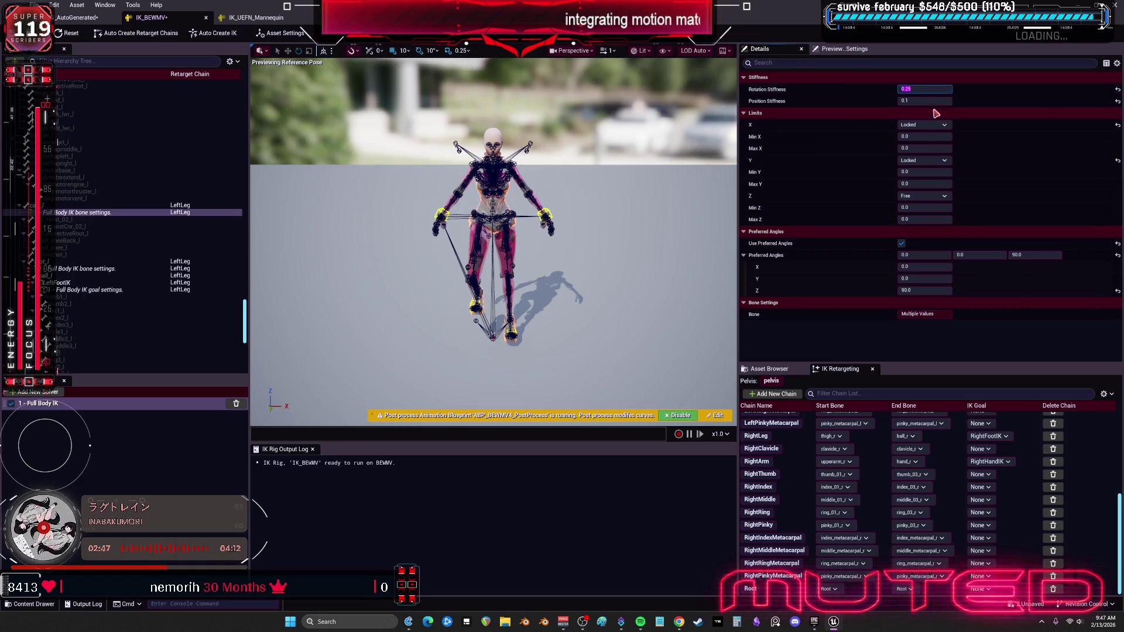
click(934, 101)
text(0)
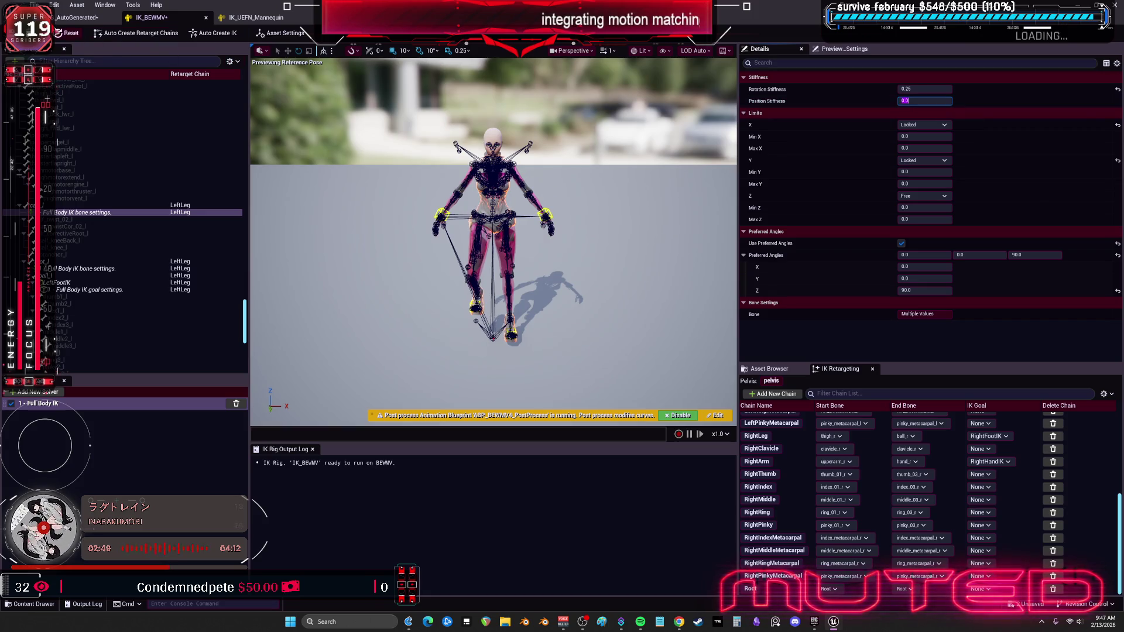
click(256, 17)
Set the LeftLeg FK chain to Interpolated rotation with Translation Mode None.
click(76, 18)
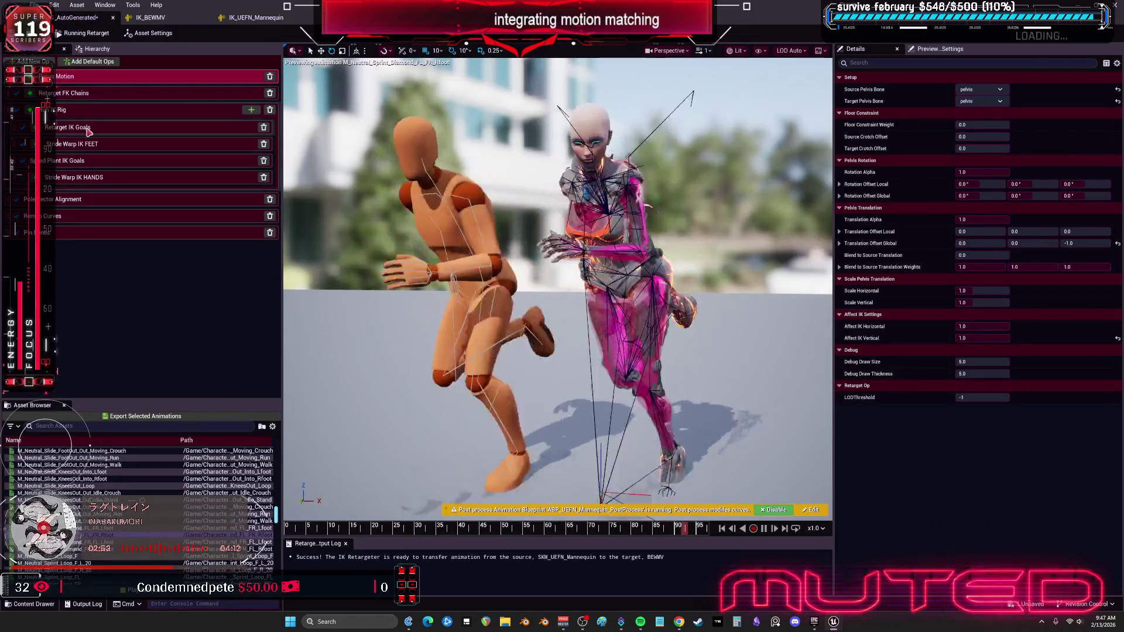
click(70, 94)
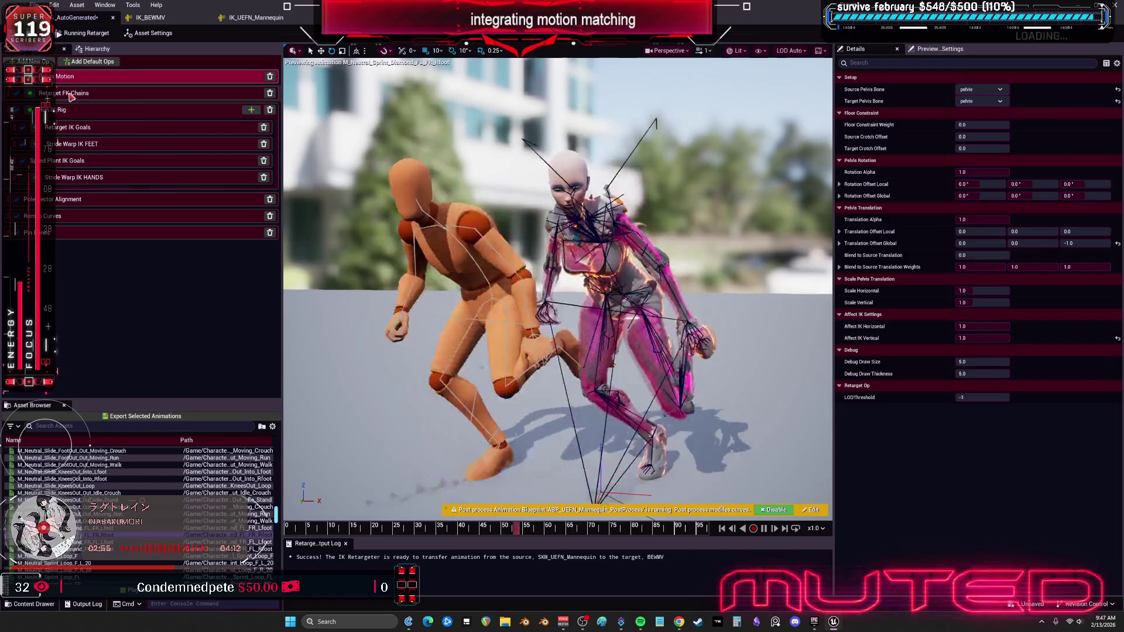
scroll(944, 234, down, 6)
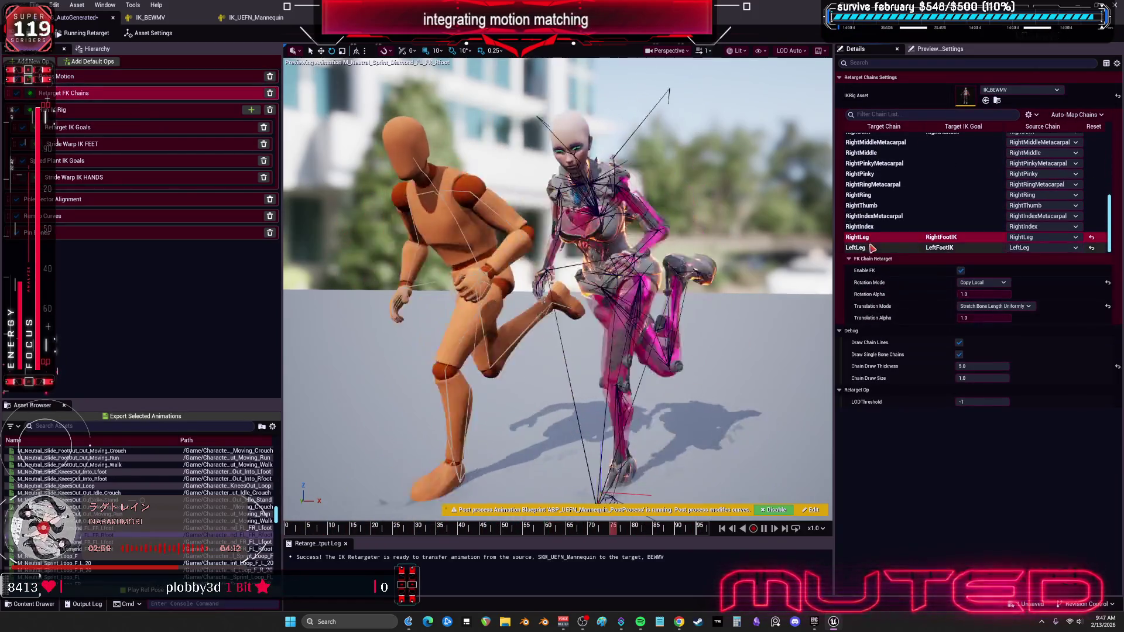
click(874, 248)
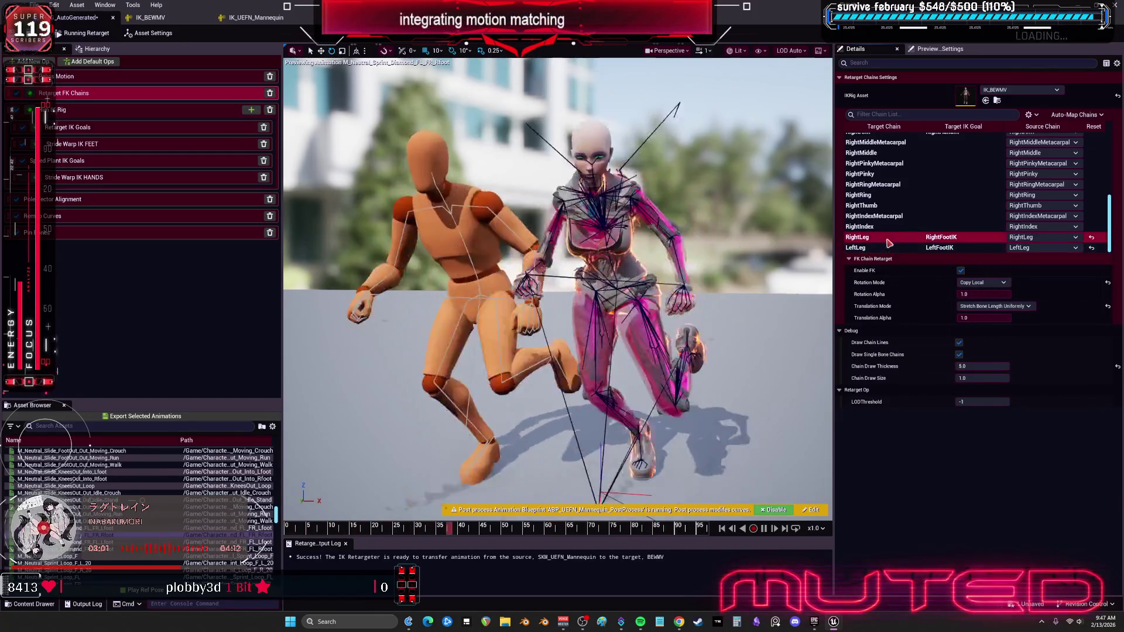
click(982, 282)
click(990, 301)
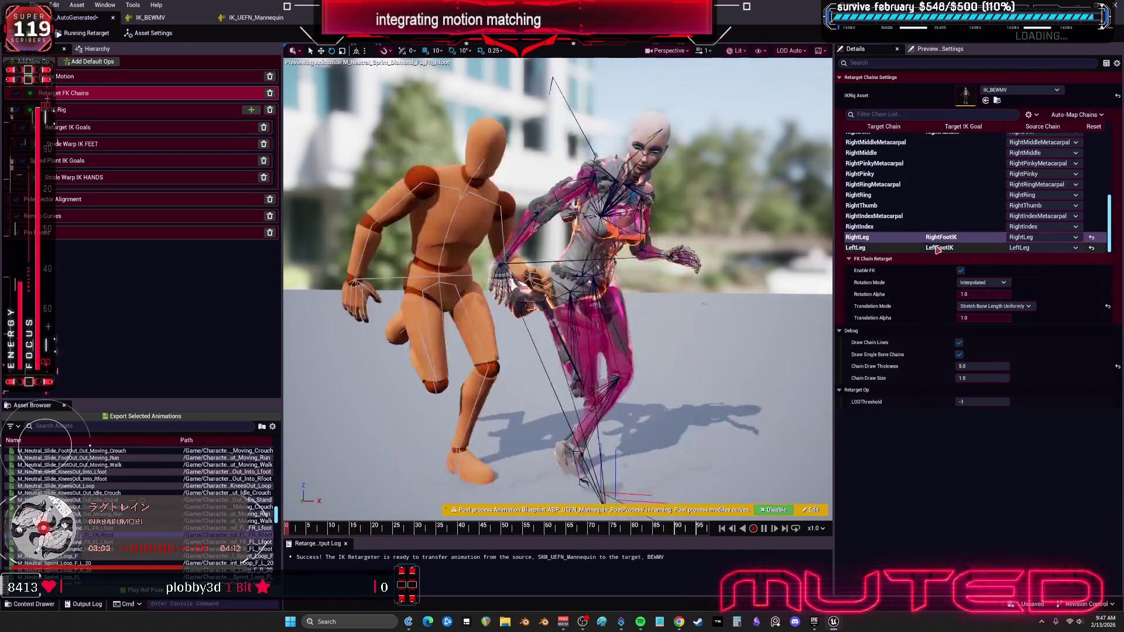
click(985, 295)
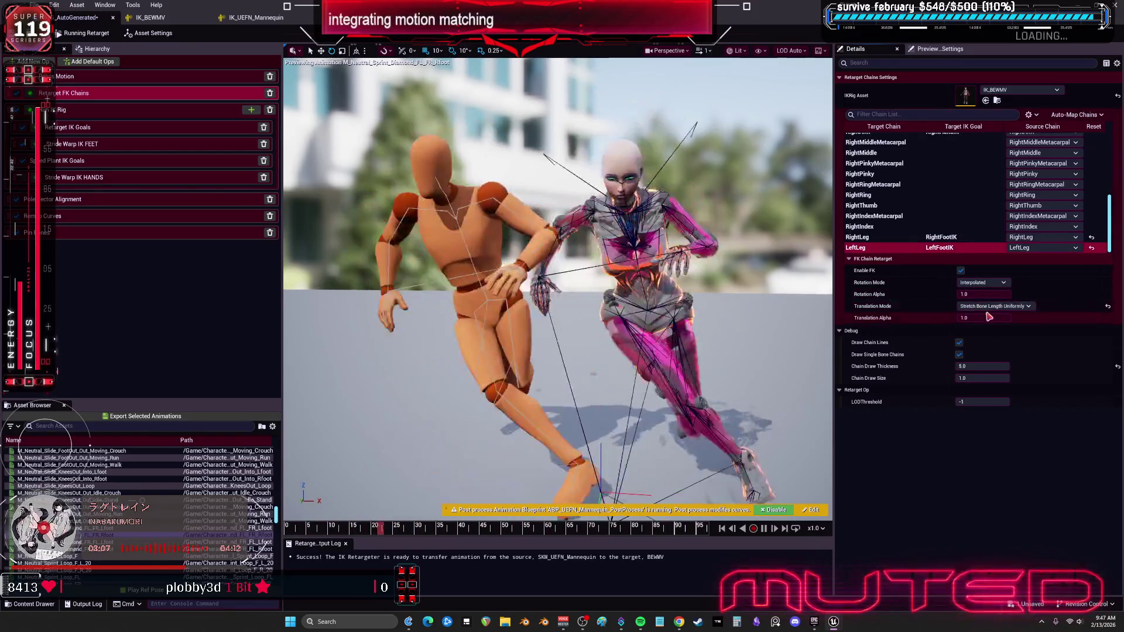
click(991, 306)
click(983, 315)
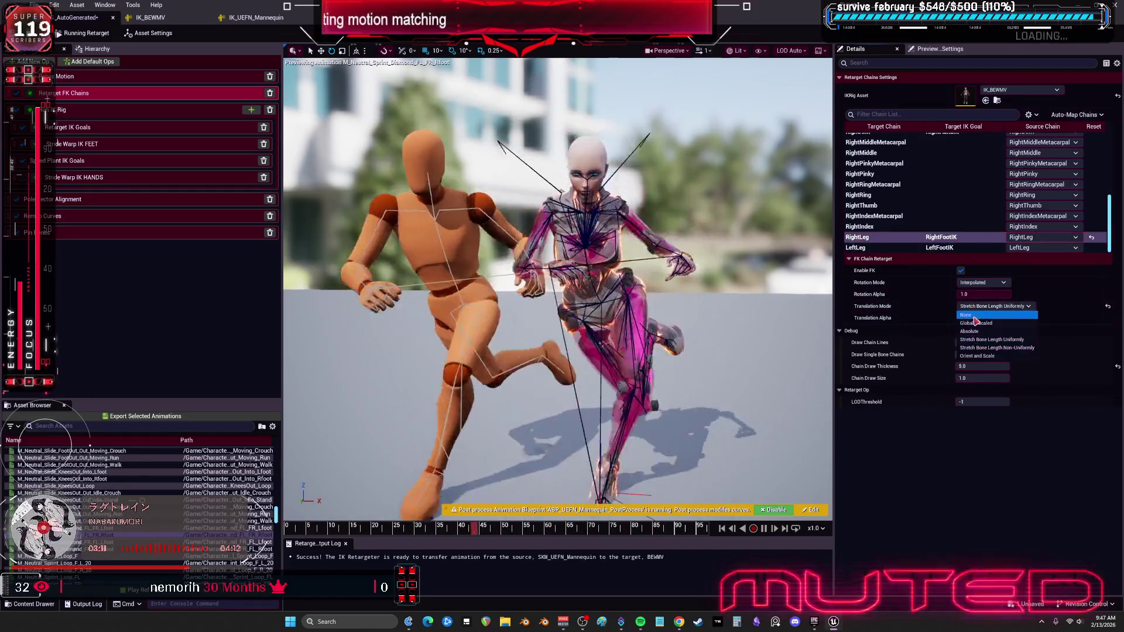
Check the RightLeg chain's FK settings and scrub the animation to compare leg poses.
click(878, 237)
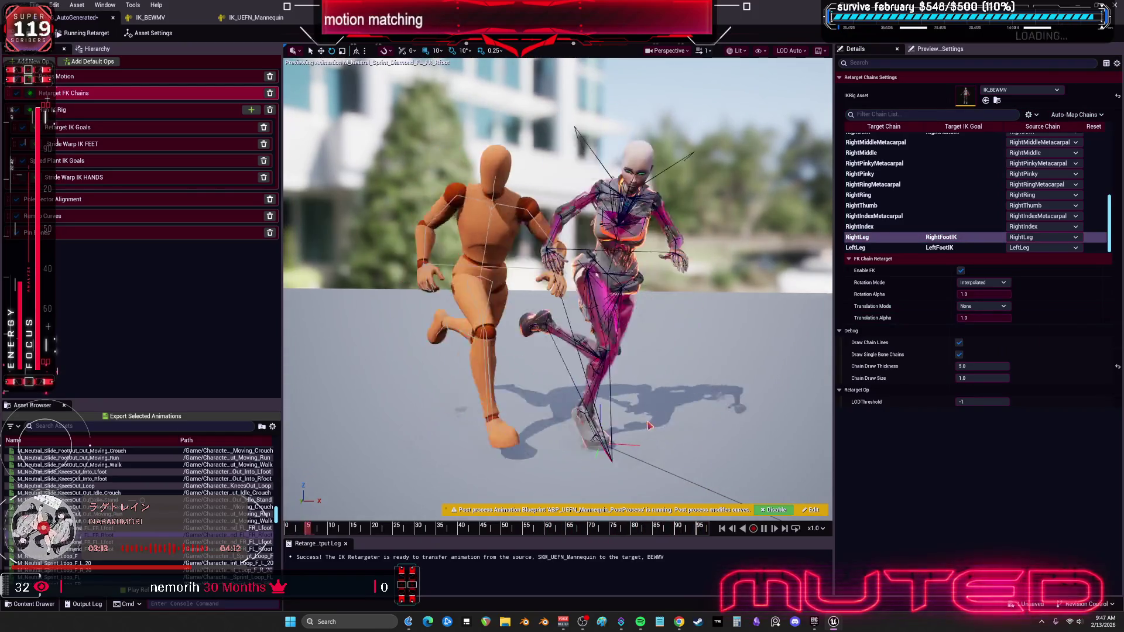
mouse_move(445, 533)
mouse_down()
mouse_move(470, 537)
mouse_move(451, 531)
mouse_move(489, 519)
mouse_move(471, 520)
mouse_up()
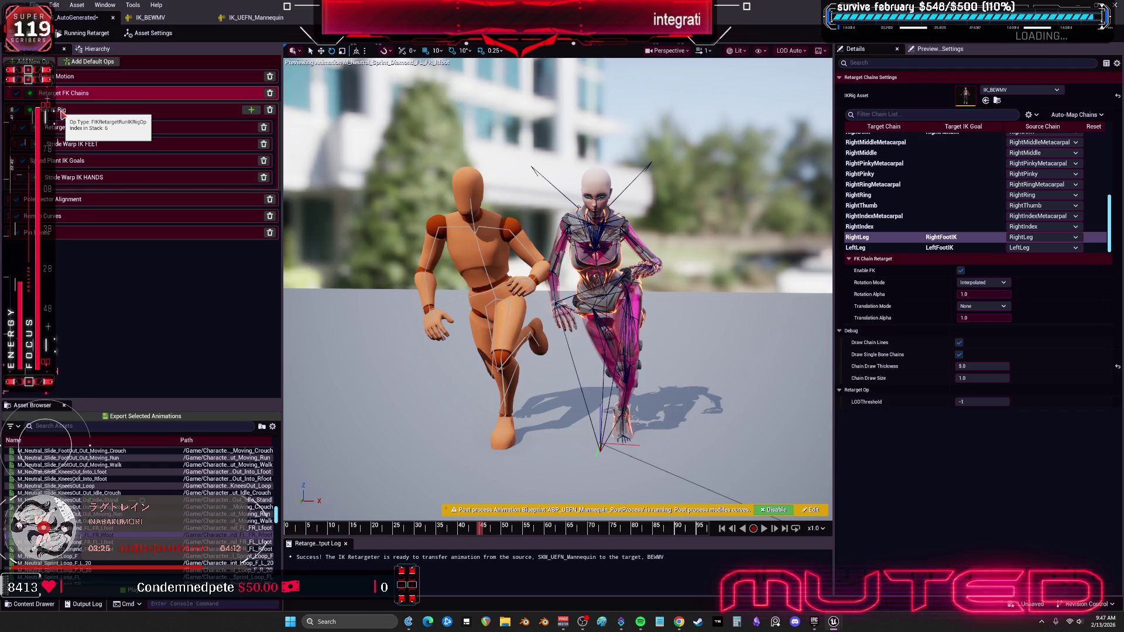
click(61, 112)
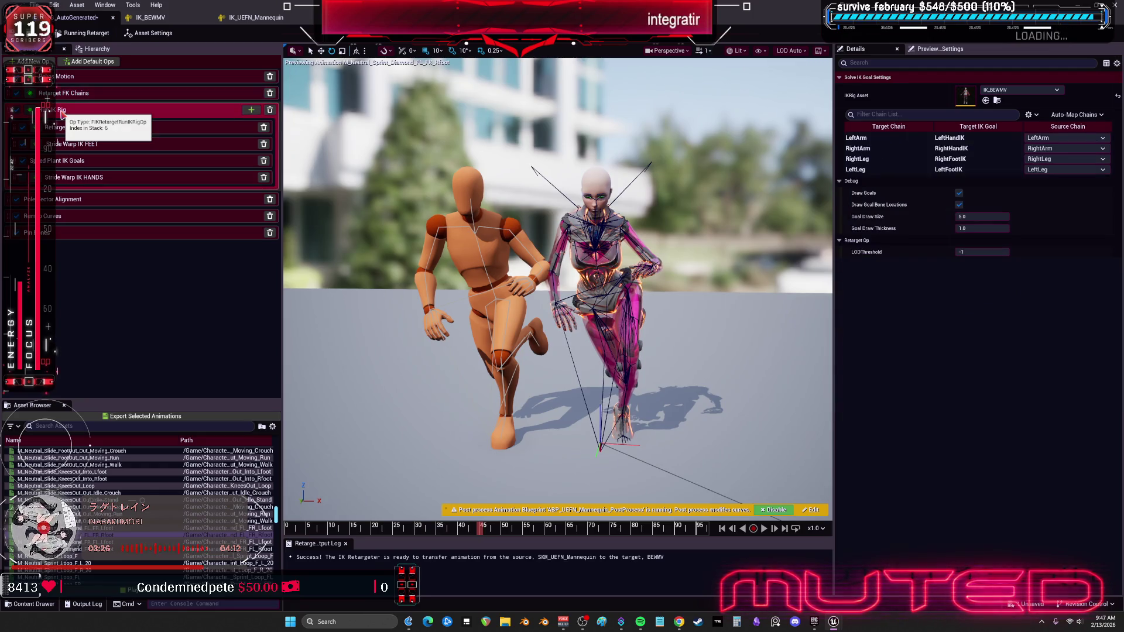
Step through the IK Rig op's goal chains, inspecting the RightArm and LeftArm goals.
click(887, 148)
click(887, 169)
click(887, 159)
click(887, 149)
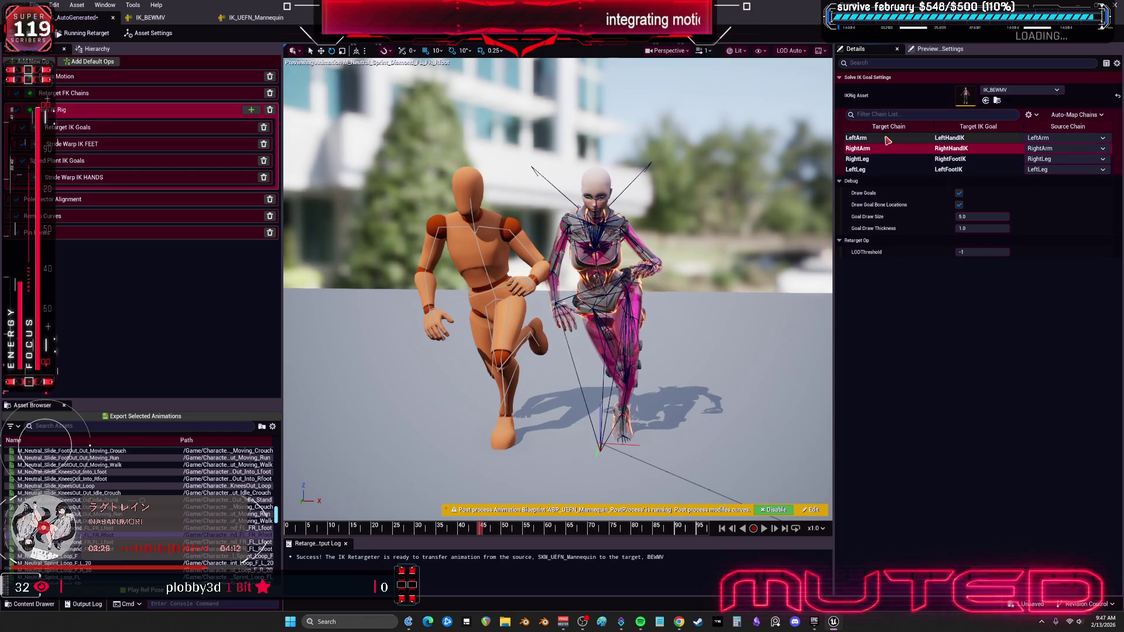
click(887, 139)
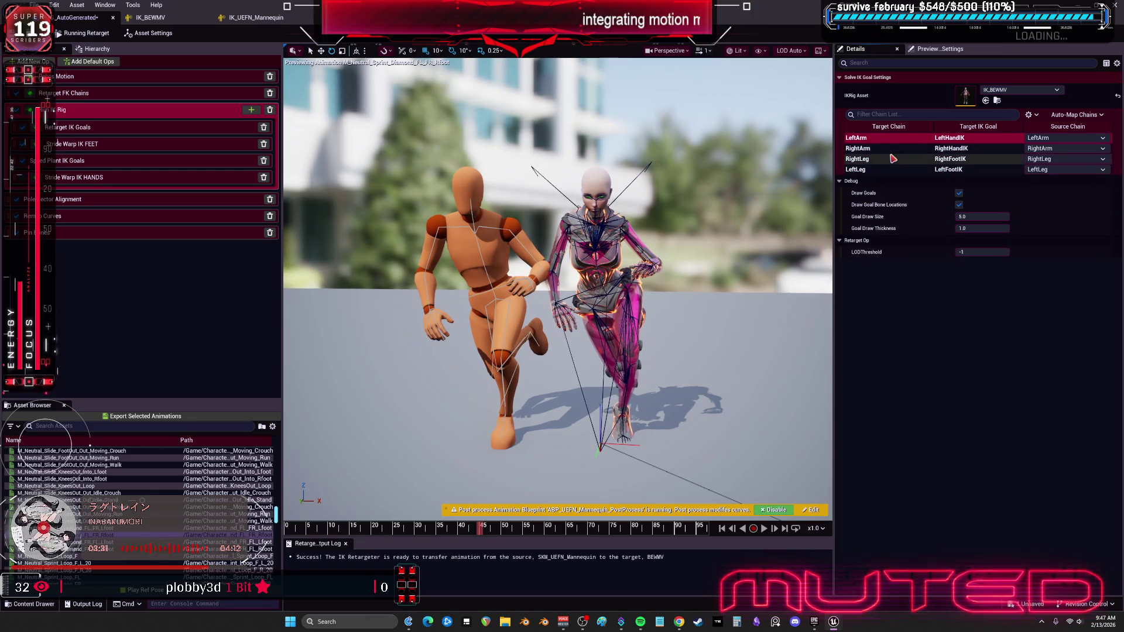
In Stride Warp IK FEET, select the RightLeg and LeftLeg chains and raise Warp Splay to 1.0.
click(96, 126)
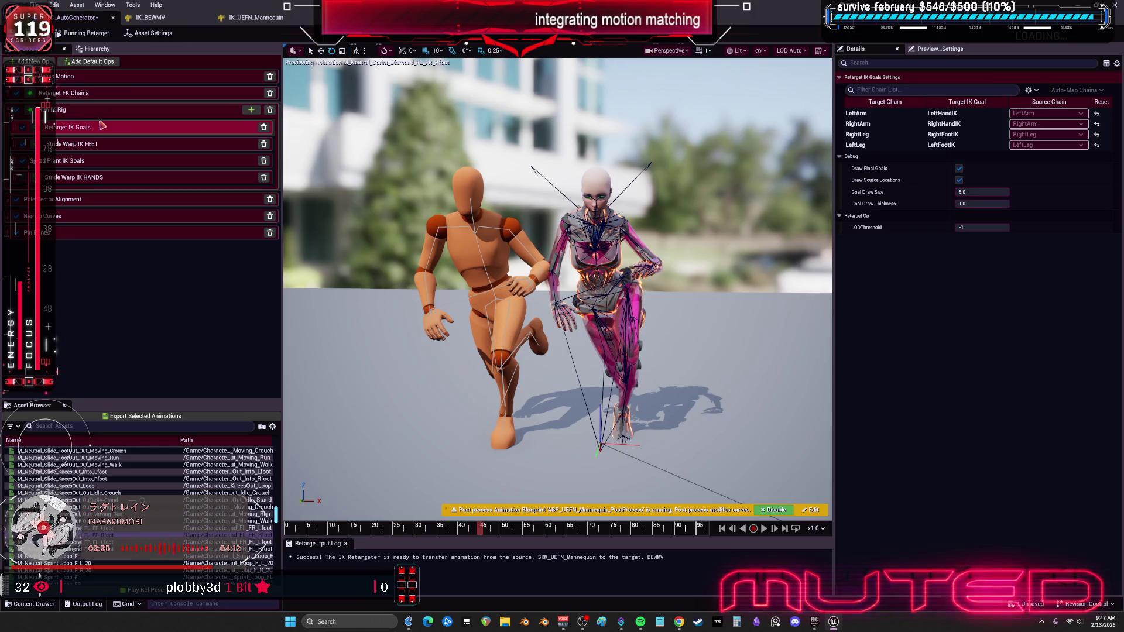
click(69, 145)
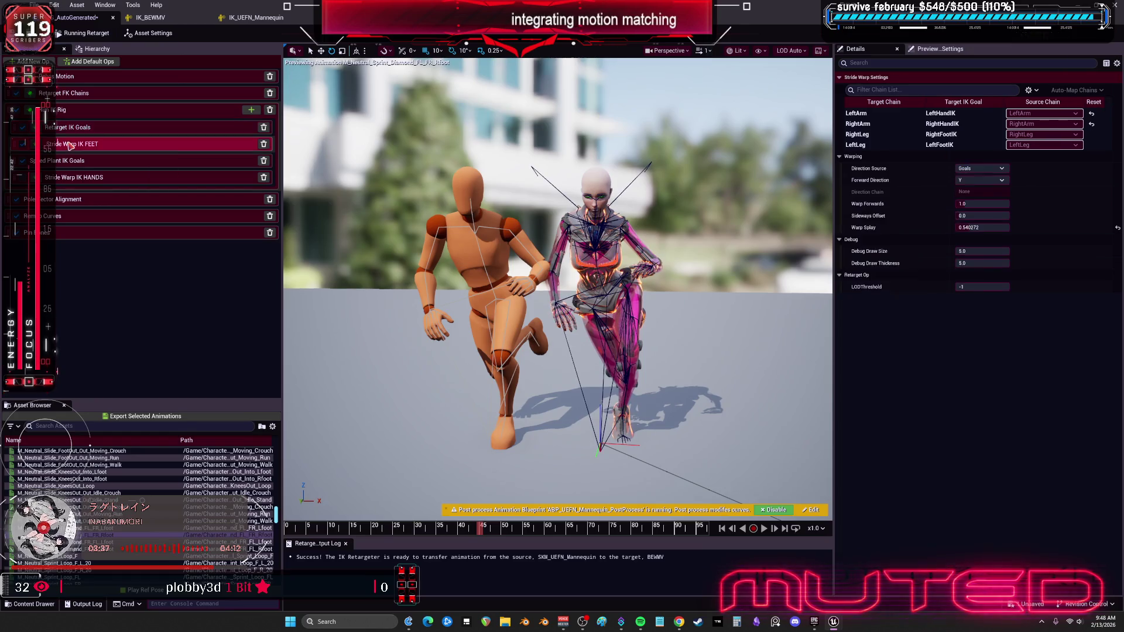
click(902, 135)
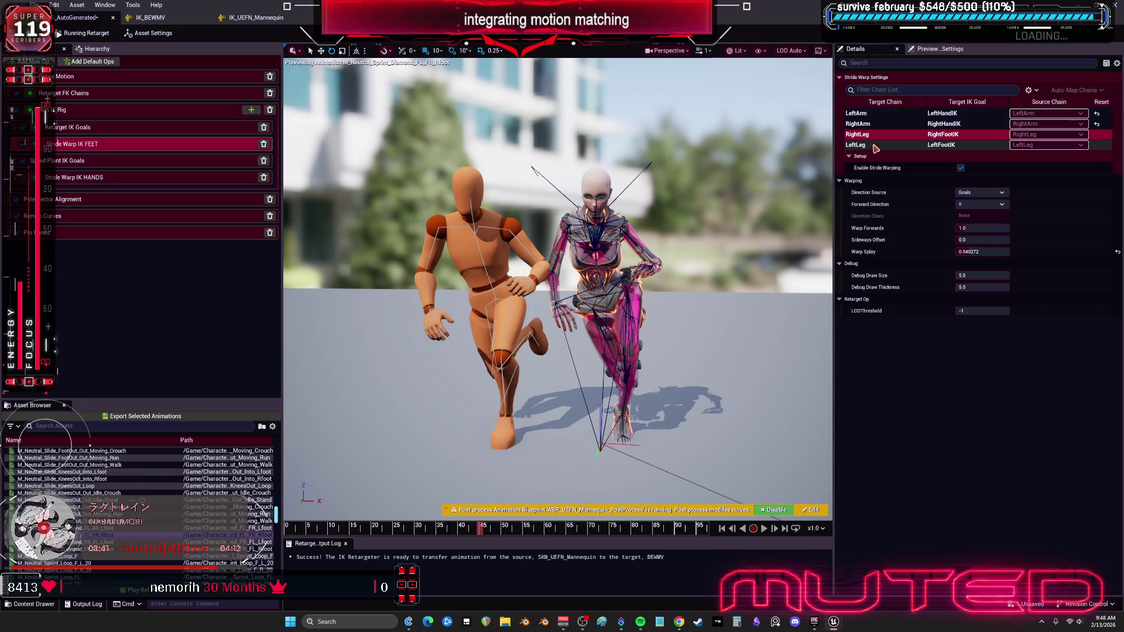
click(874, 146)
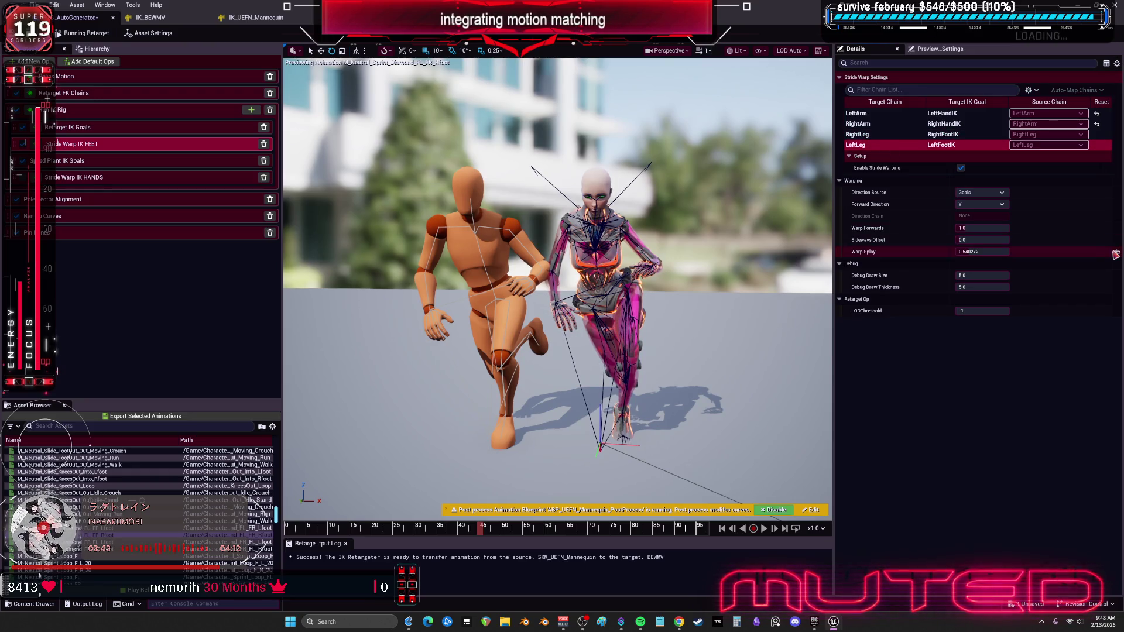
drag(1116, 255, 1120, 258)
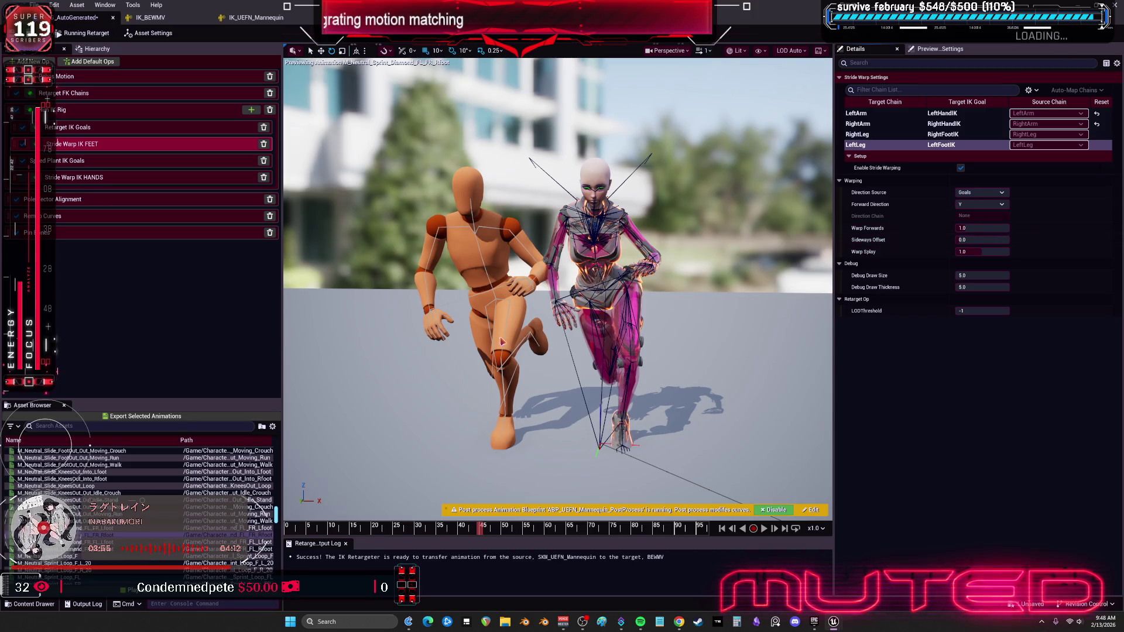
Look over the Speed Plant IK Goals and Pole Vector Alignment op settings.
click(64, 161)
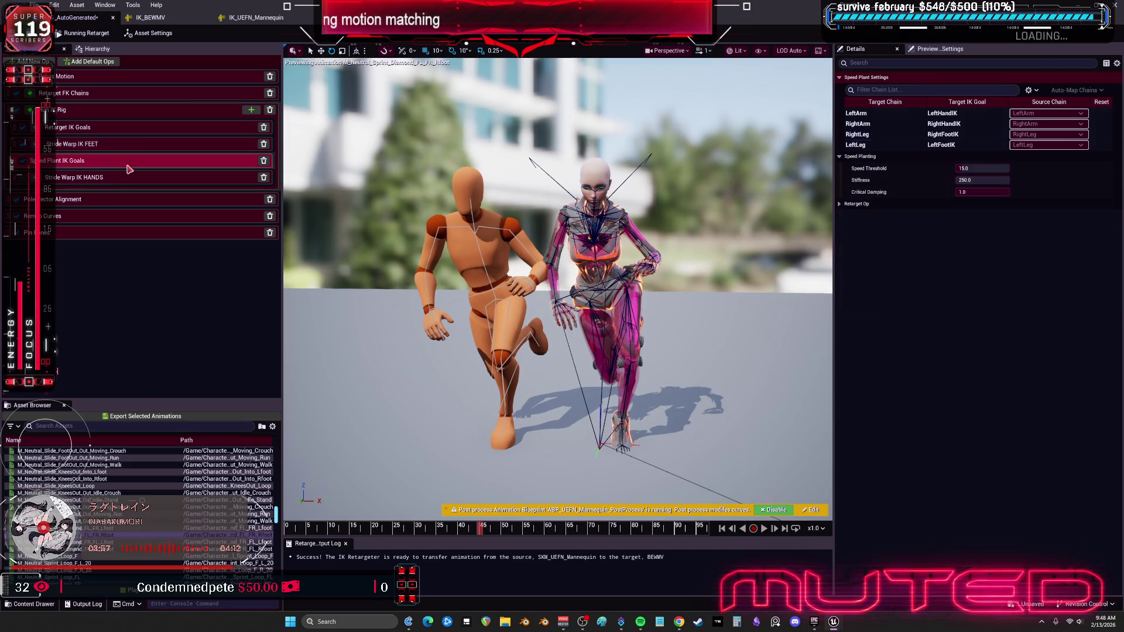
click(62, 199)
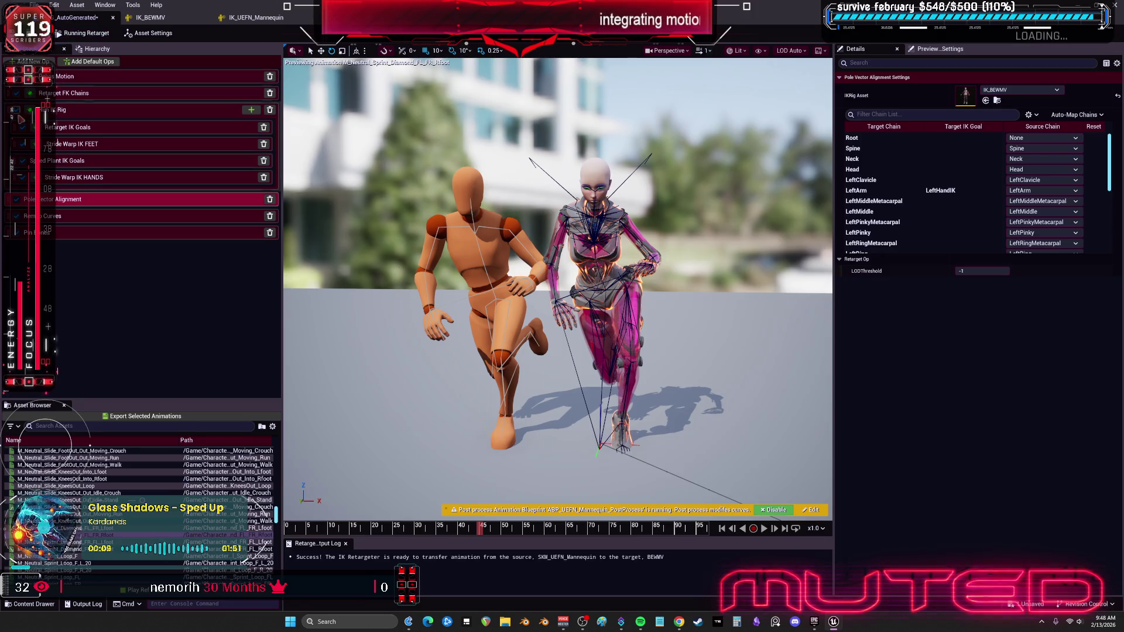
Compare the LeftLeg, RightArm and RightLeg goal settings in Retarget IK Goals.
click(59, 129)
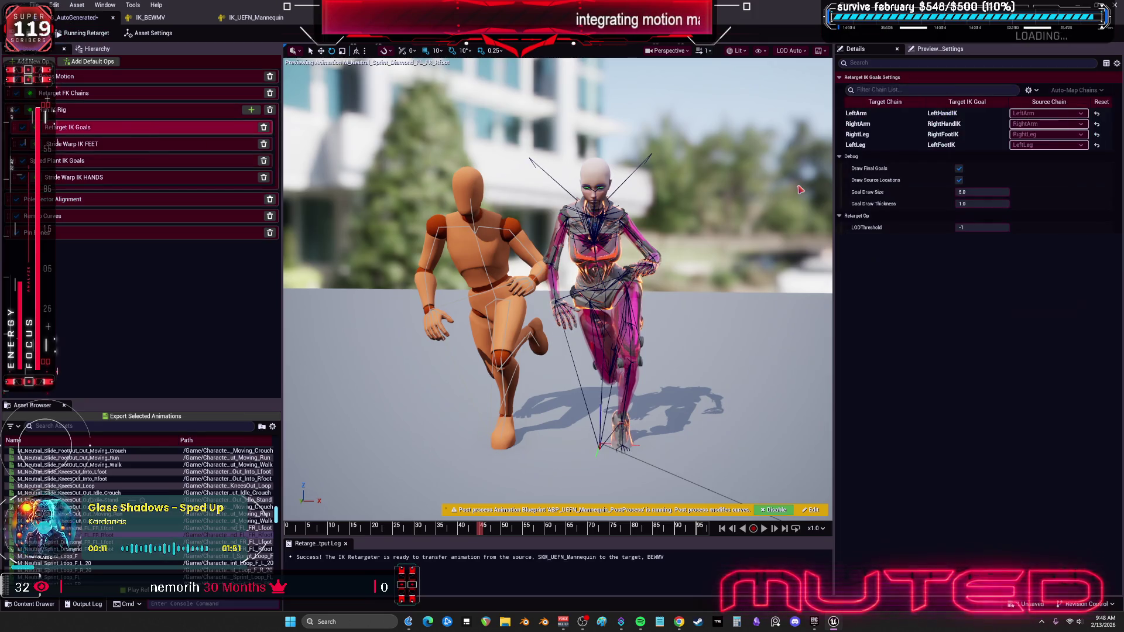
click(898, 144)
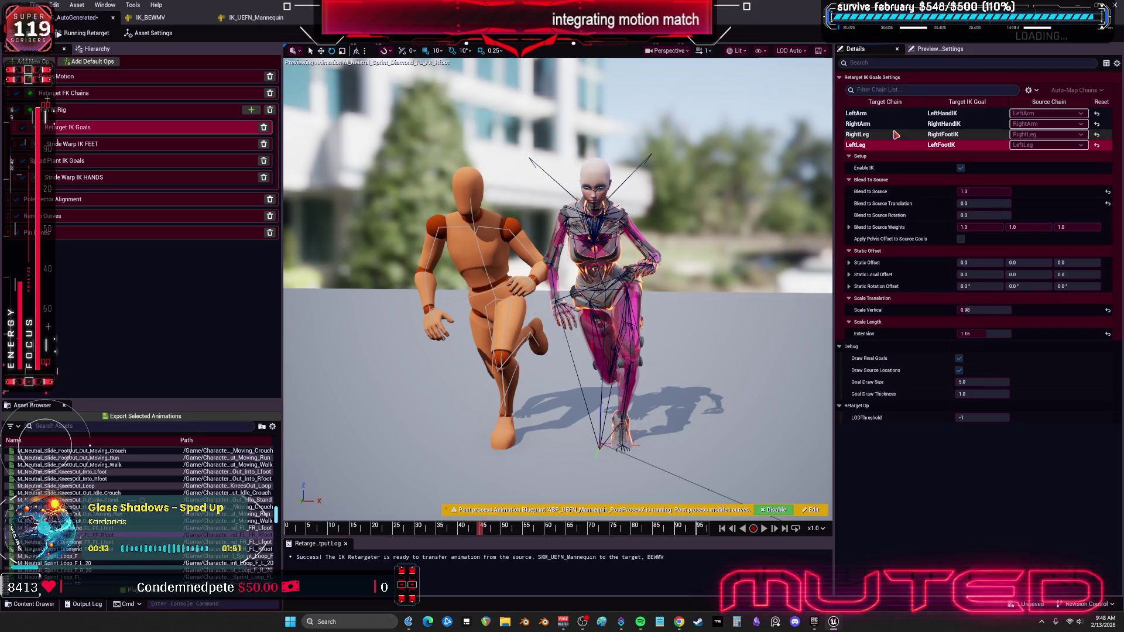
click(894, 124)
click(890, 145)
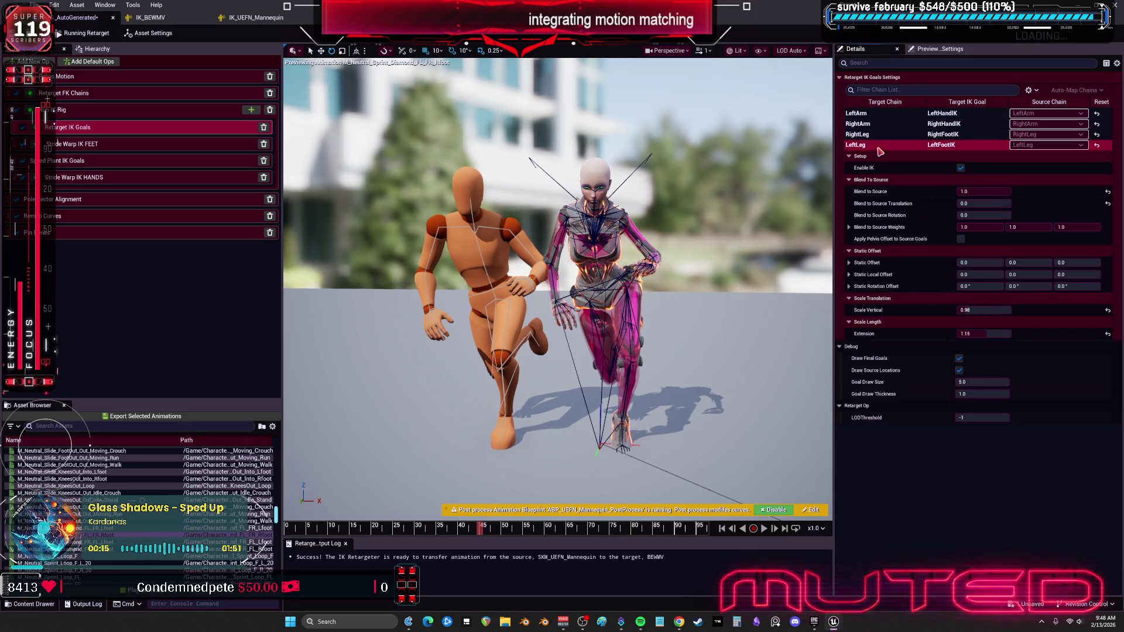
click(880, 136)
click(880, 144)
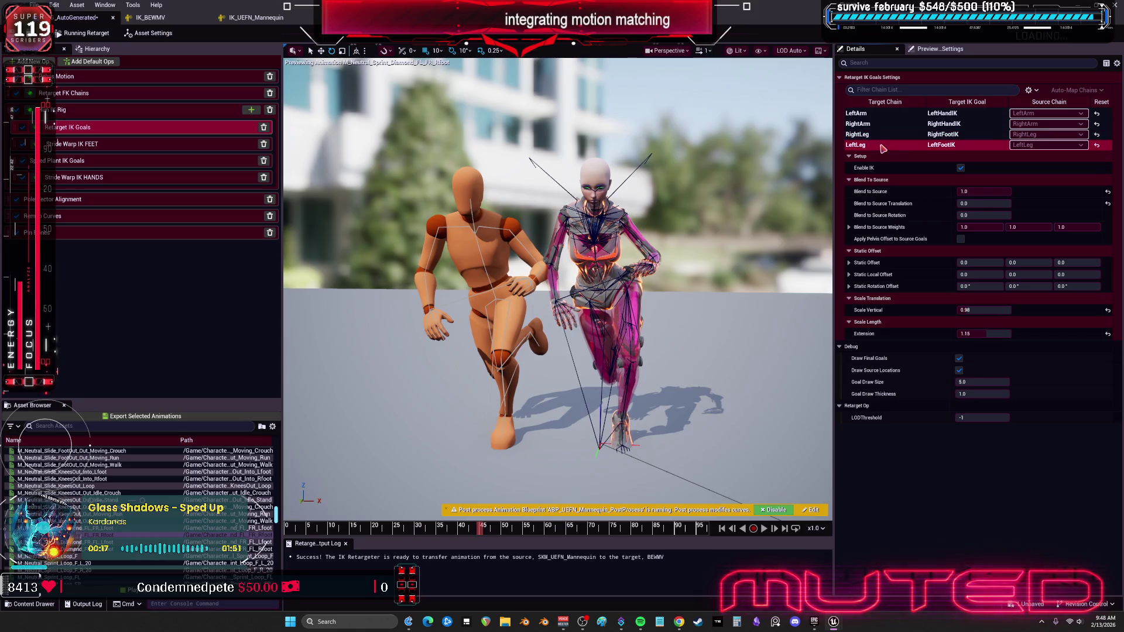
Lower the LeftLeg IK goal's Extension to 1.02.
click(984, 334)
text(1.13784)
key(Return)
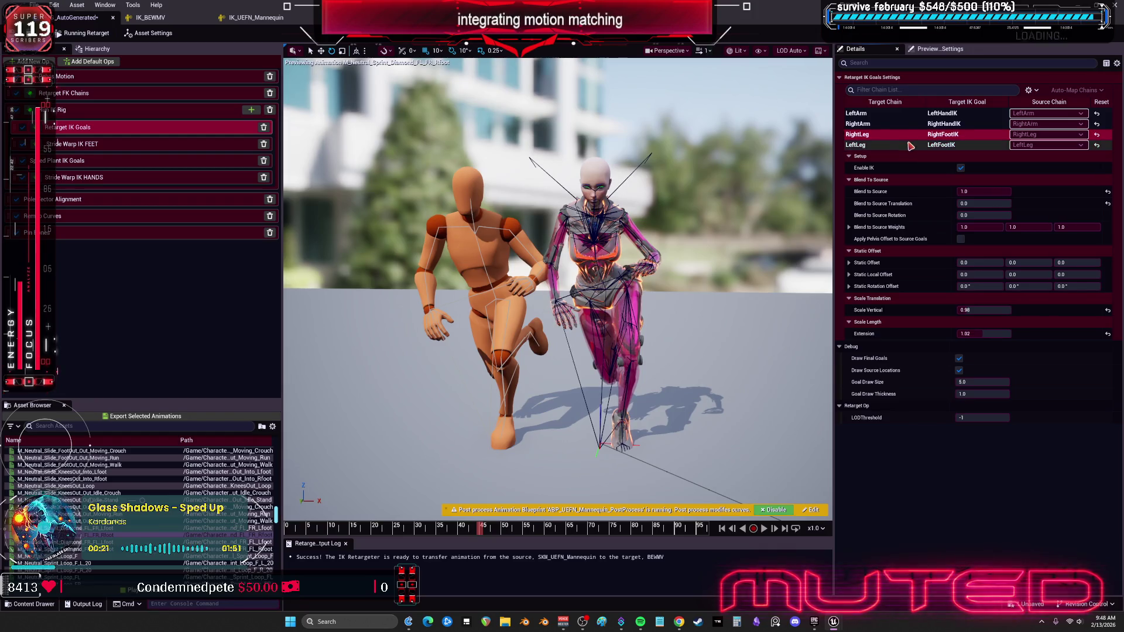
click(1010, 332)
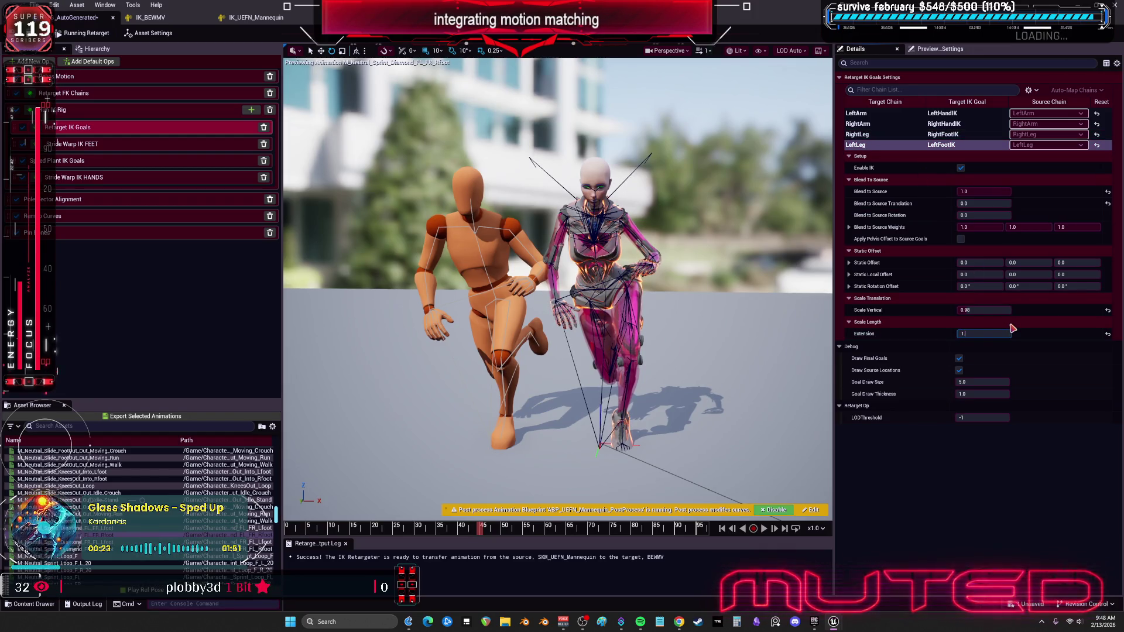
text(.02)
key(Return)
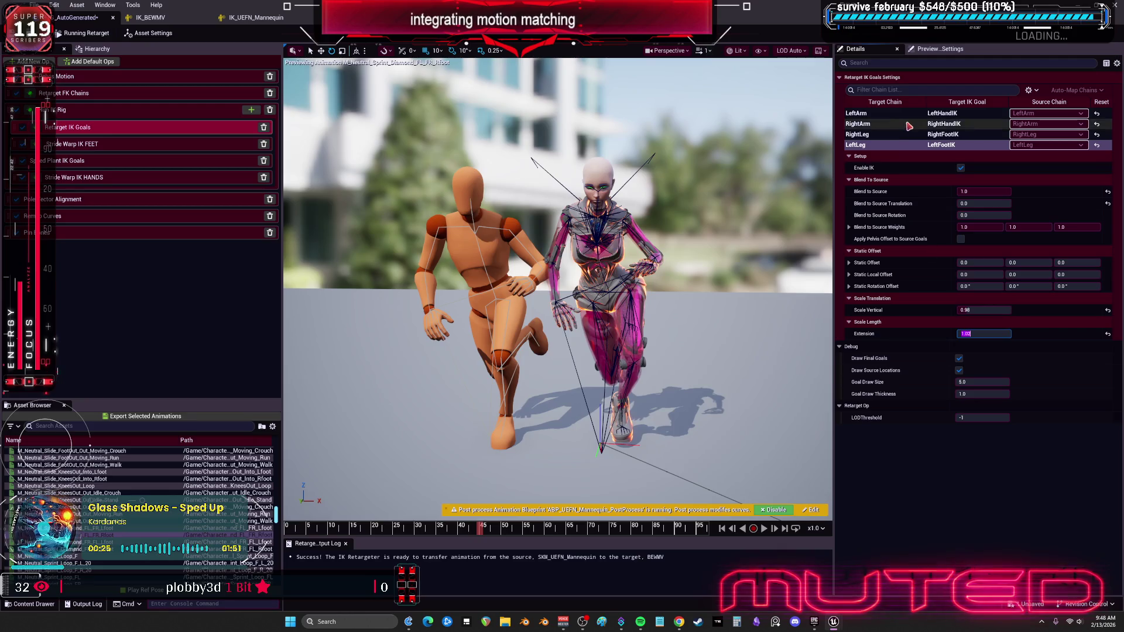
click(888, 146)
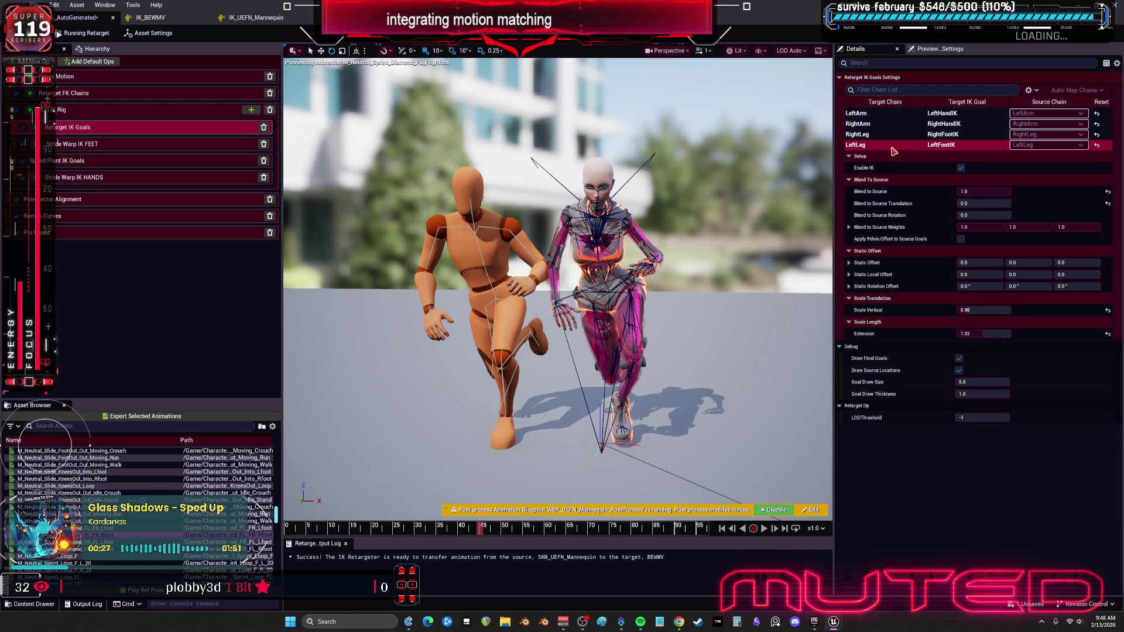
click(88, 144)
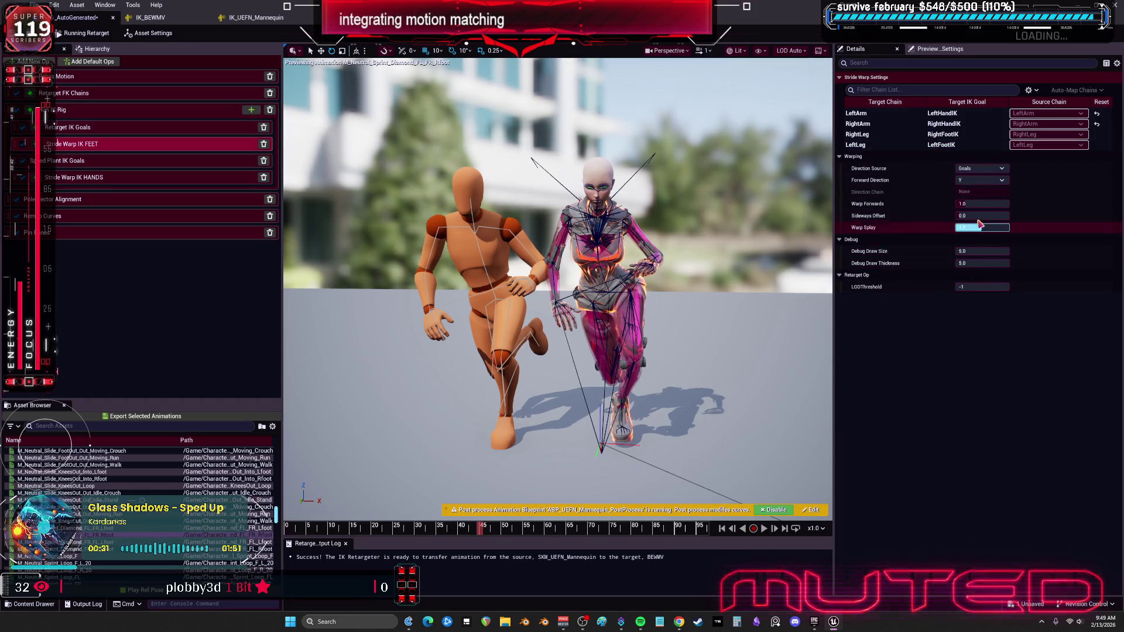
Set the feet stride warp's Warp Forwards to 0.25 and Sideways Offset to -2.0.
mouse_move(858, 205)
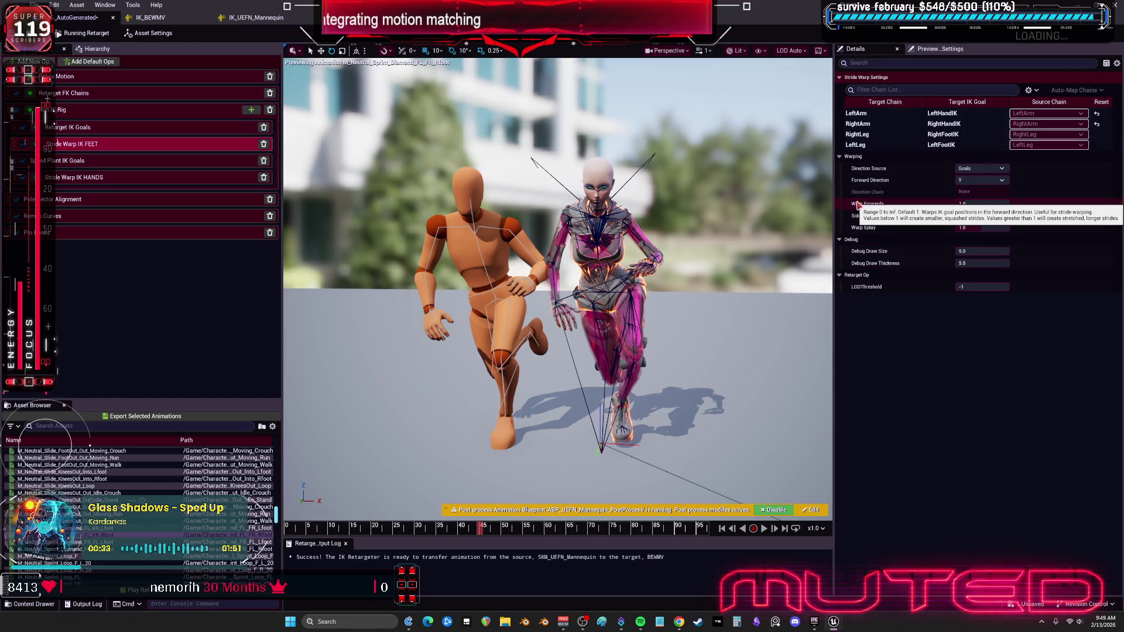
drag(981, 204, 983, 205)
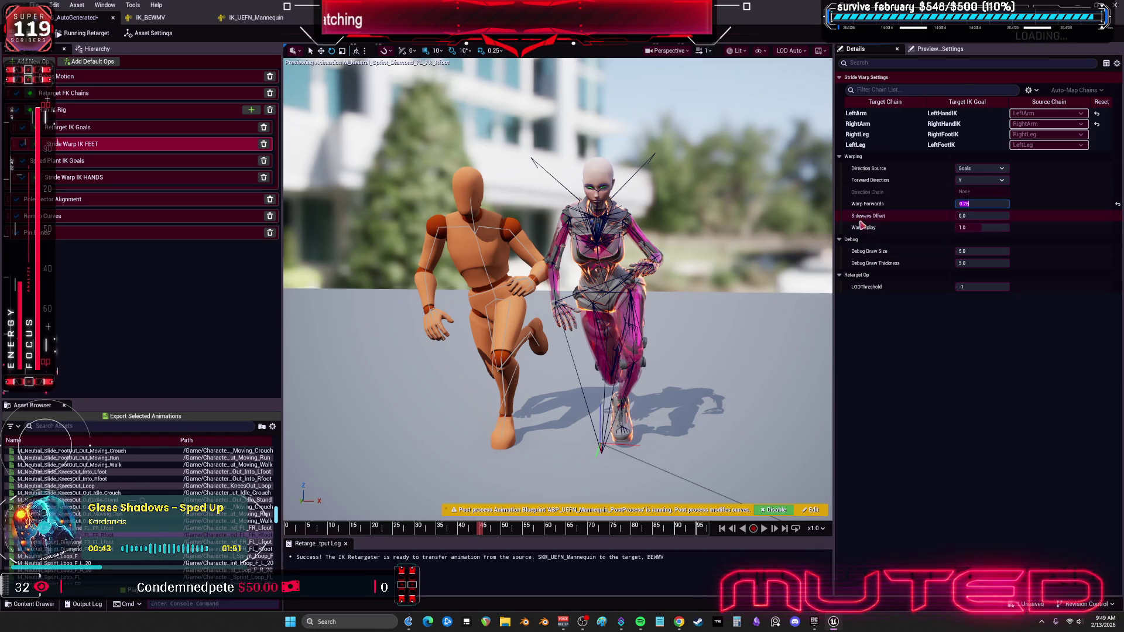
key(Tab)
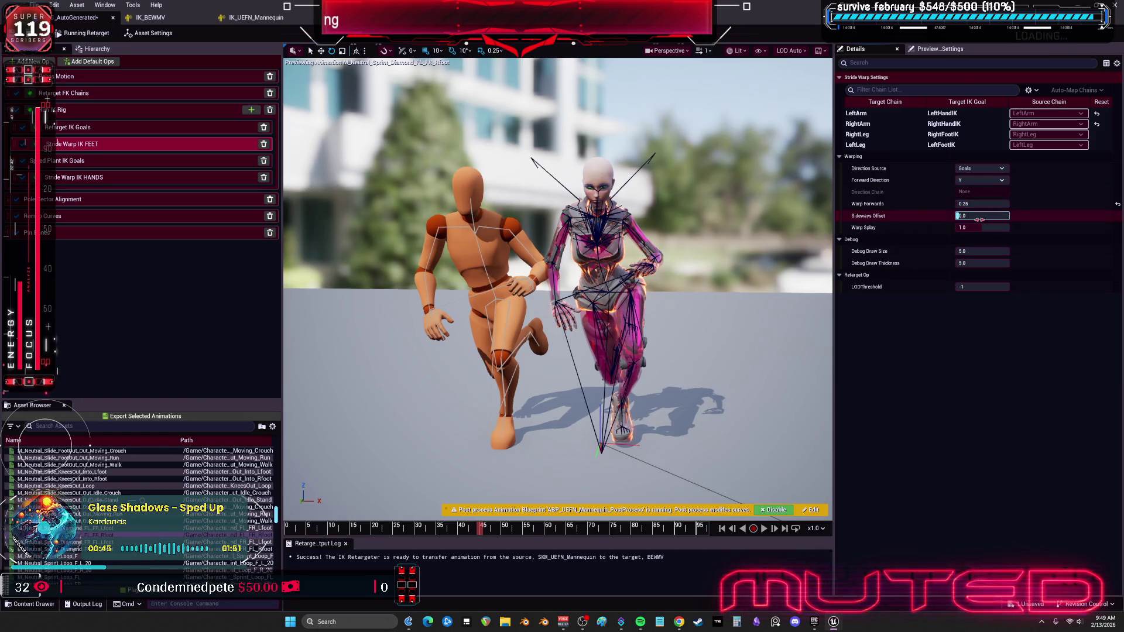
text(-1)
key(Return)
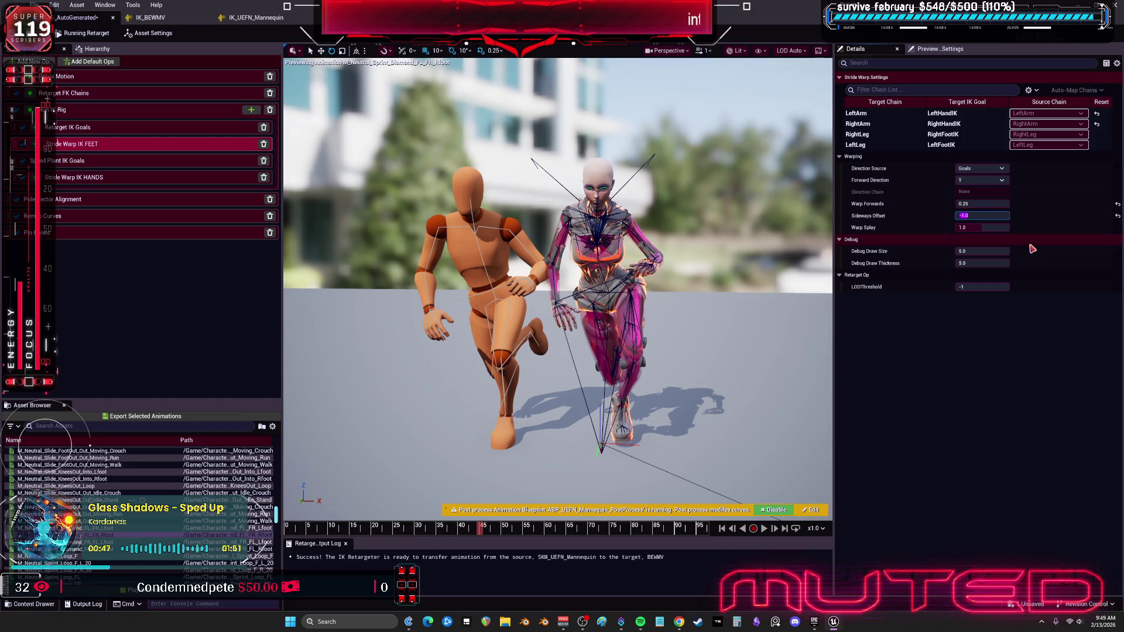
text(-)
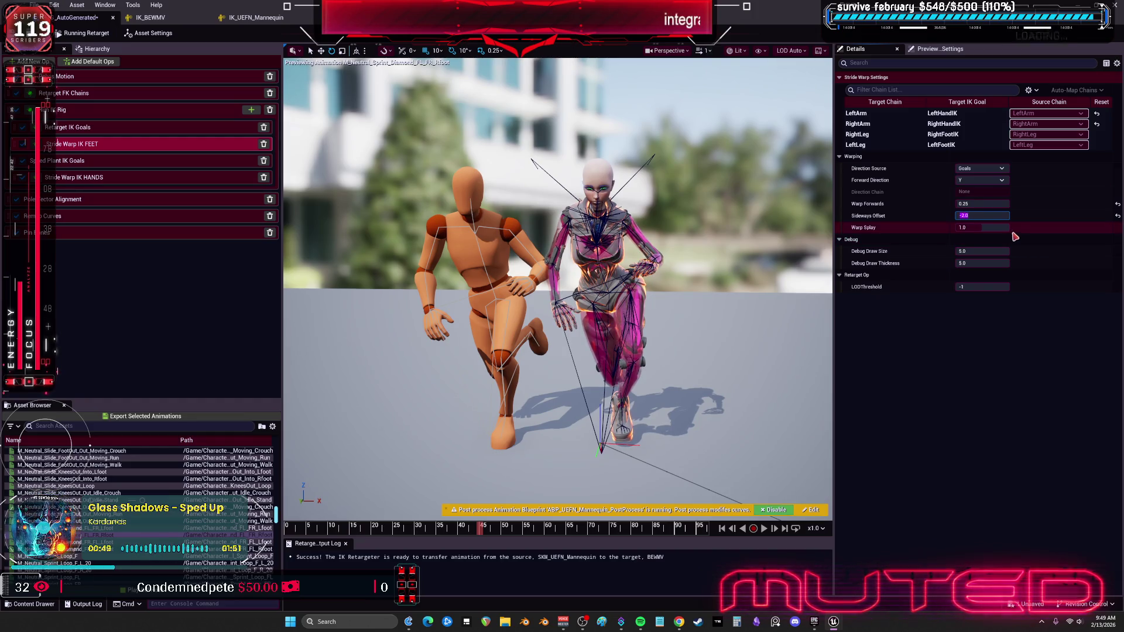
drag(485, 528, 524, 531)
Preview Stand Idle, Turn_135_L, Turn_045_R, Walk_to_Run, Catch_Cliff, then Climb_Start_2_5_walk_F_Lfoot.
scroll(103, 516, down, 5)
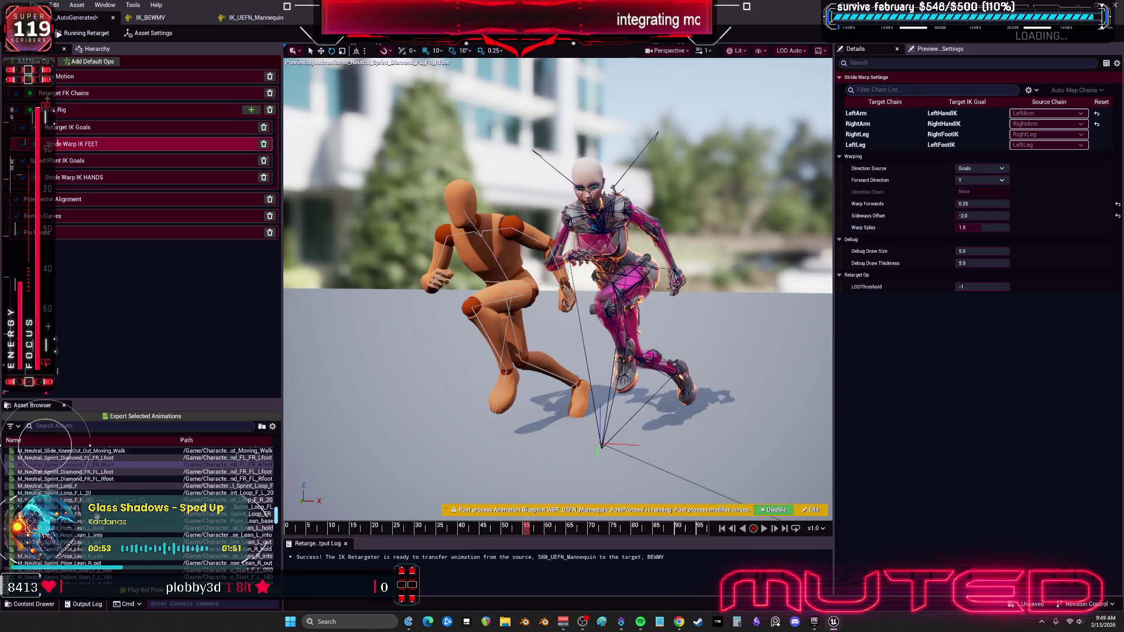
scroll(55, 503, down, 6)
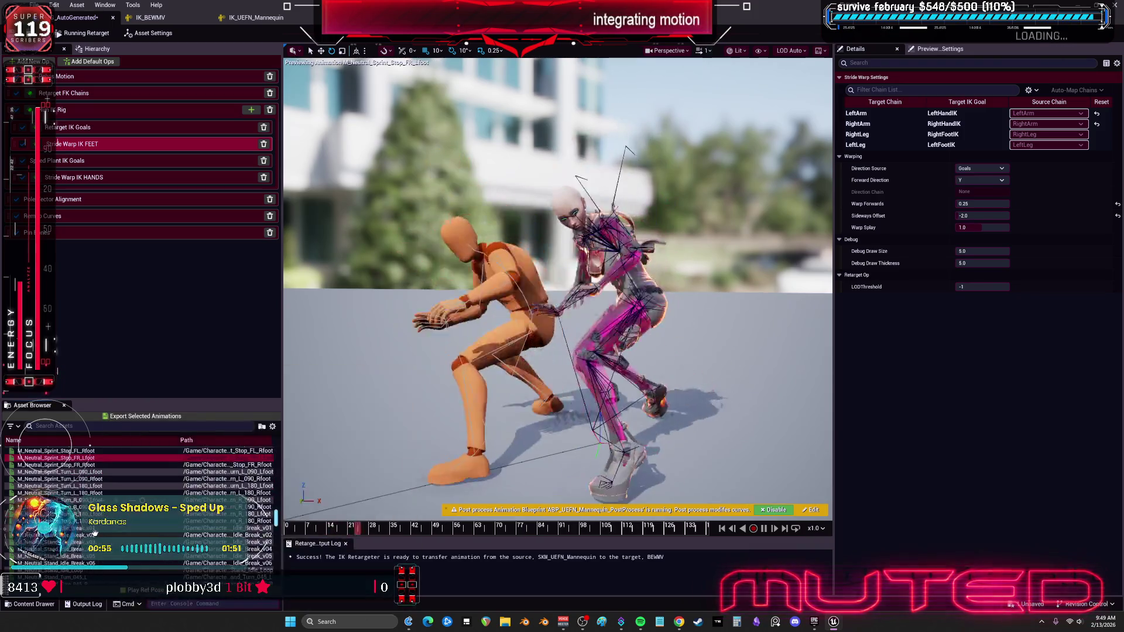
click(56, 472)
click(56, 535)
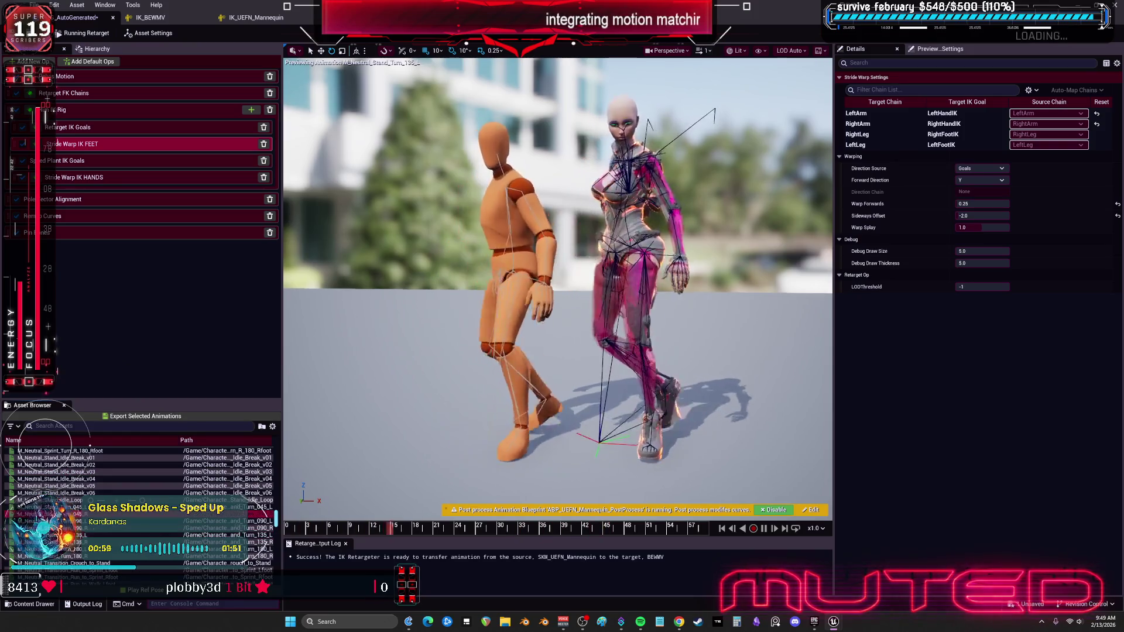
click(56, 514)
scroll(55, 504, down, 7)
click(56, 493)
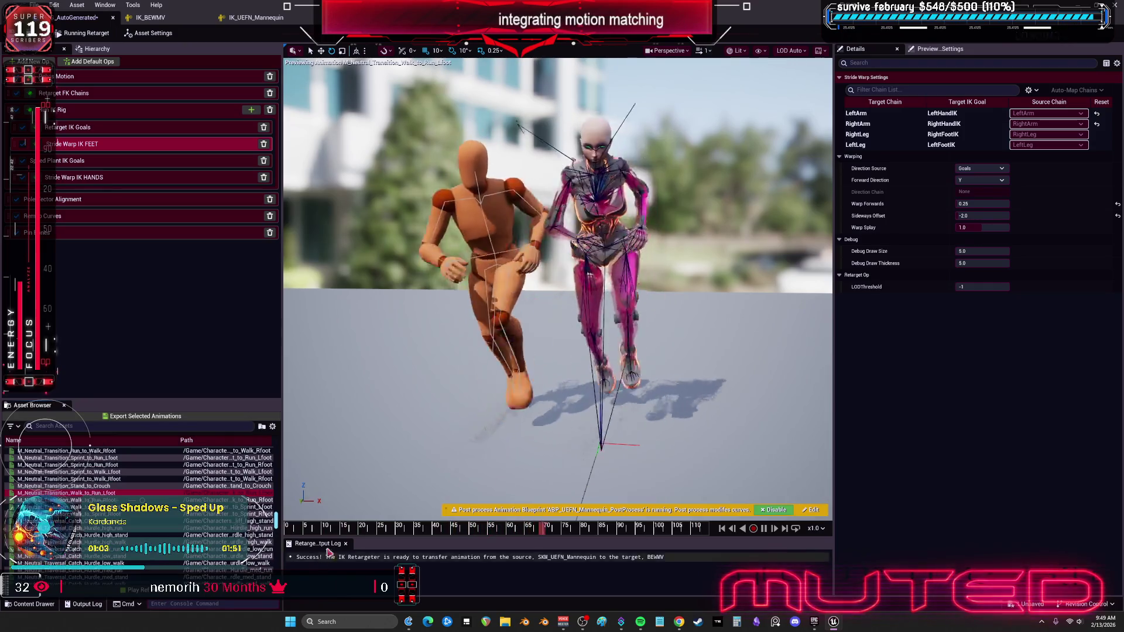
click(56, 521)
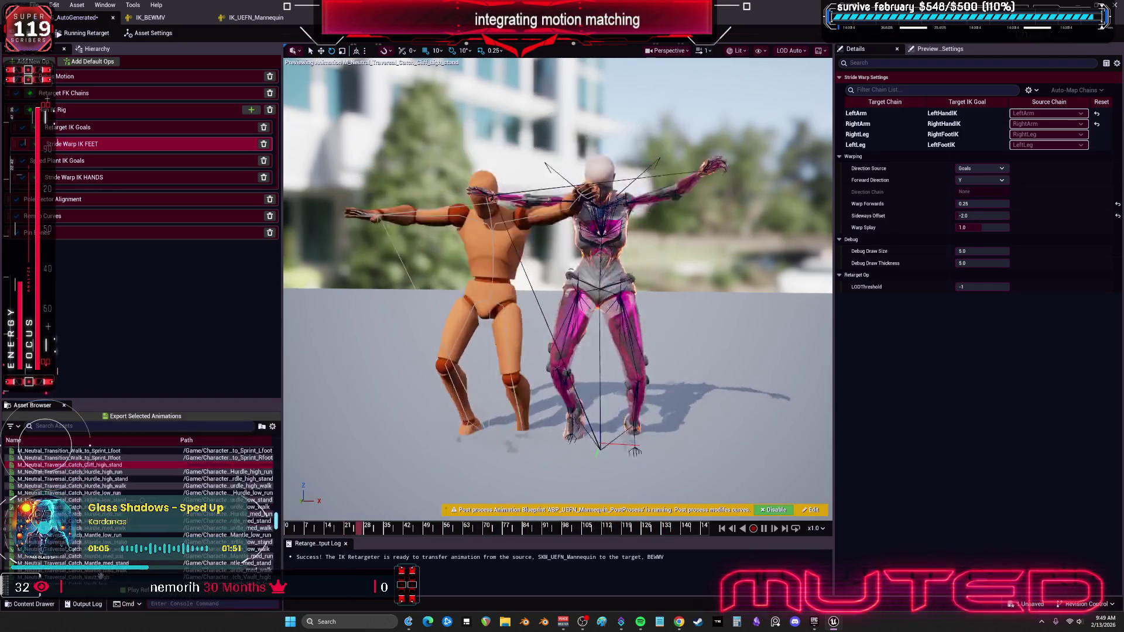
scroll(56, 521, down, 4)
click(56, 556)
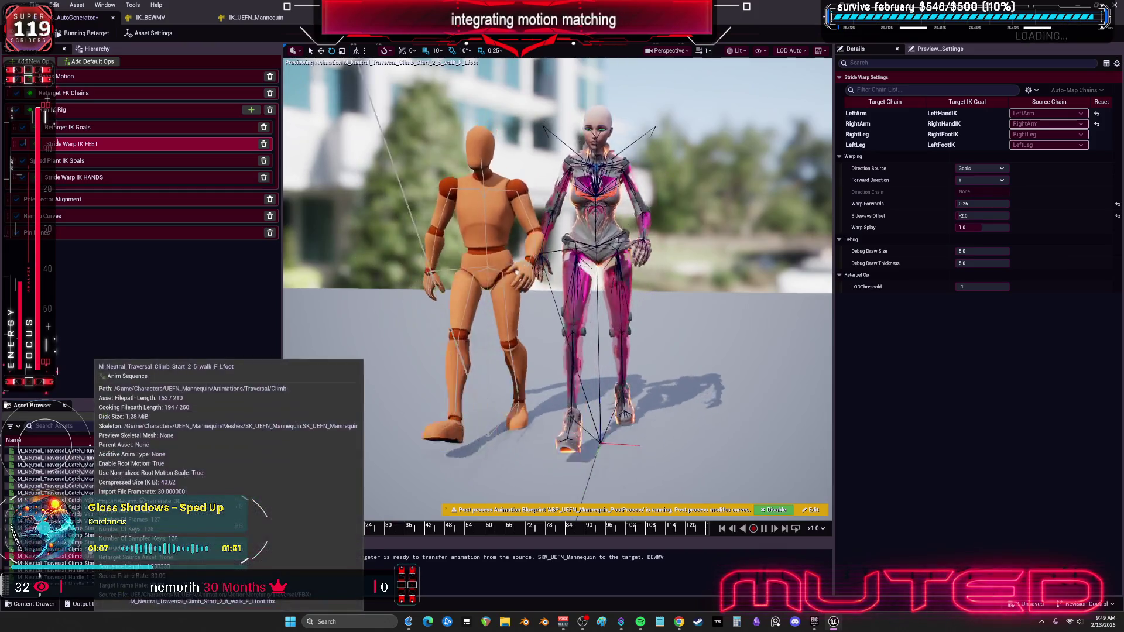
Try a Sideways Offset of -10 on the climb pose, then settle on -1.5.
mouse_move(363, 540)
mouse_down()
mouse_move(324, 531)
mouse_move(348, 535)
mouse_up()
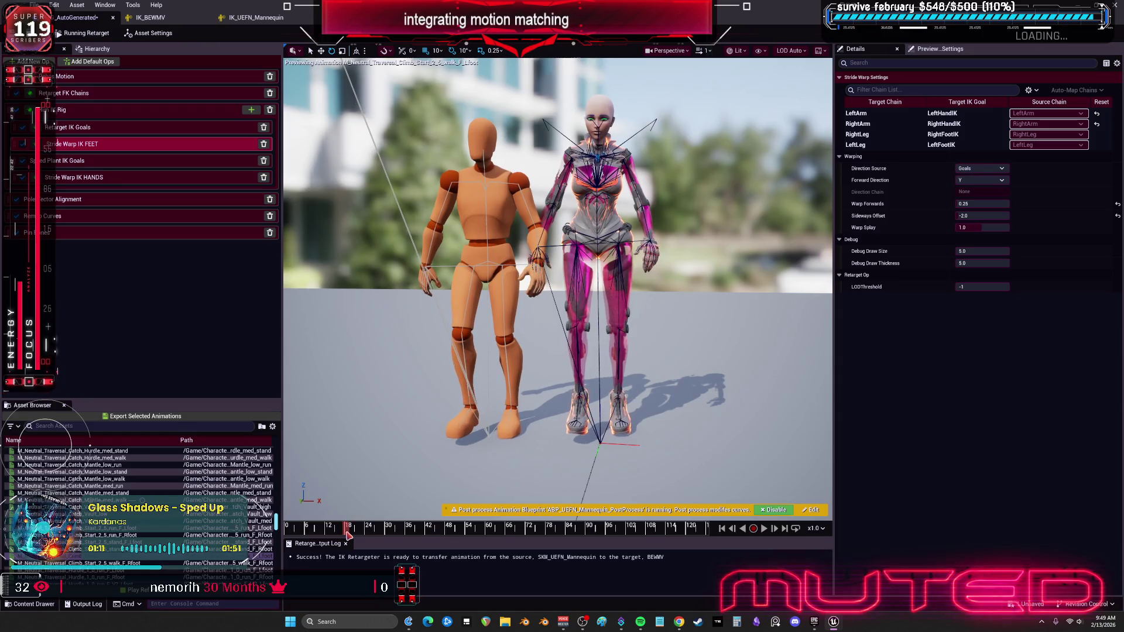
click(981, 215)
text(-10)
key(Return)
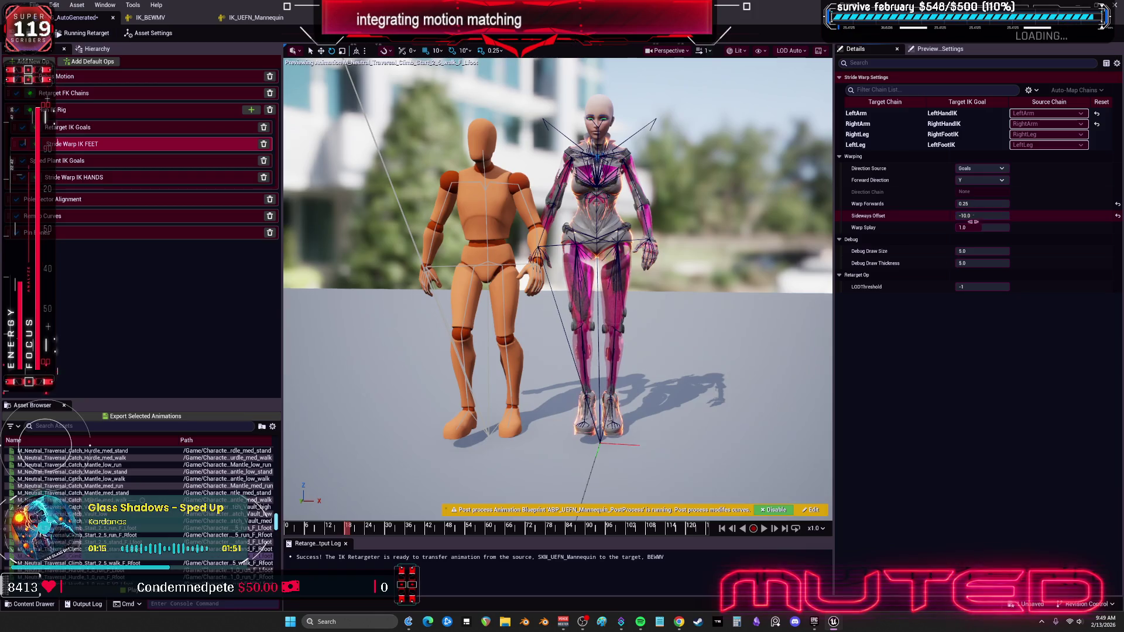
drag(390, 531, 473, 536)
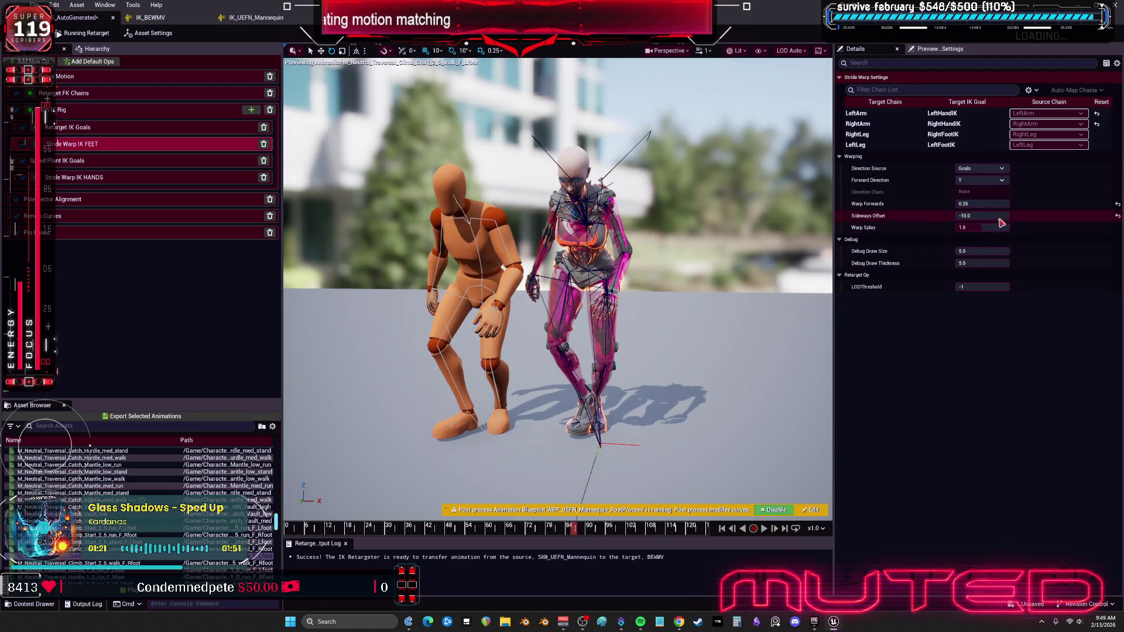
drag(1000, 220, 1019, 220)
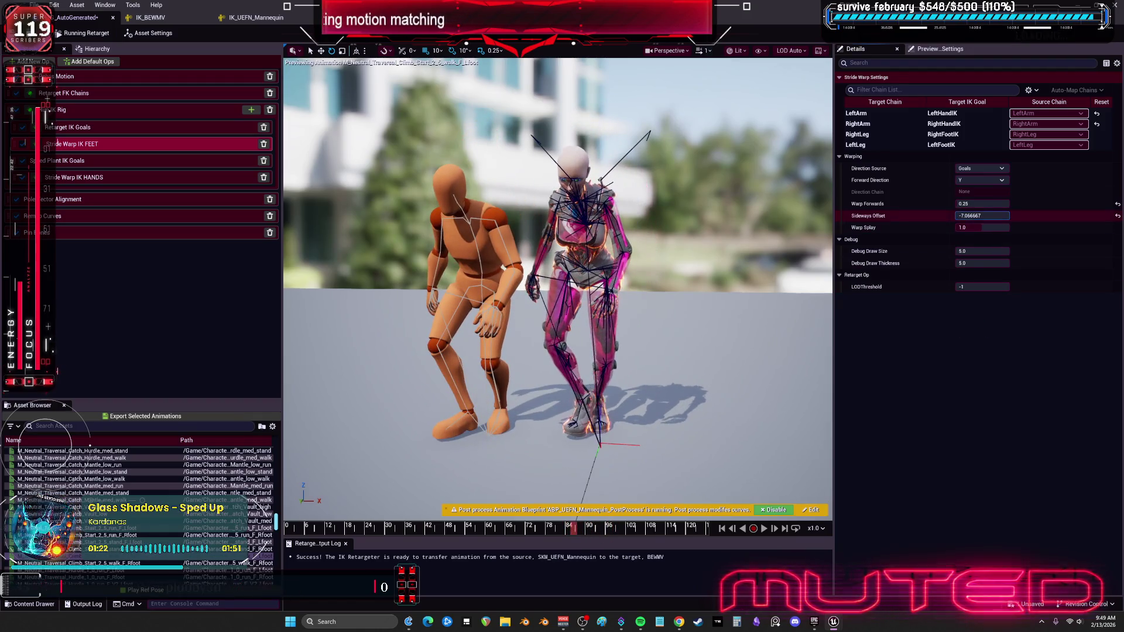
click(1004, 216)
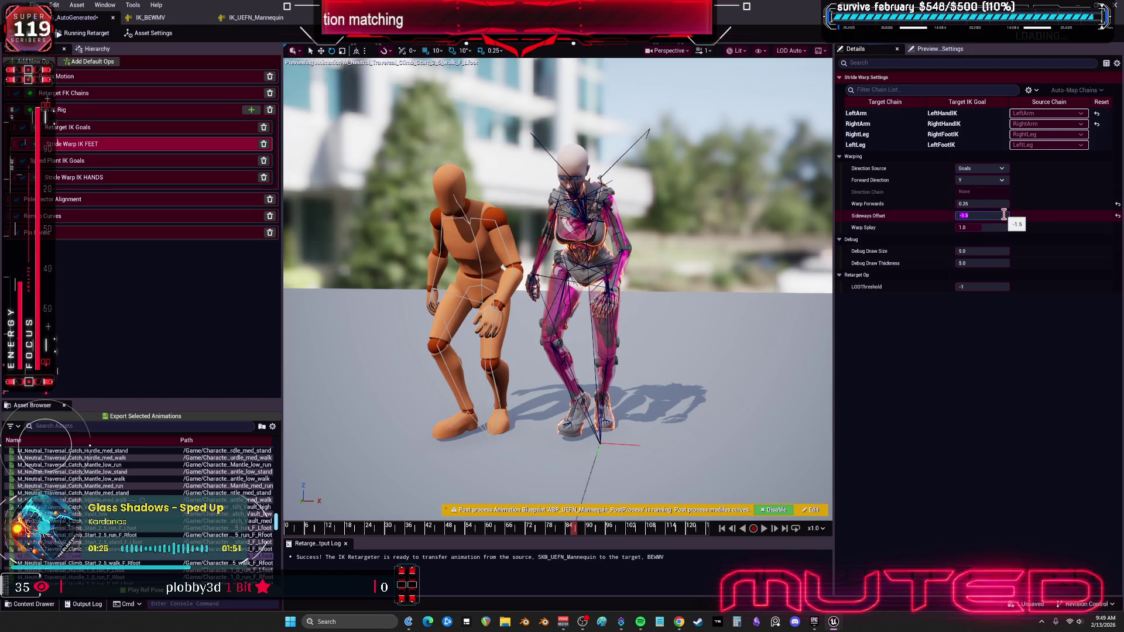
key(Return)
Preview the Hurdle, Walk_Arc_F_Small_R, Walk_Box_LR_B and Walk_Diamond_BL_BR clips.
scroll(100, 527, down, 3)
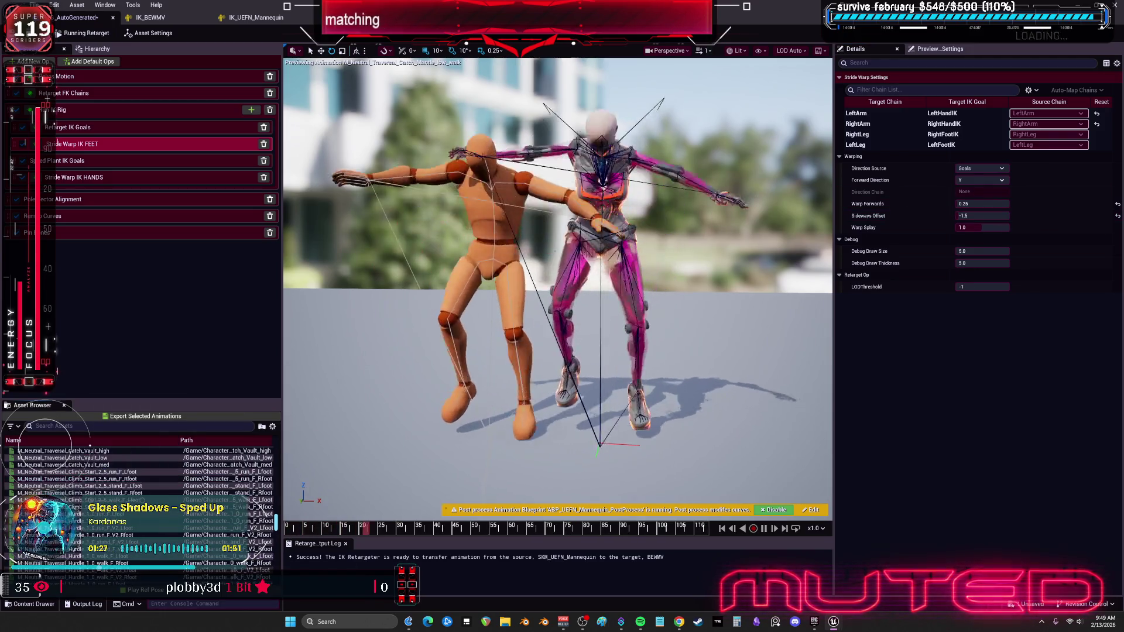
click(99, 564)
scroll(100, 563, down, 4)
click(117, 542)
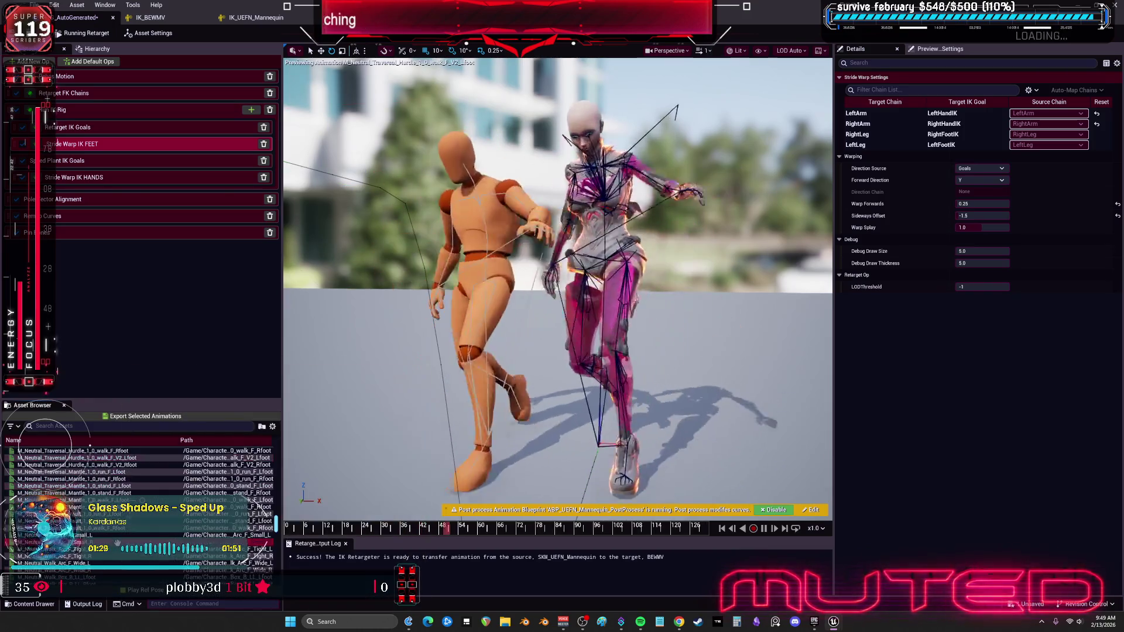
scroll(114, 527, down, 5)
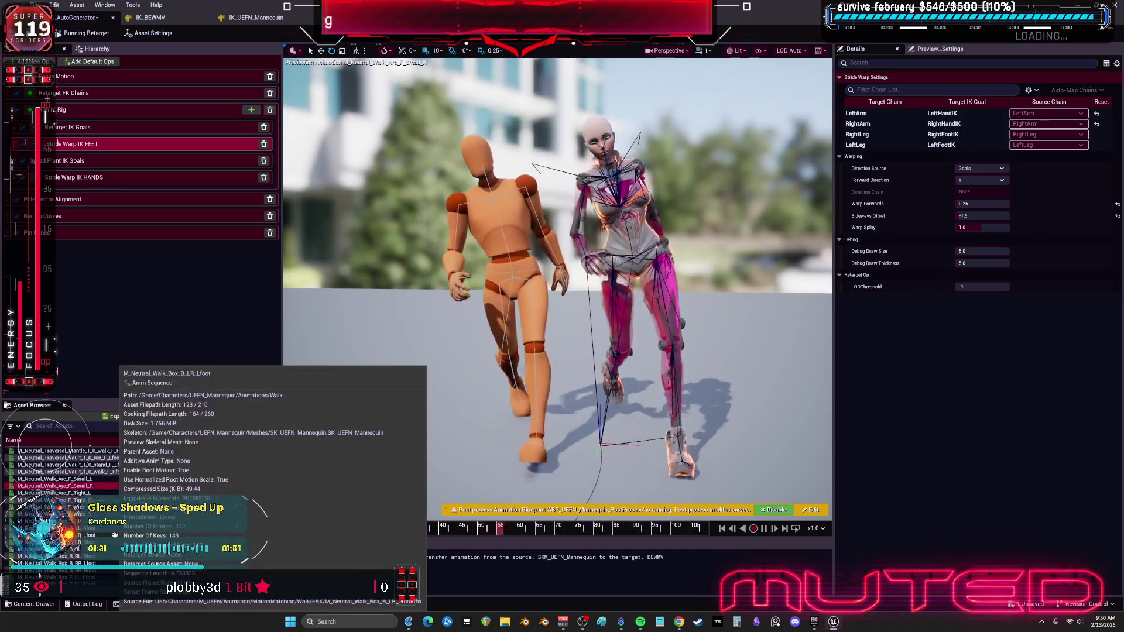
scroll(99, 515, down, 3)
click(76, 535)
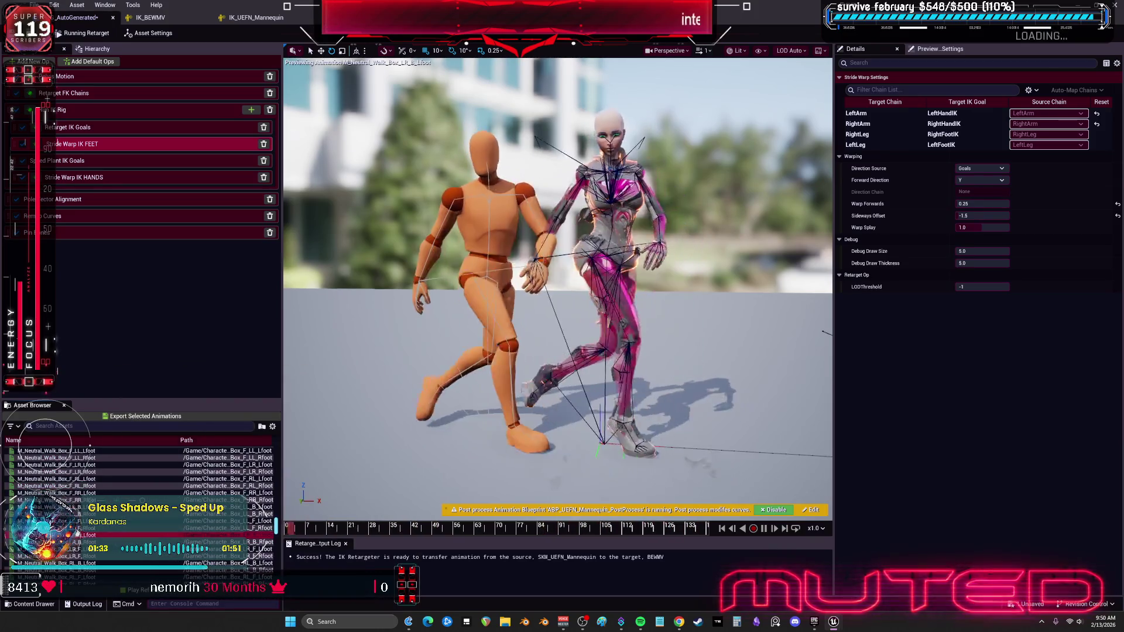
scroll(78, 526, down, 4)
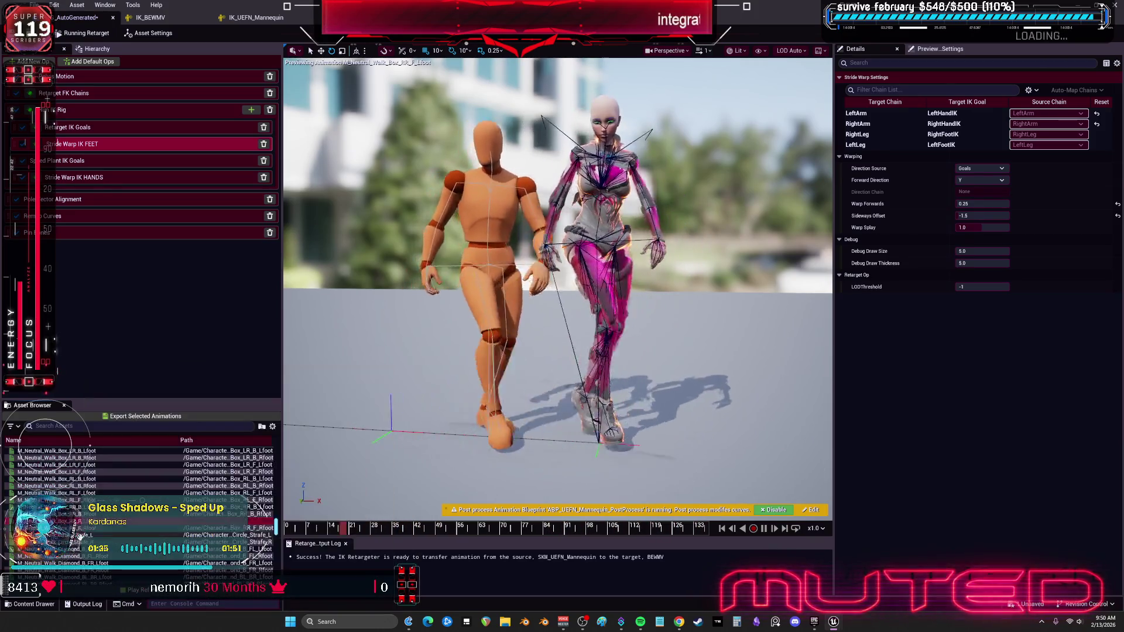
scroll(79, 536, down, 4)
click(79, 542)
Preview the Diamond_FL_BL and Hourglass walk clips, then show the Stride Warp IK HANDS settings.
mouse_move(79, 535)
scroll(79, 536, down, 2)
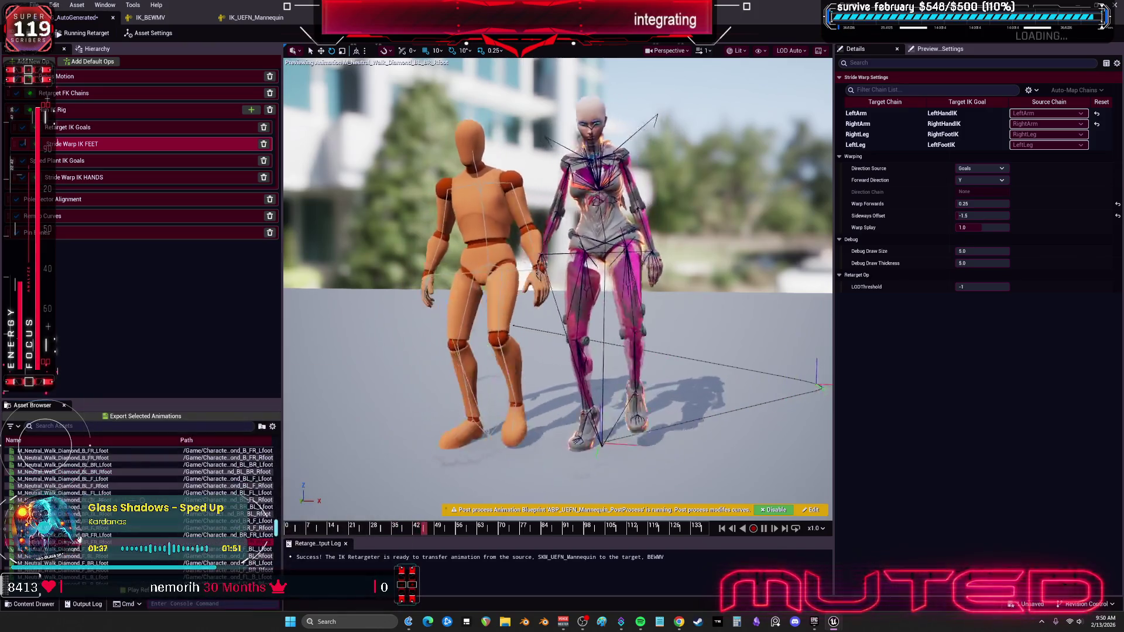
click(79, 538)
scroll(79, 538, down, 3)
click(80, 540)
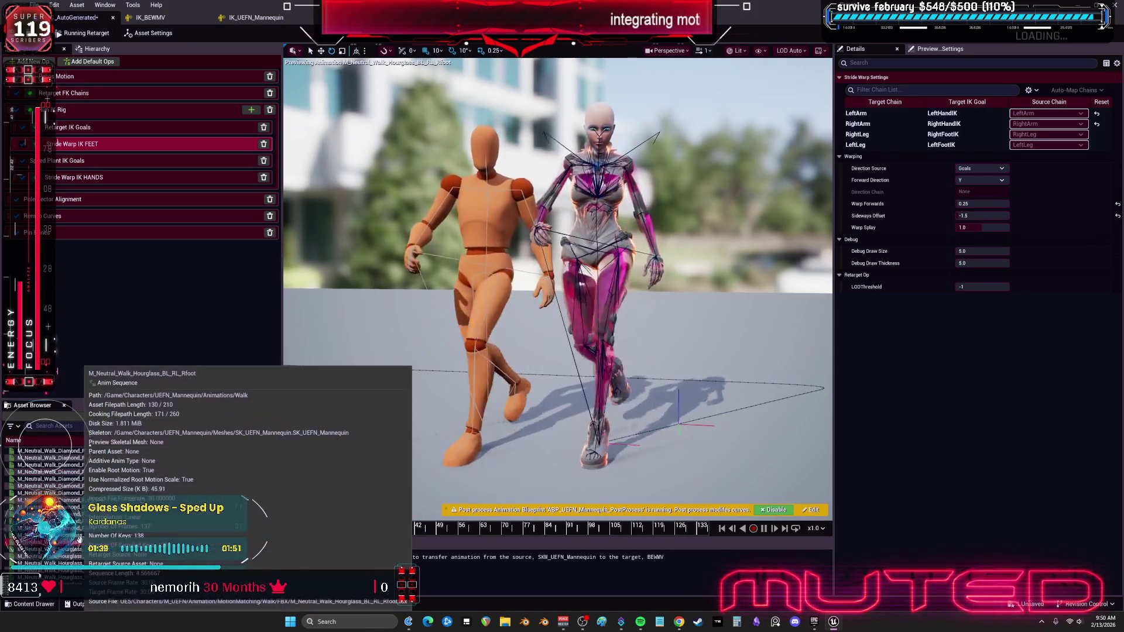
scroll(79, 537, down, 3)
click(79, 536)
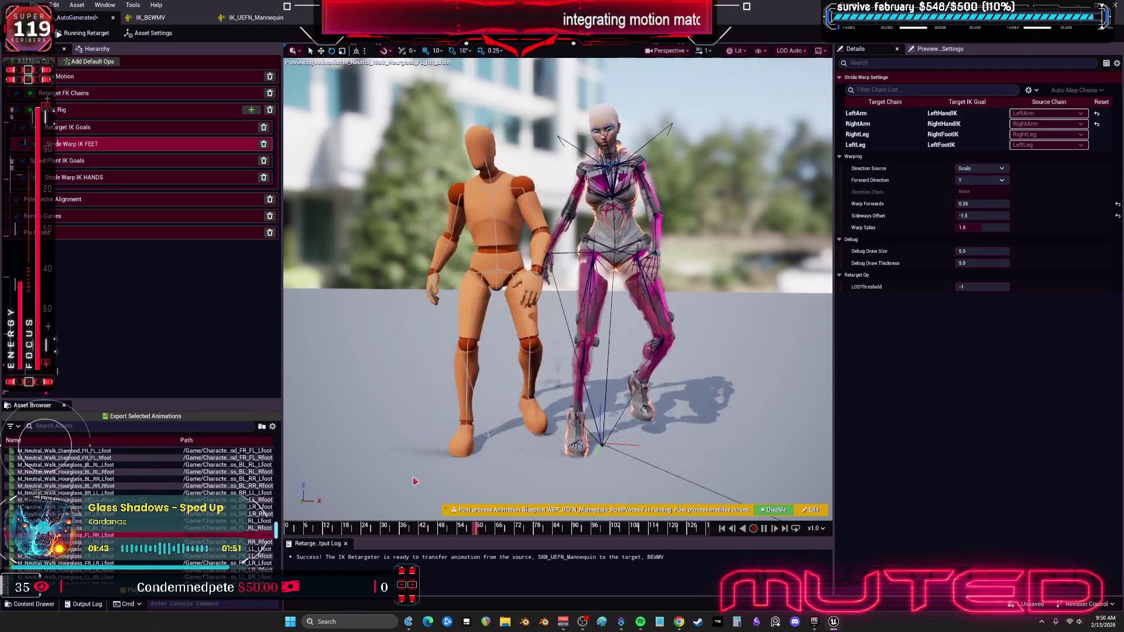
click(88, 177)
click(964, 203)
Set the hands stride warp's Warp Forwards to 0.938668 and Warp Splay to about 1.35.
click(915, 224)
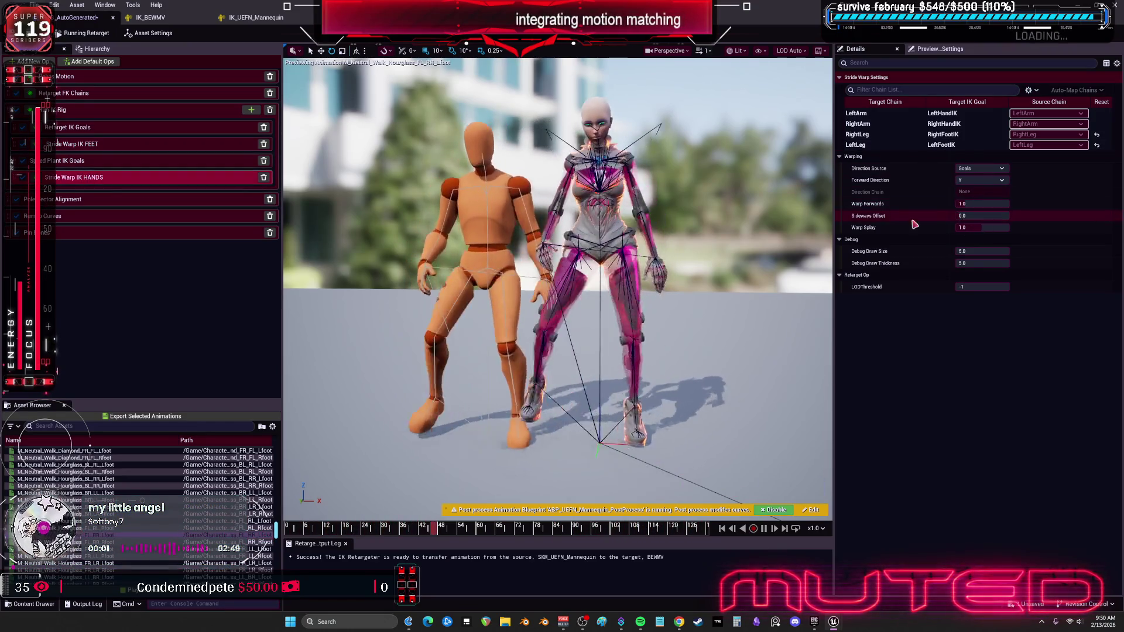
mouse_move(867, 228)
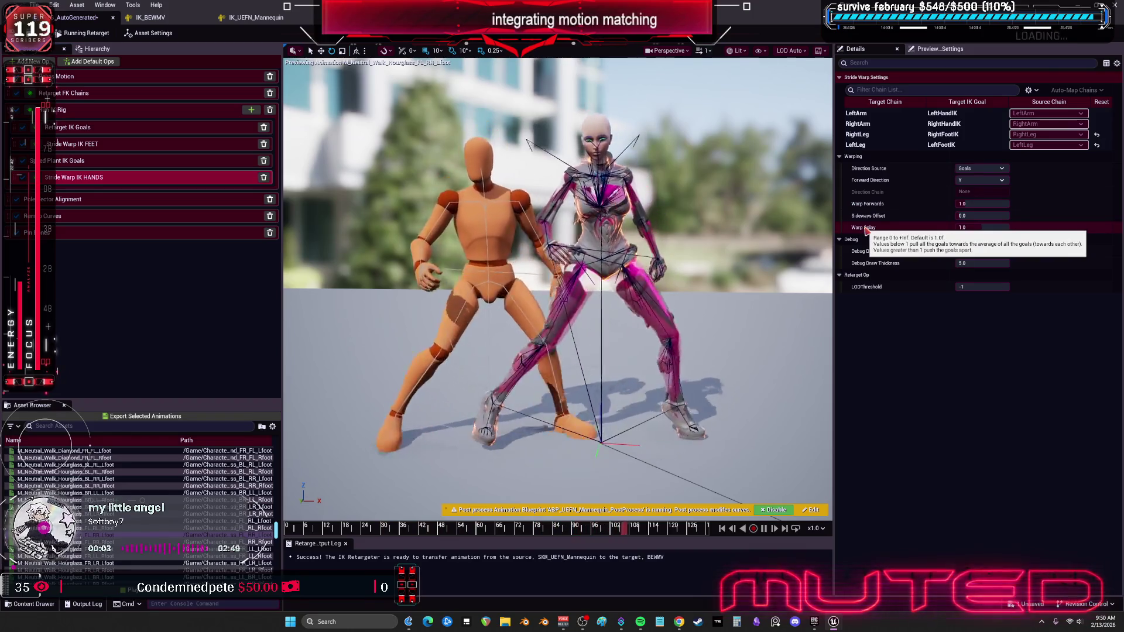
drag(972, 228, 1000, 232)
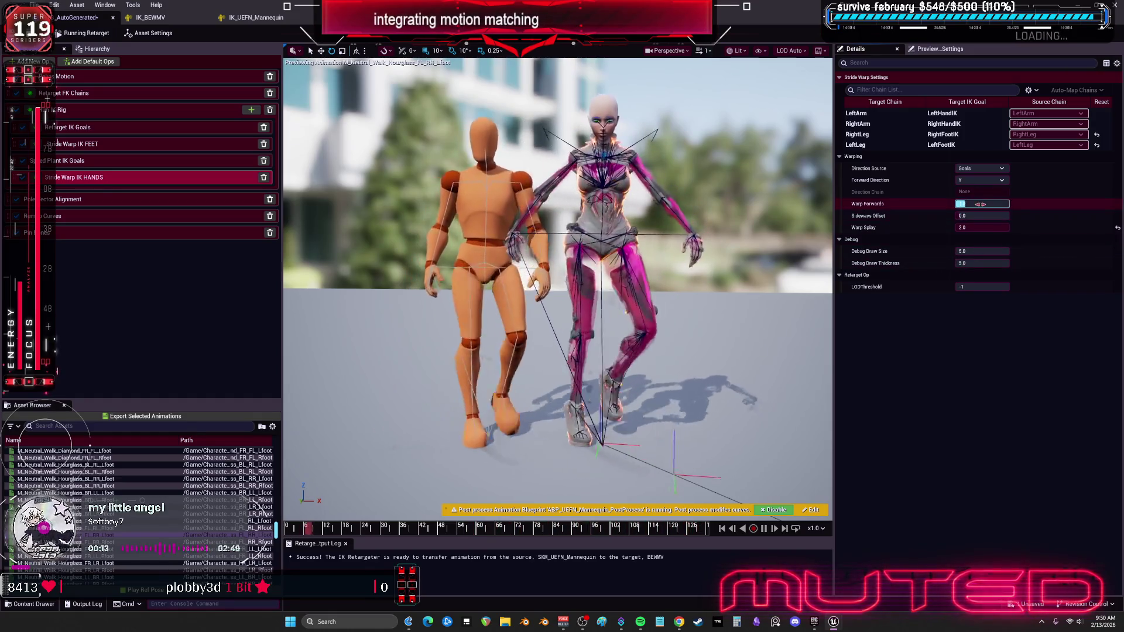
mouse_move(872, 208)
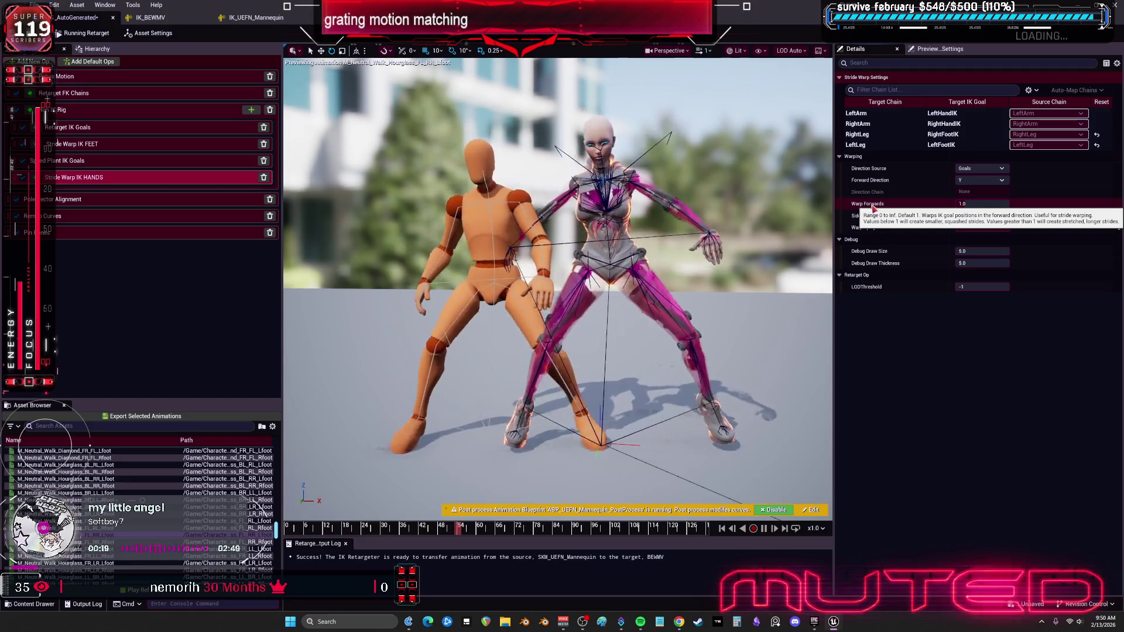
click(972, 204)
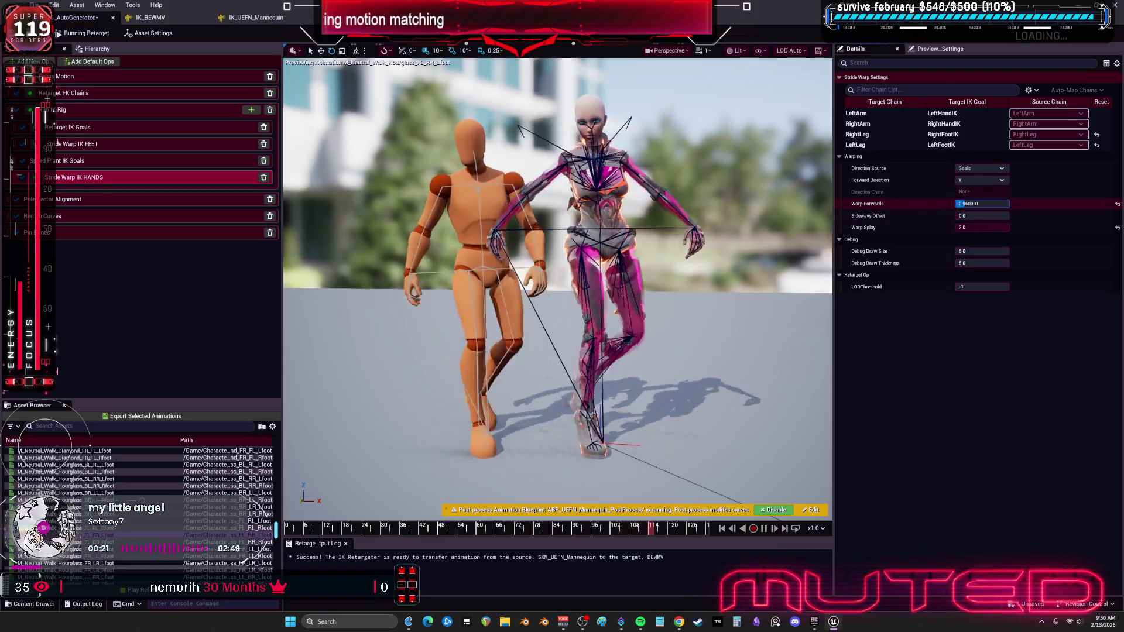
click(993, 228)
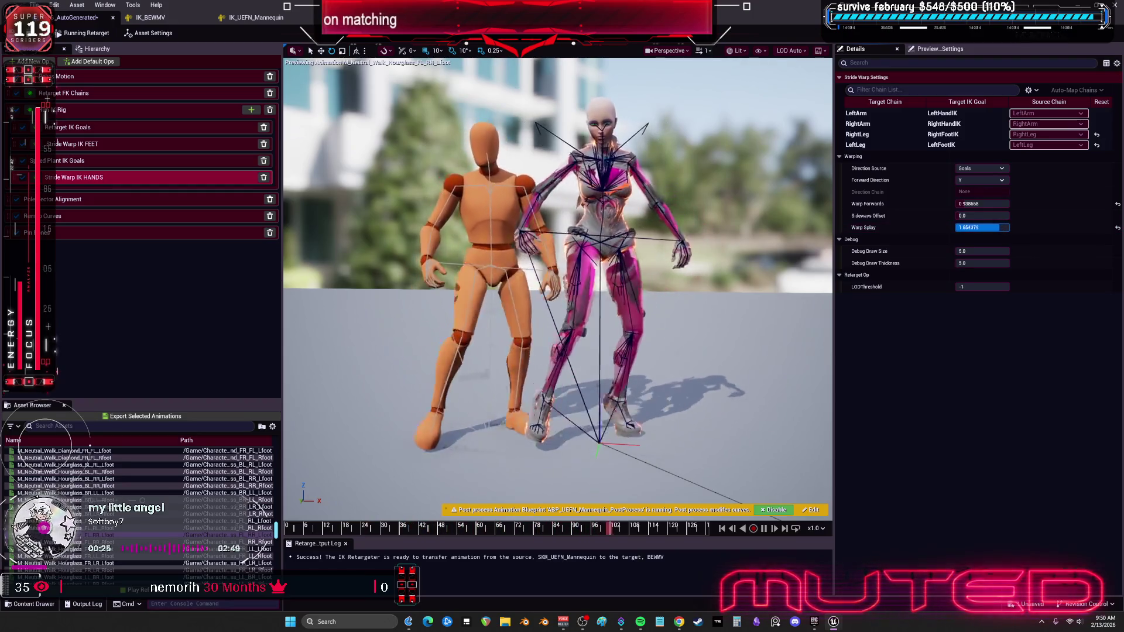
drag(992, 227, 984, 227)
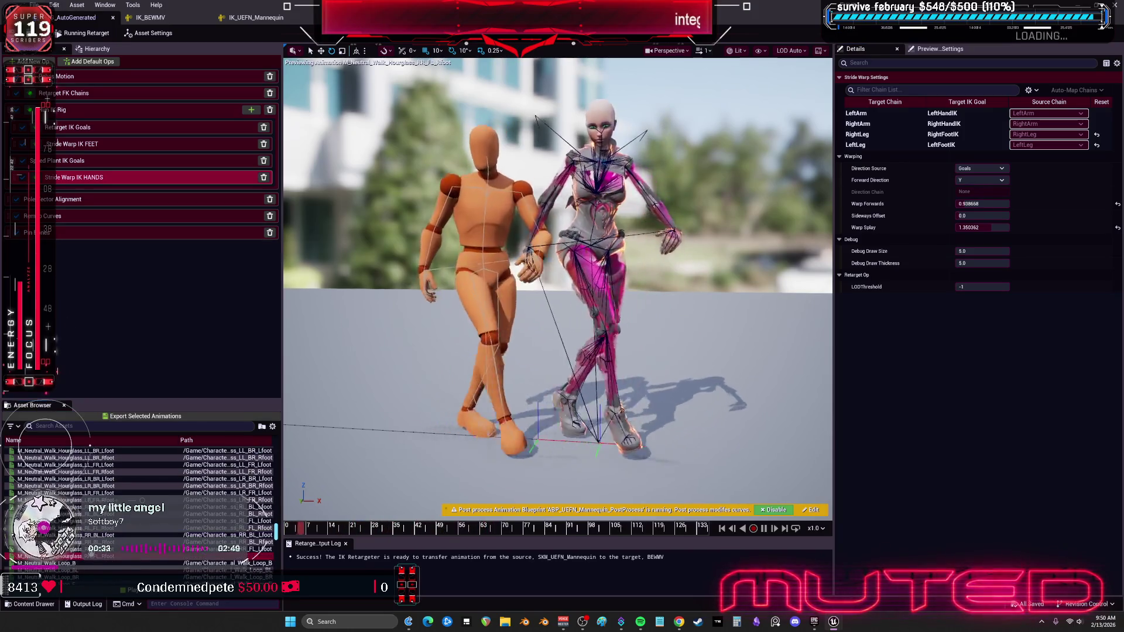
Preview the retarget on the Neutral Walk Pivot BL_FR, Pivot LR_RR, Prism FR_F and reface start clips.
scroll(264, 514, down, 3)
click(257, 550)
scroll(265, 514, down, 3)
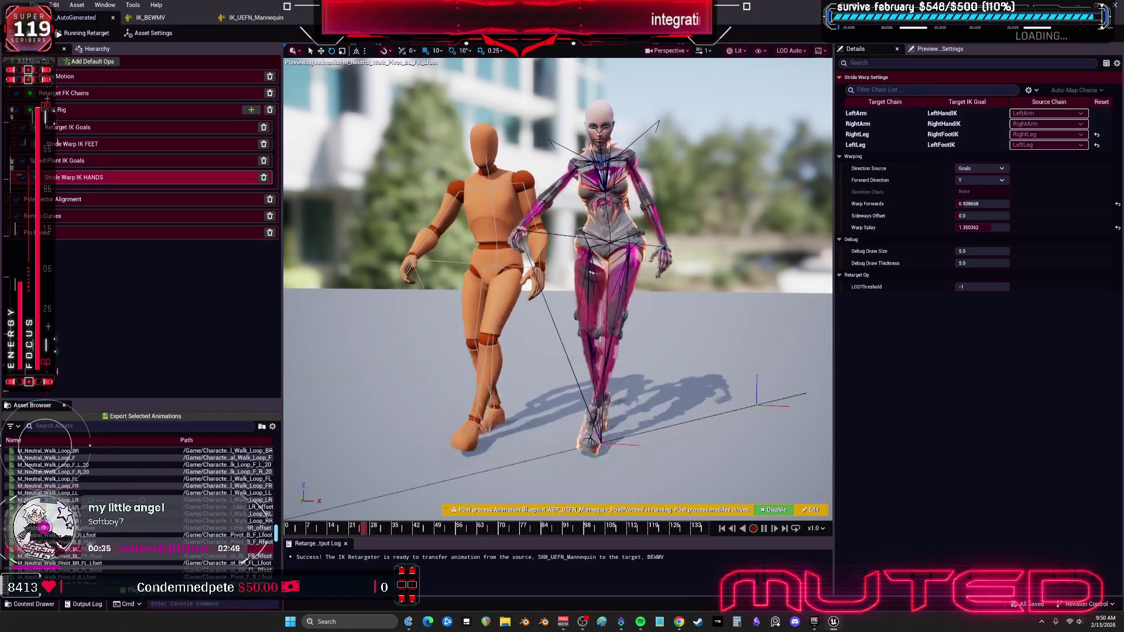
click(258, 507)
scroll(258, 507, down, 3)
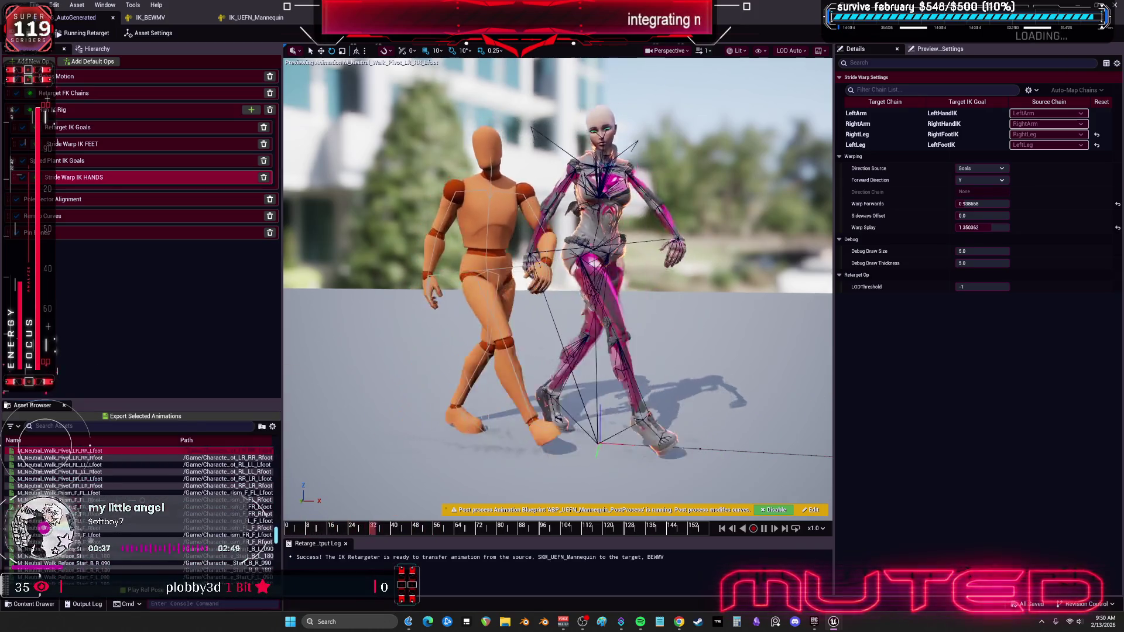
click(88, 542)
scroll(88, 542, down, 2)
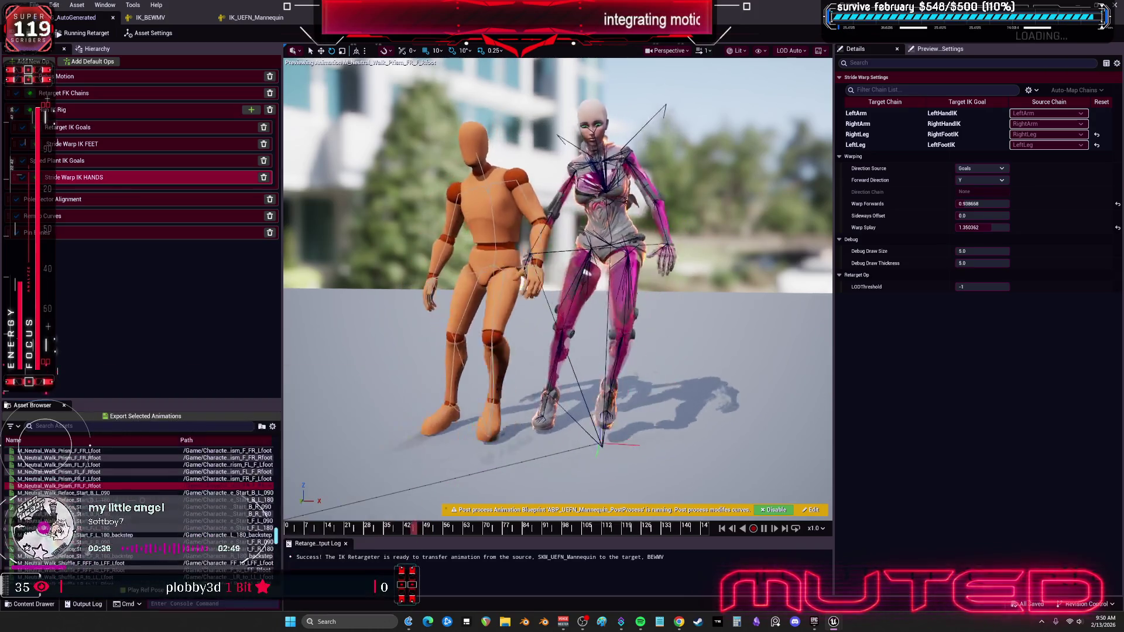
click(88, 556)
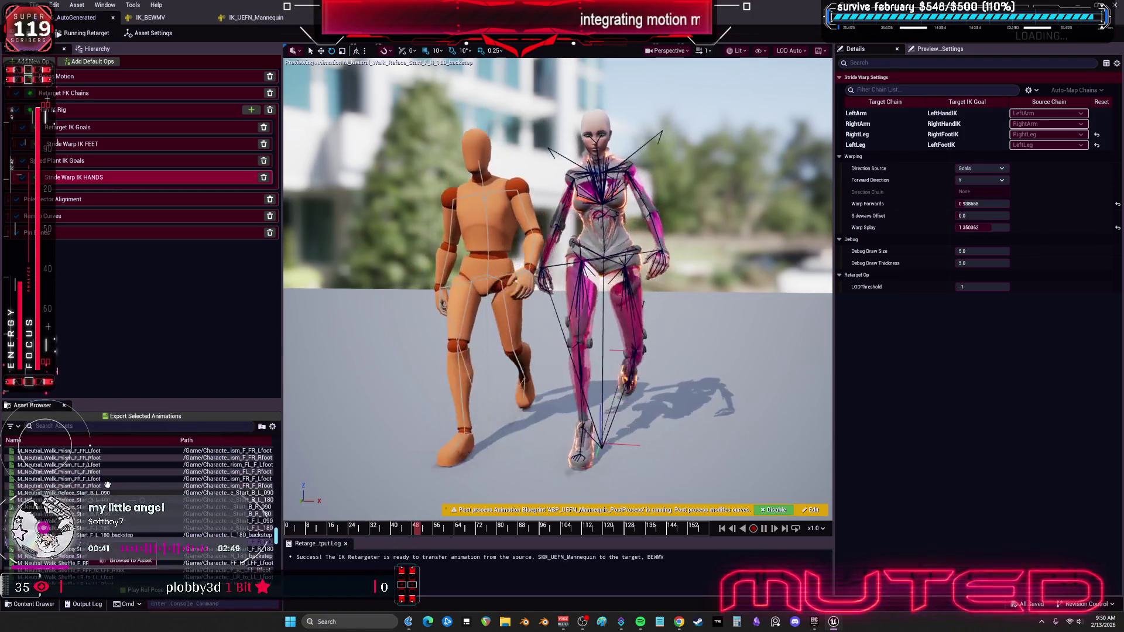
Preview the retarget on the neutral walk spin, start and stop clips.
scroll(263, 515, down, 3)
click(260, 529)
scroll(260, 527, down, 3)
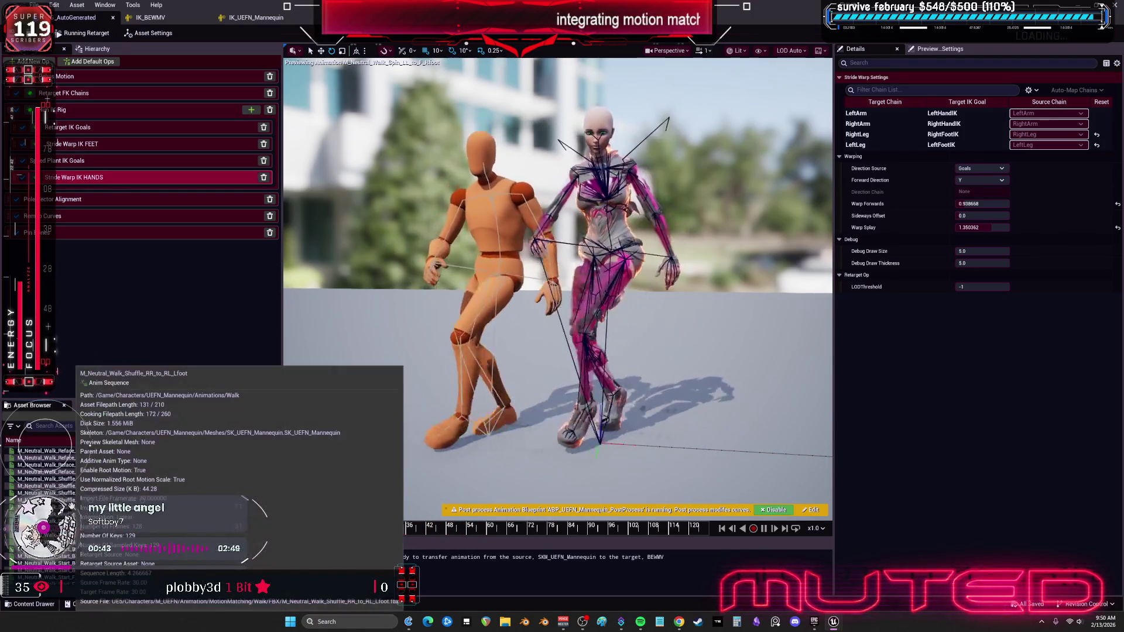
click(260, 528)
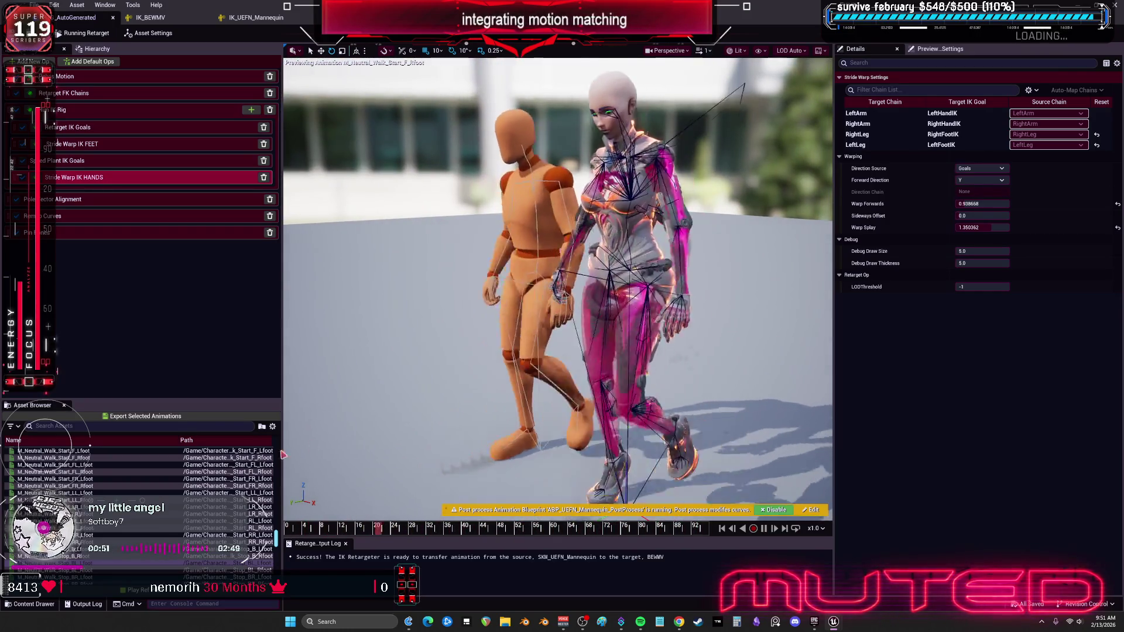
scroll(141, 504, down, 5)
click(82, 521)
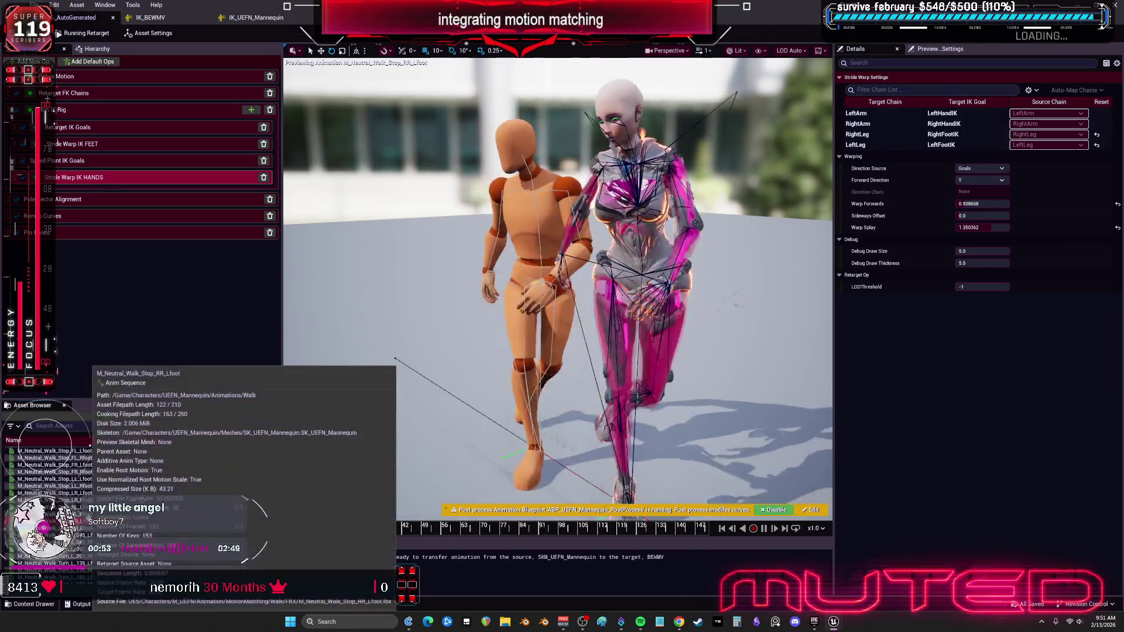
Check the source/target asset settings, reselect Stride Warp IK HANDS, and preview the walk turn clip.
click(150, 33)
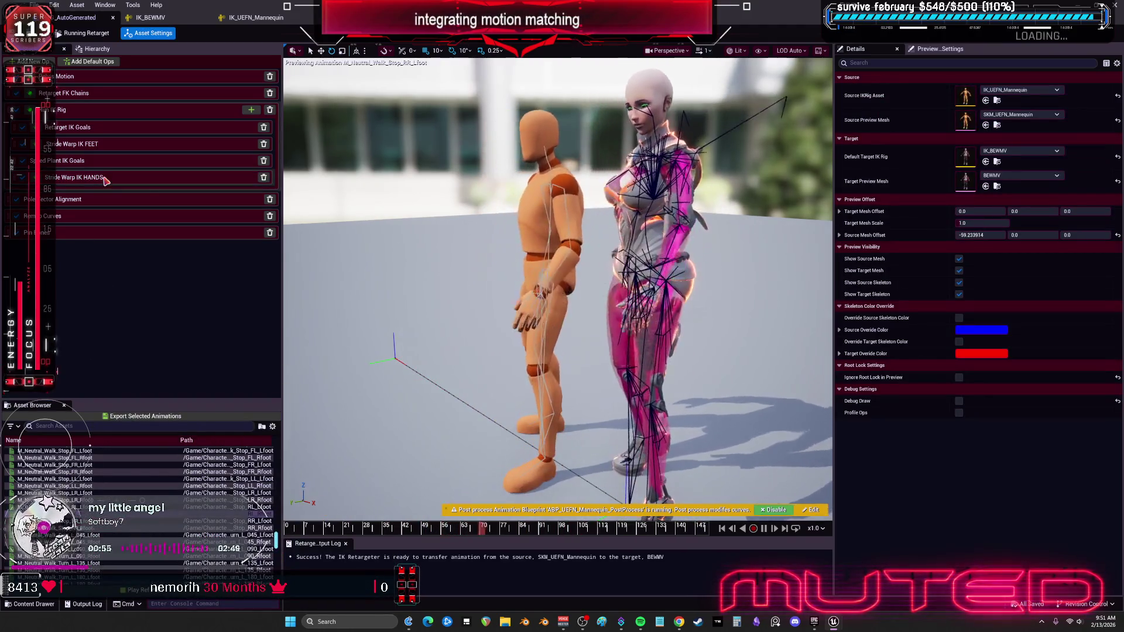
click(106, 178)
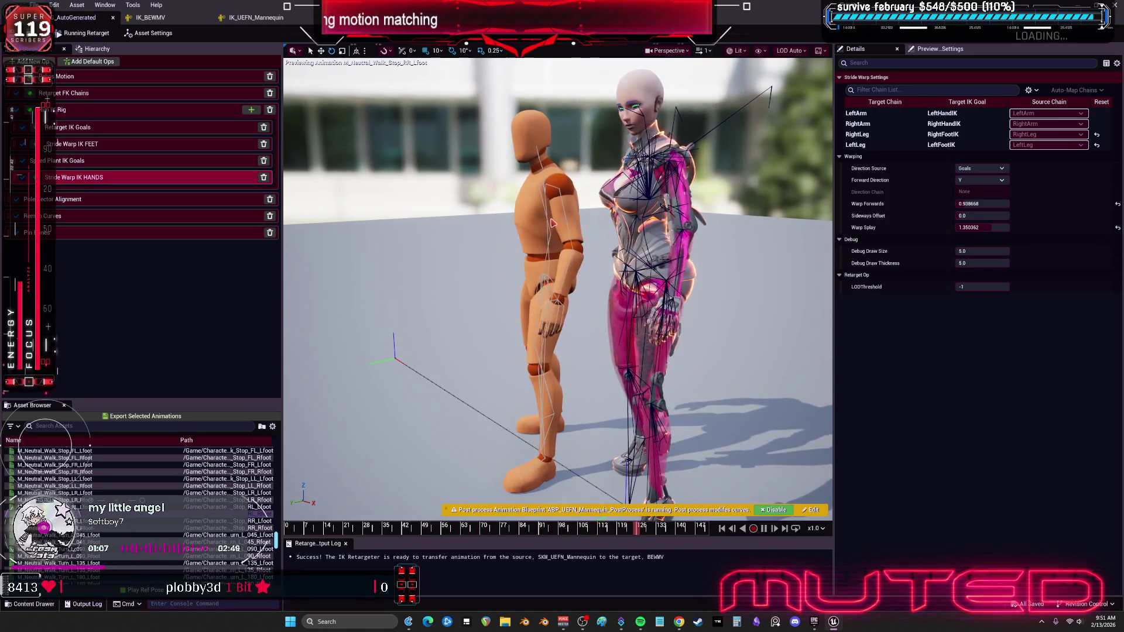
click(59, 577)
Preview the relaxed jump landing, jump-into-run, jump LR start, land-into-light-run and M_Relaxed_Run_Loop_FR clips.
scroll(141, 527, down, 7)
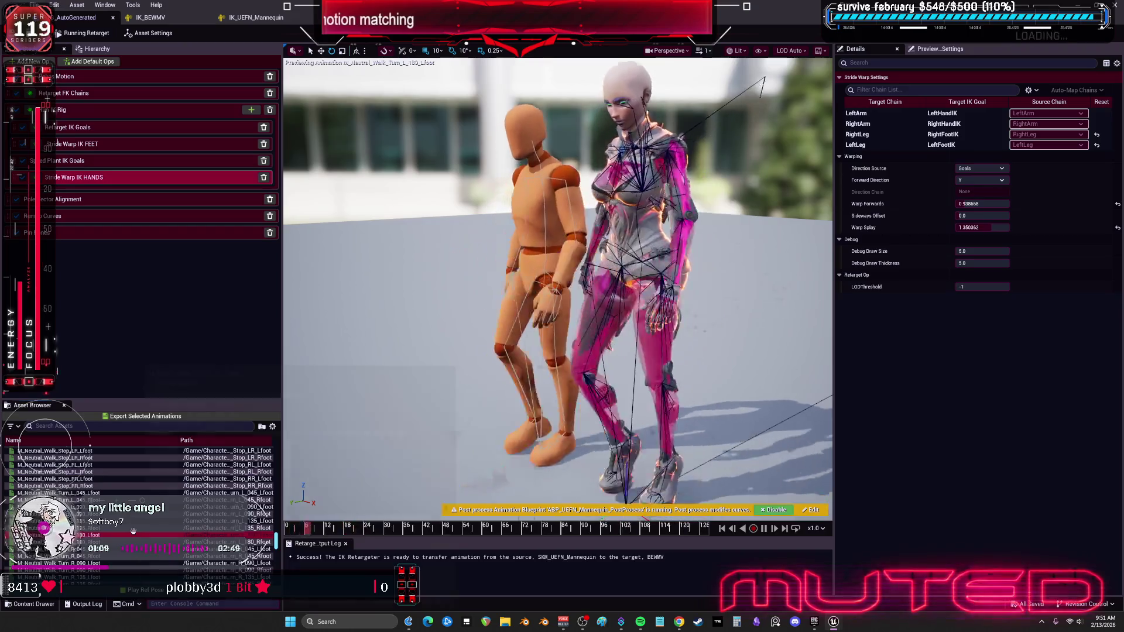
scroll(140, 516, down, 3)
click(70, 542)
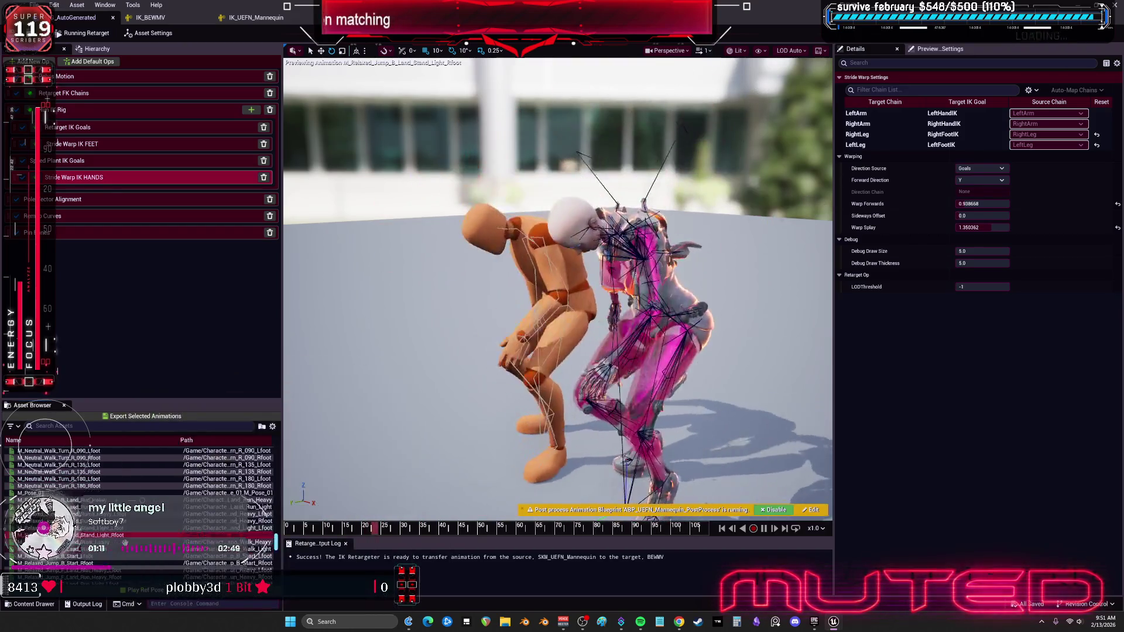
scroll(121, 543, down, 5)
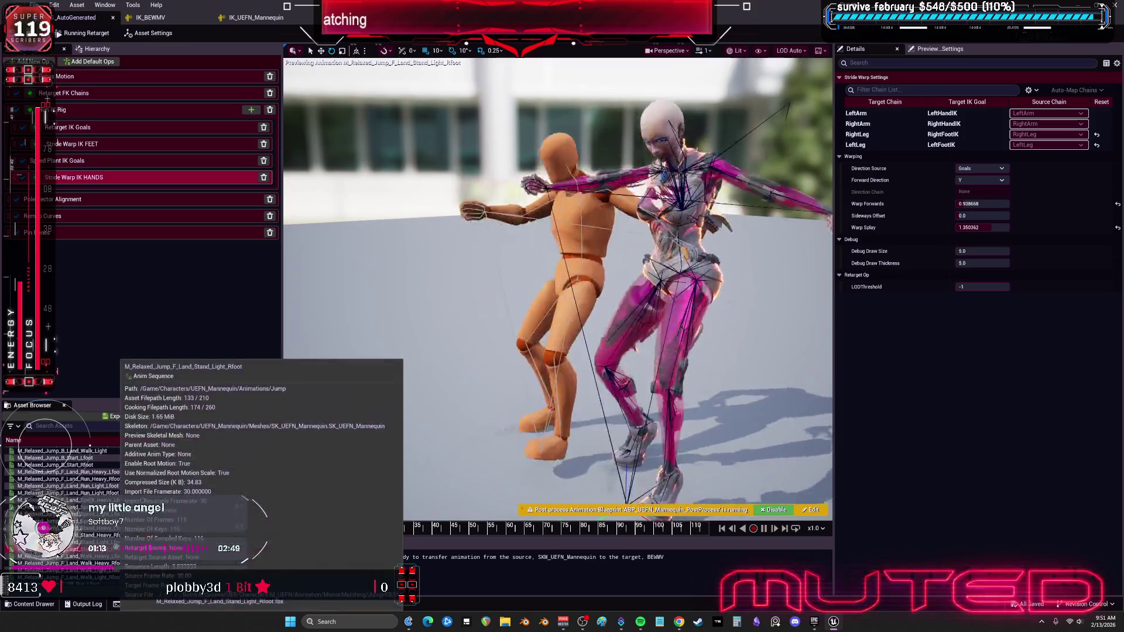
click(109, 549)
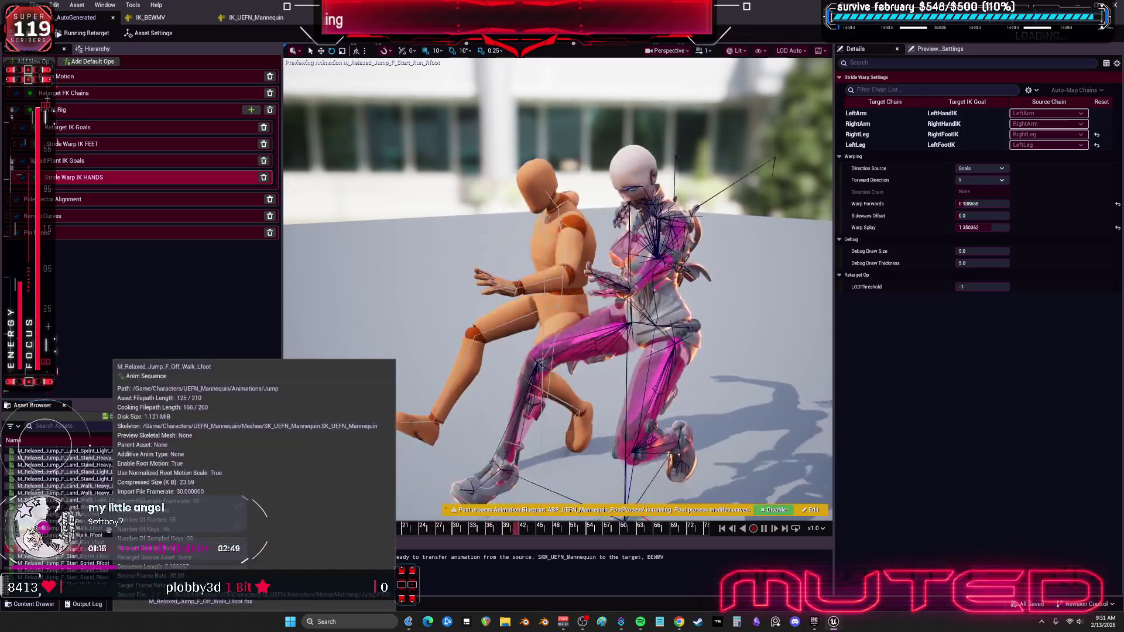
scroll(105, 538, down, 4)
scroll(102, 534, down, 3)
click(82, 555)
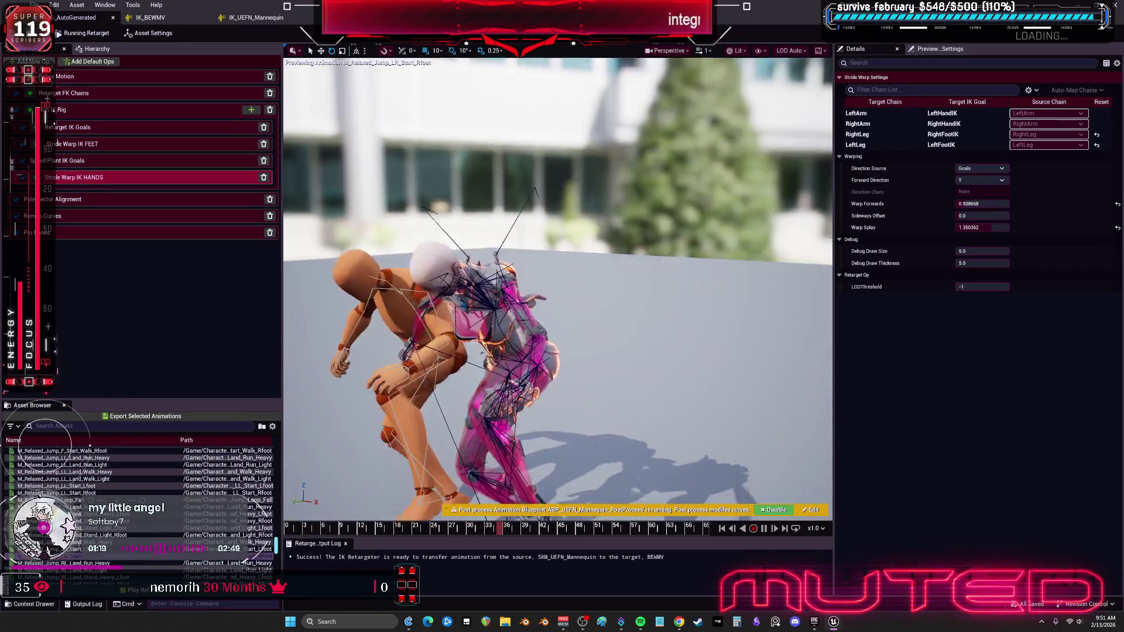
scroll(111, 527, down, 3)
click(117, 514)
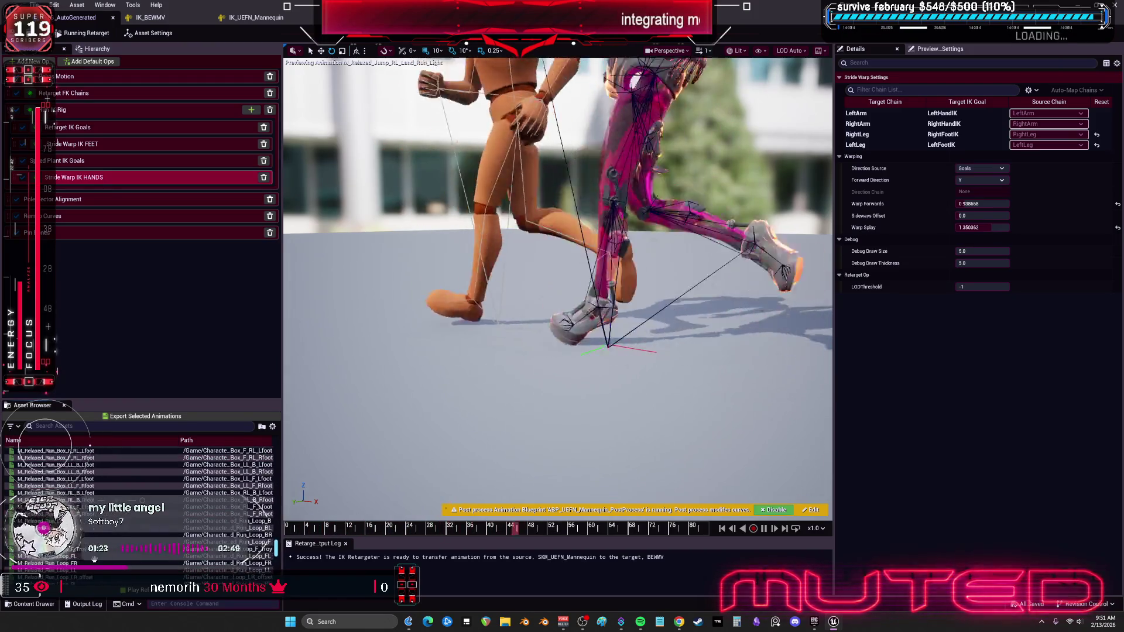
scroll(117, 533, down, 5)
click(77, 563)
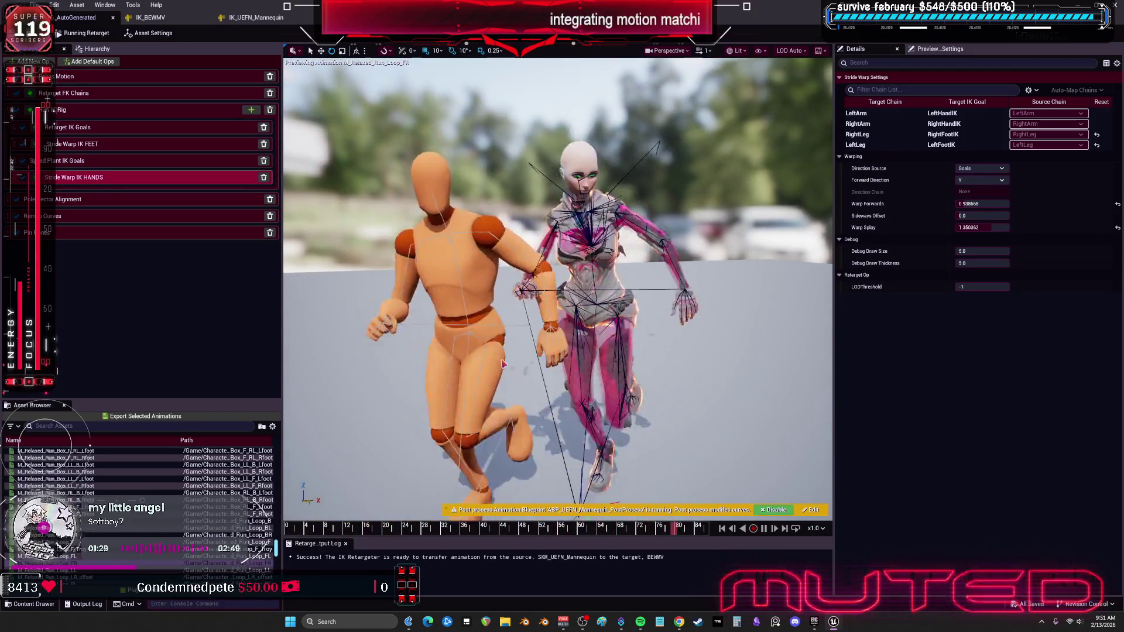
In IK_BEWMV, give the neck and head bones 0.3 rotation and position stiffness, then save.
click(151, 18)
right_click(88, 186)
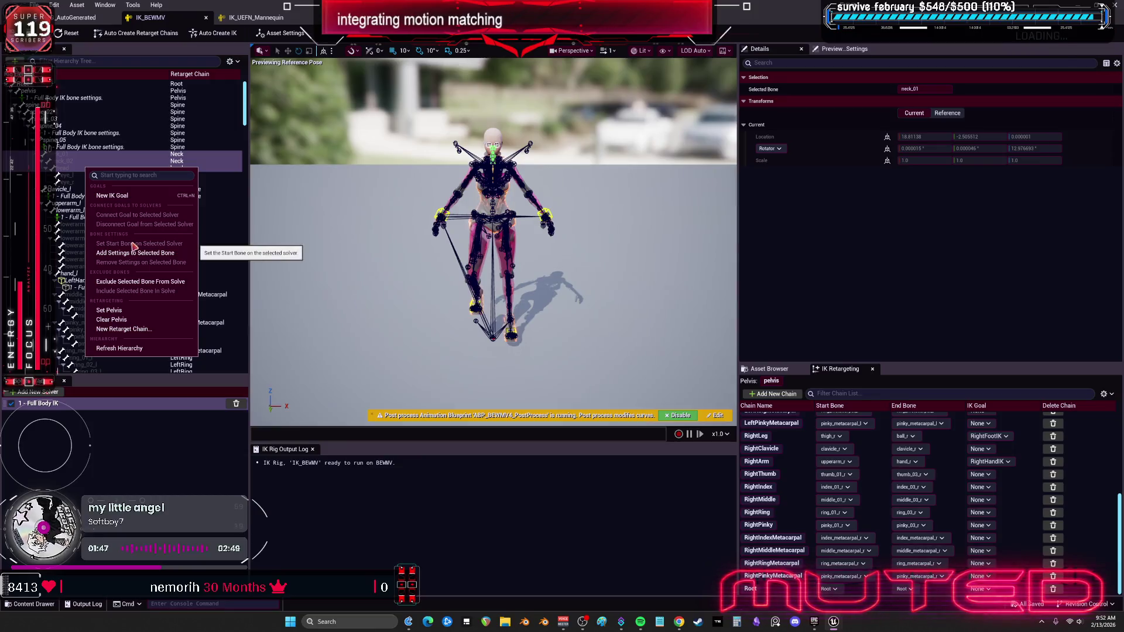
click(142, 258)
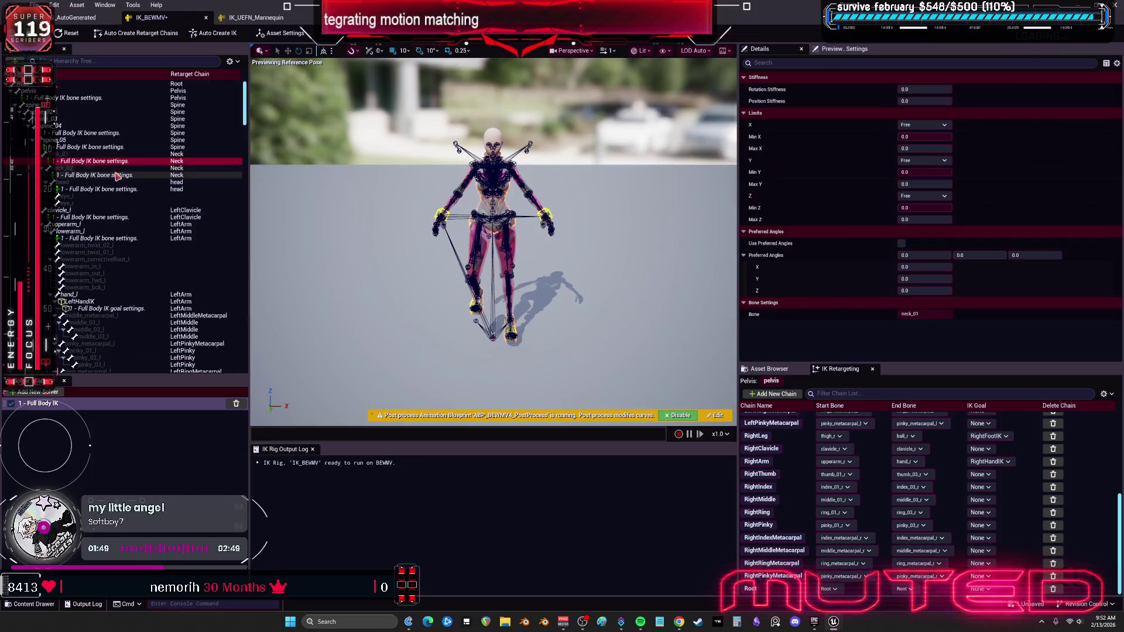
click(944, 90)
text(0.3)
key(Tab)
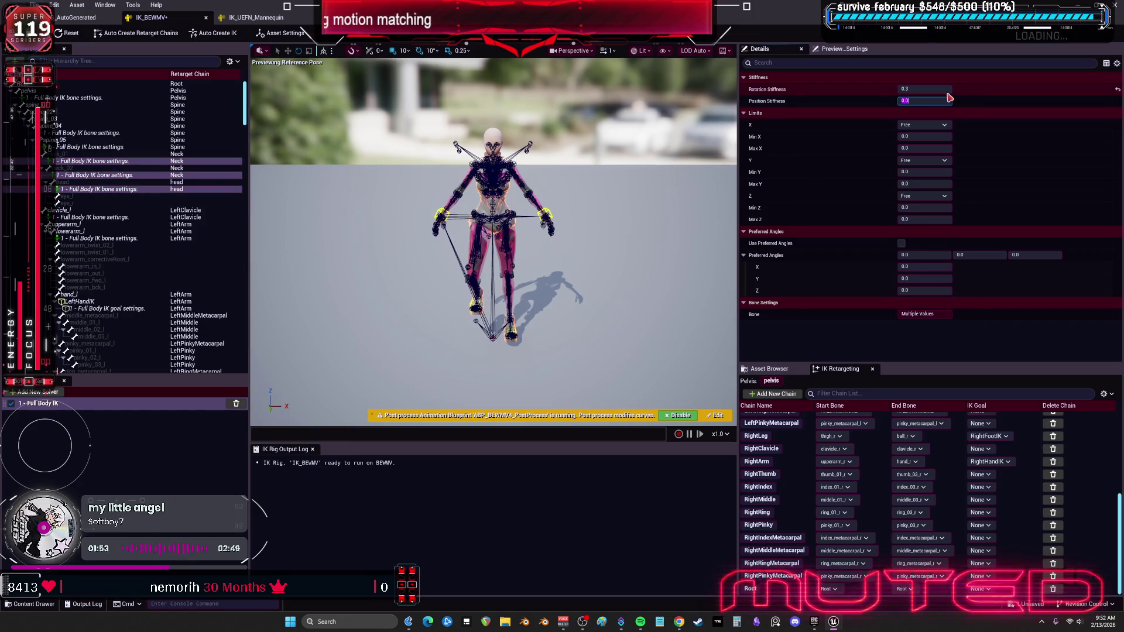
text(0.3)
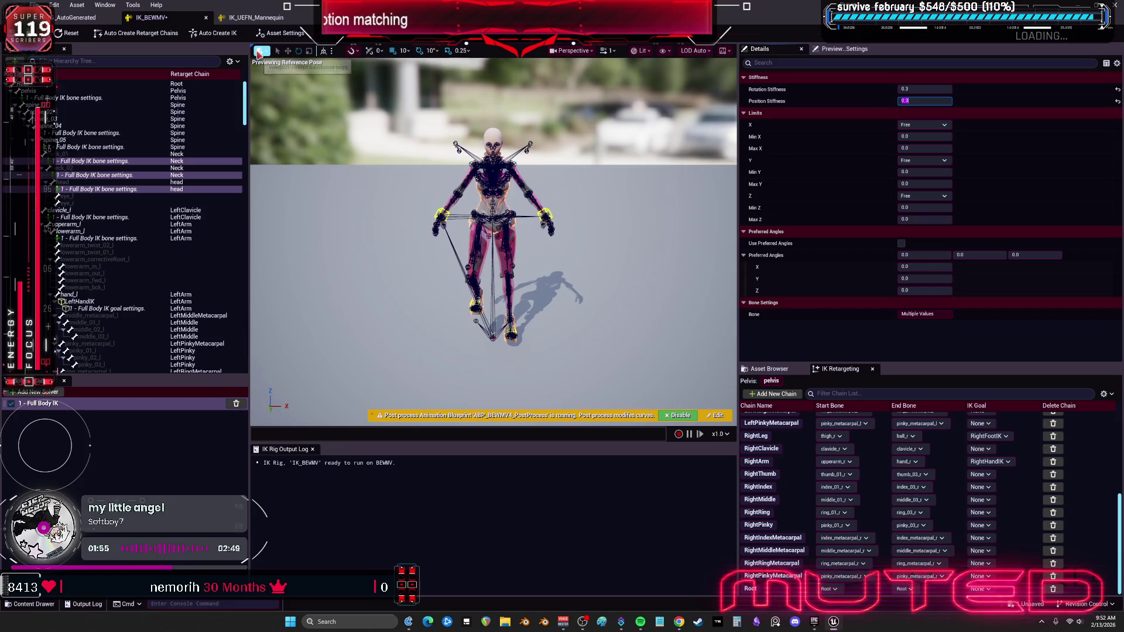
key(ctrl+s)
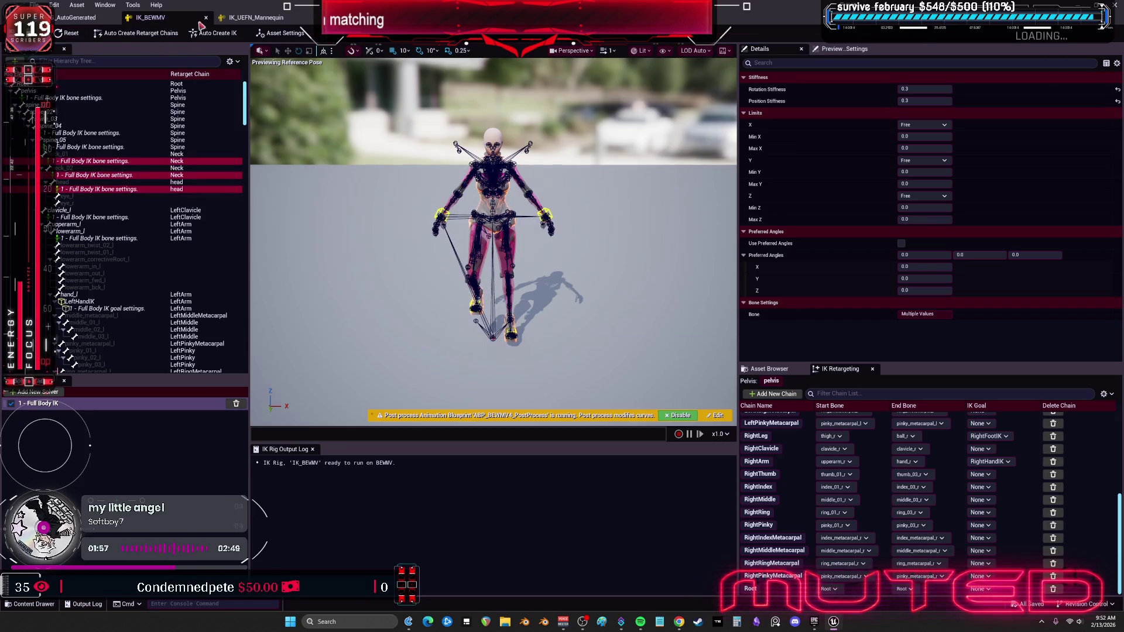
Play the retarget preview, then adjust the pelvis position stiffness and return to the retargeter.
click(76, 18)
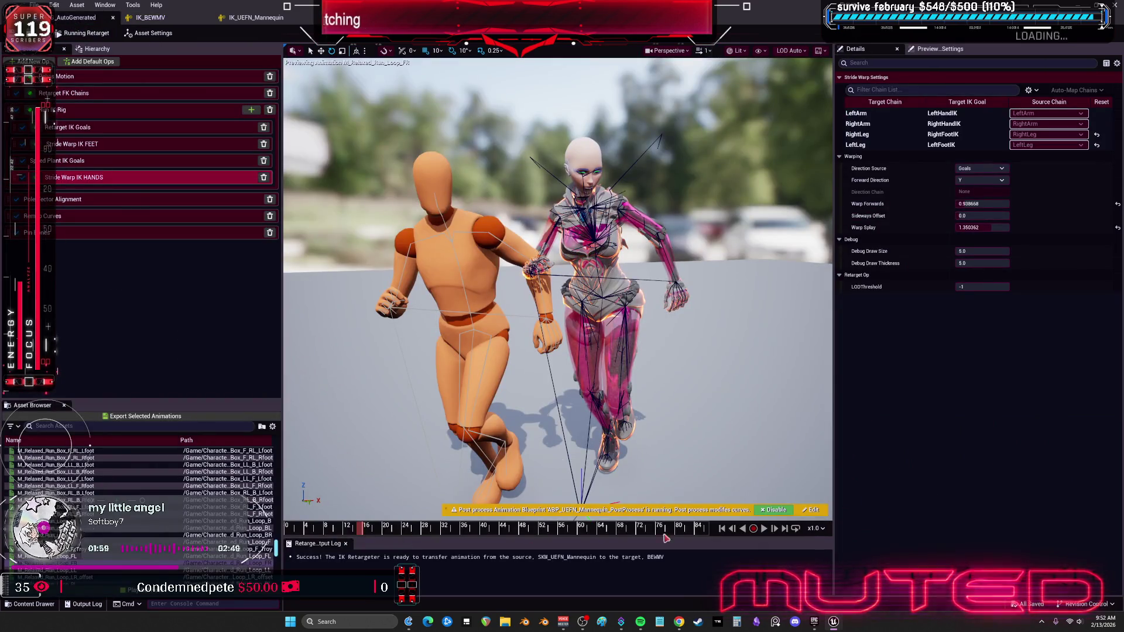
click(764, 528)
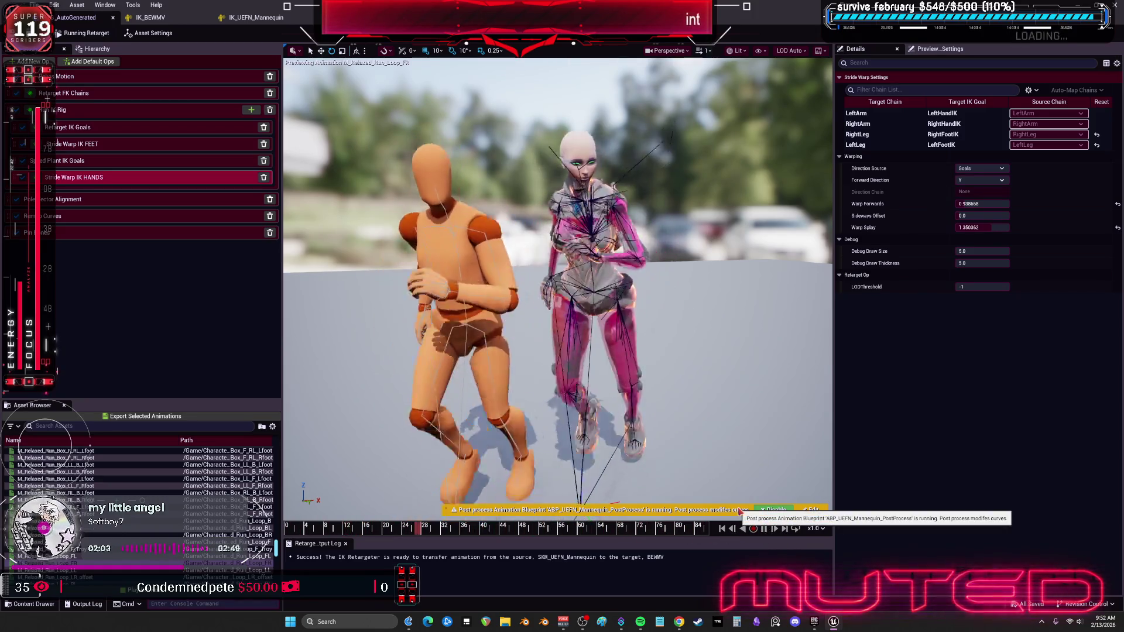
click(764, 528)
click(151, 17)
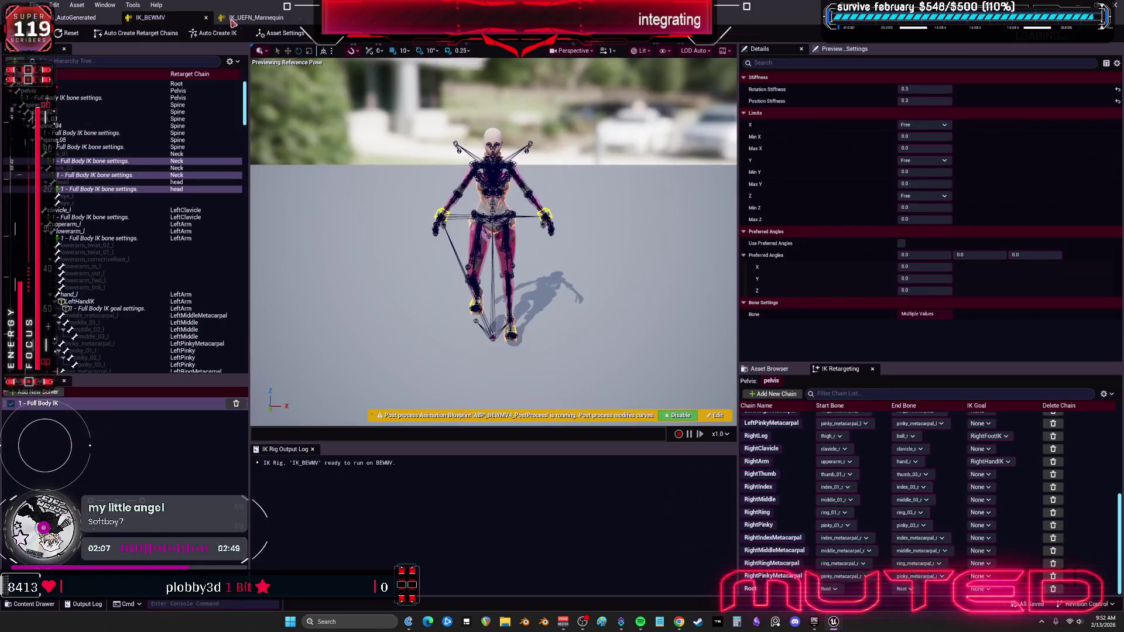
click(59, 102)
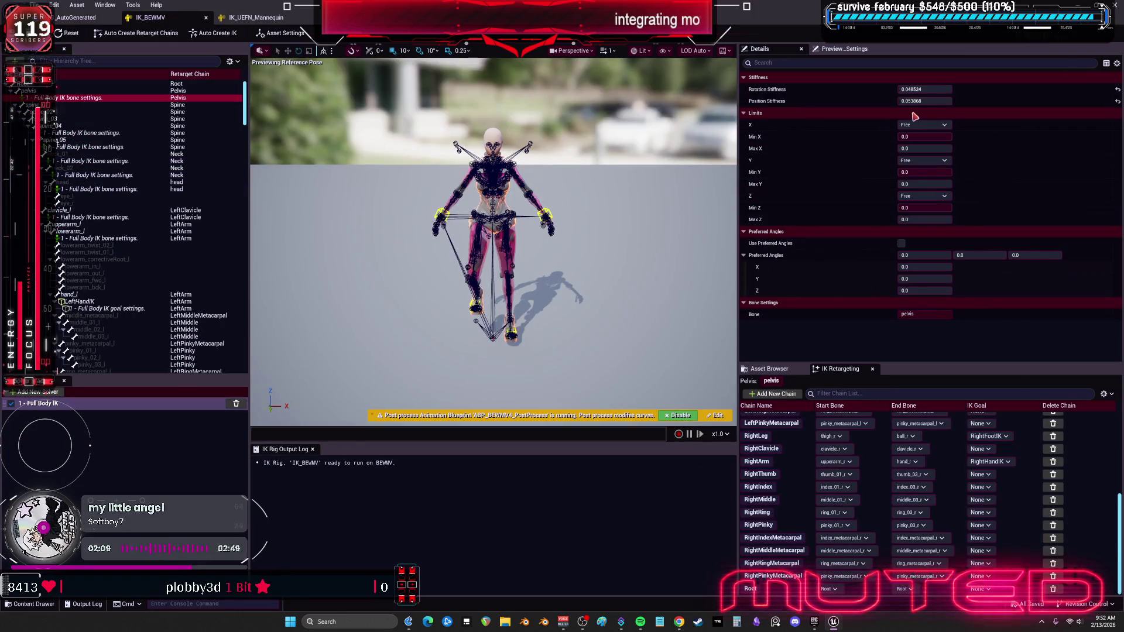
click(928, 102)
text(0.5)
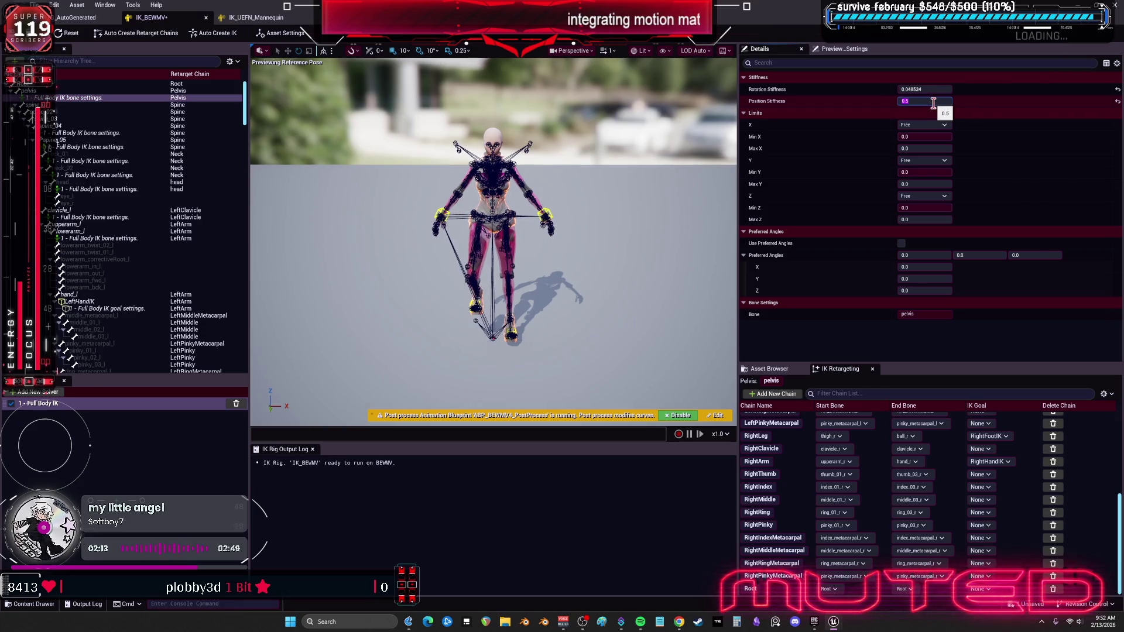
click(76, 18)
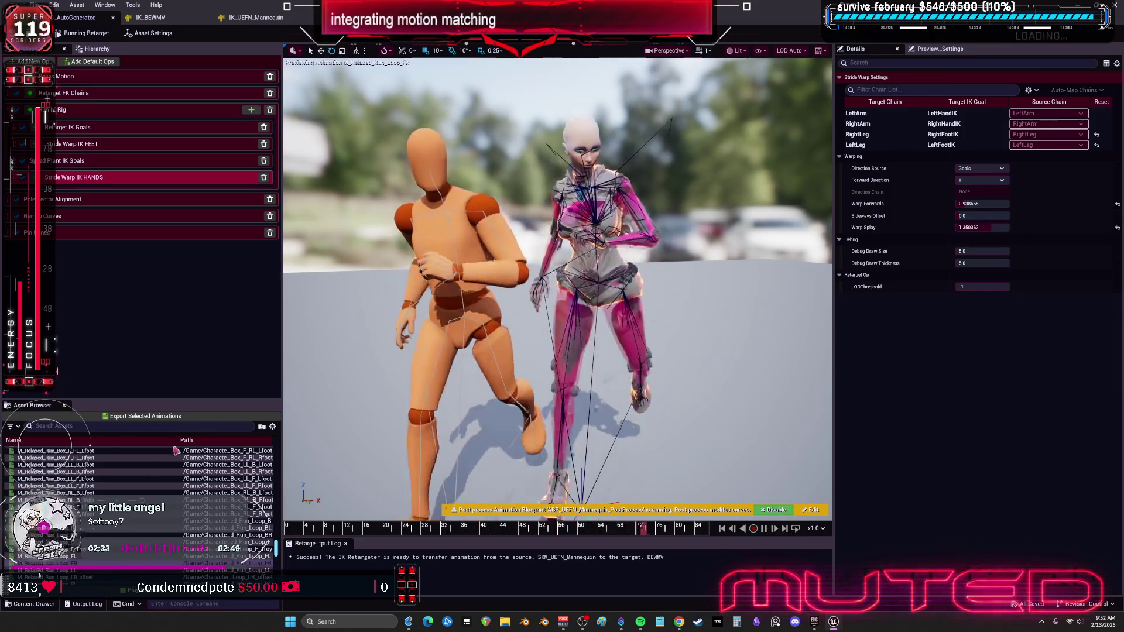
Preview the run box backward, forward lean pose, reface start/stop and spin 360 clips, then leave the retargeter.
click(199, 500)
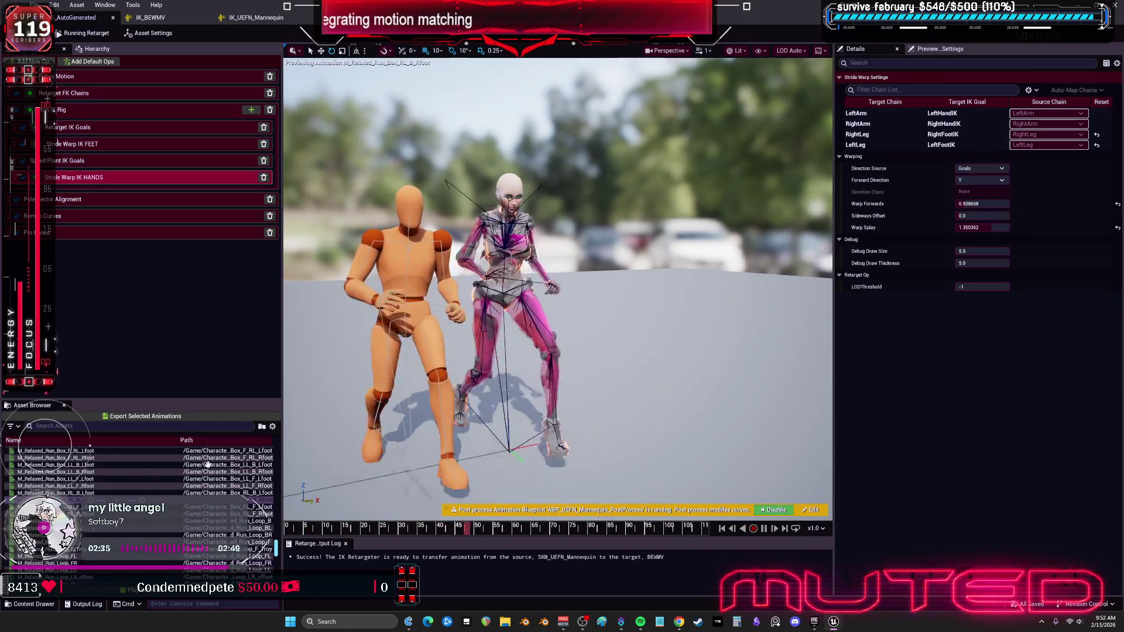
scroll(207, 465, down, 2)
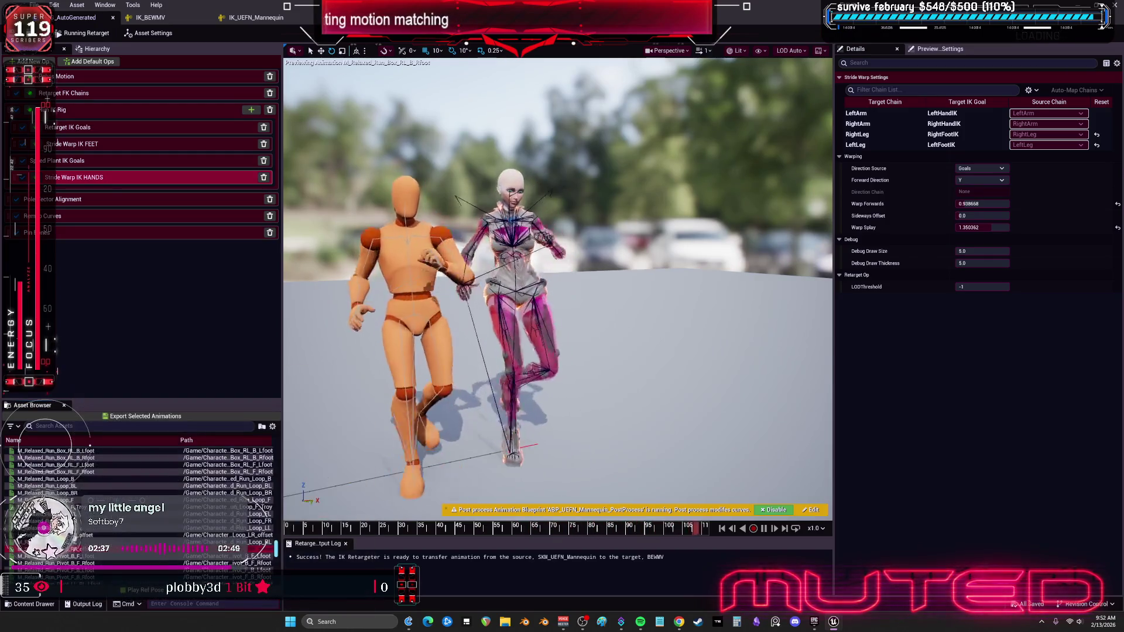
scroll(258, 504, down, 4)
click(246, 556)
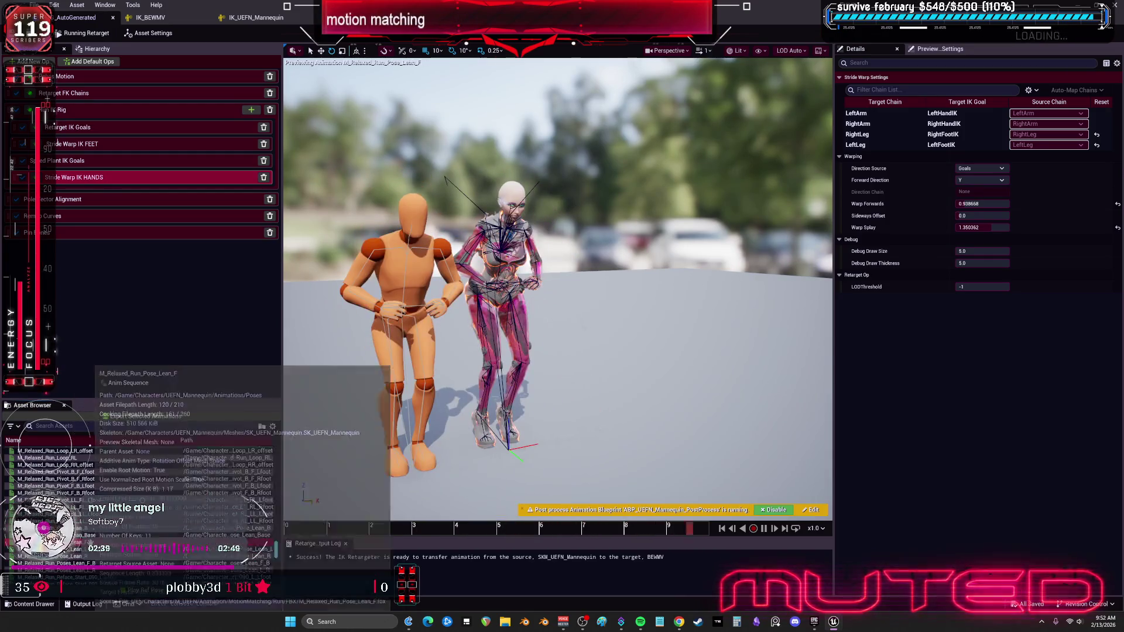
scroll(176, 509, down, 4)
click(86, 534)
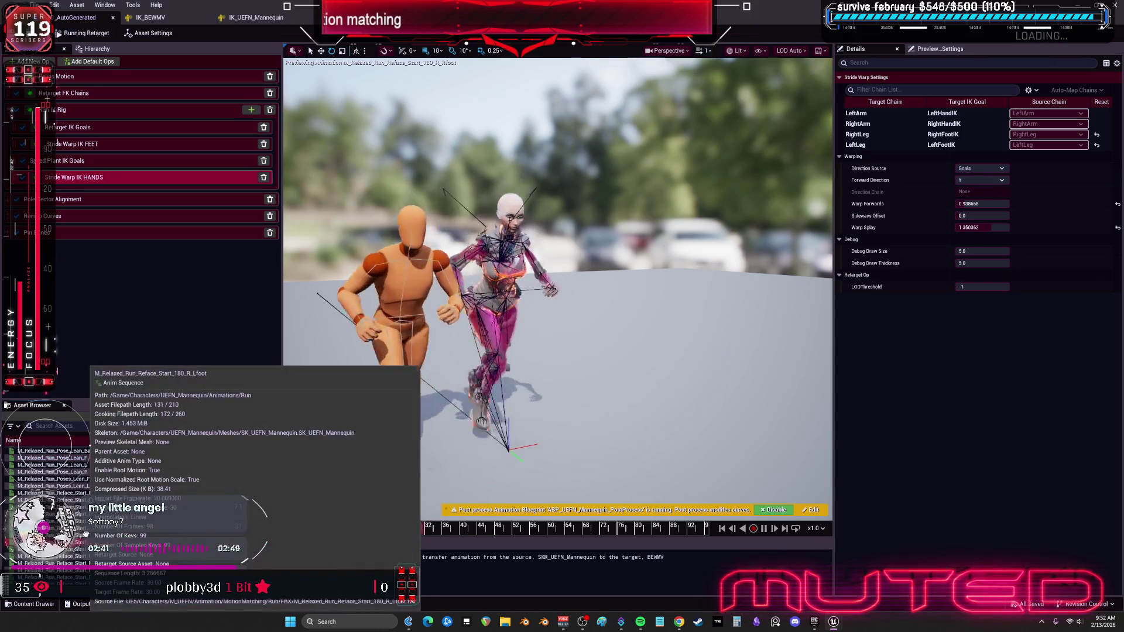
scroll(252, 509, down, 4)
click(258, 528)
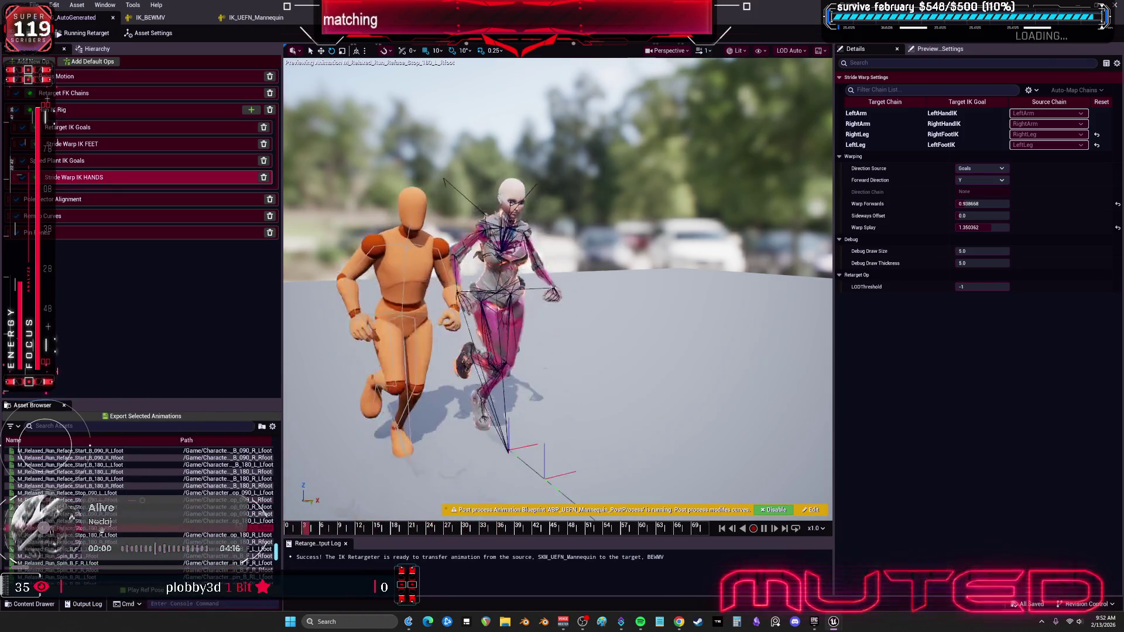
scroll(258, 506, down, 4)
click(257, 528)
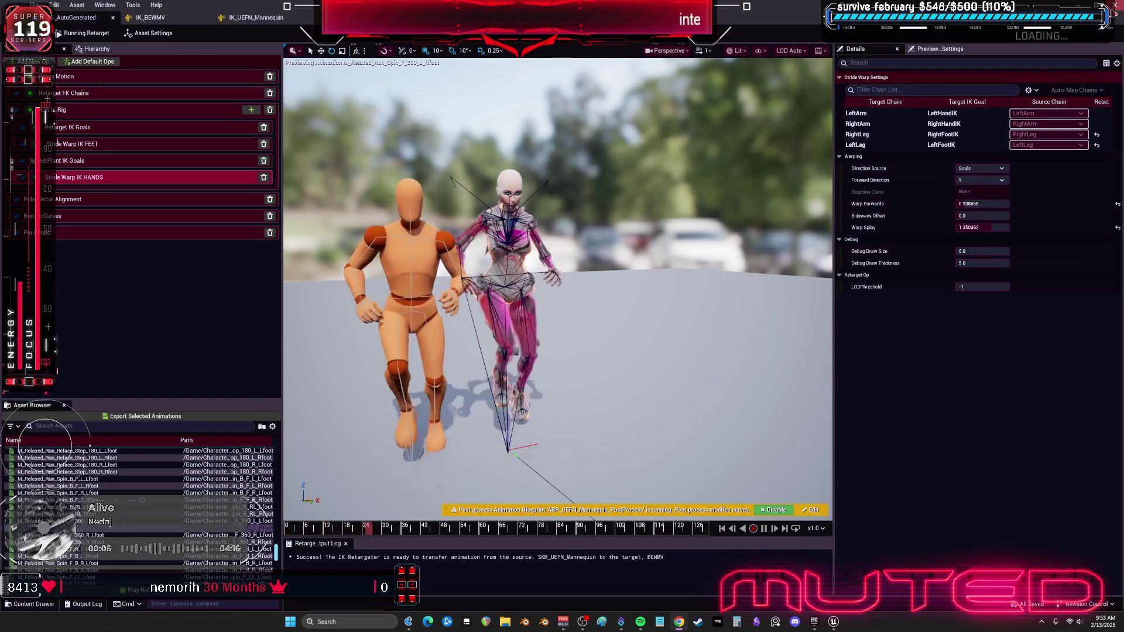
key(alt+Tab)
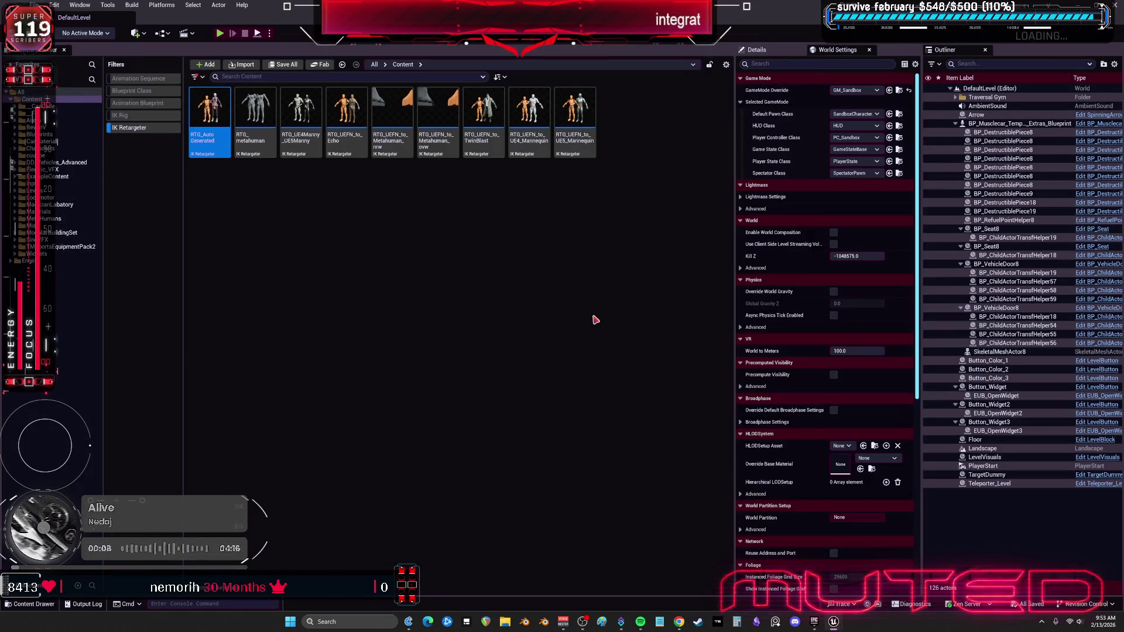
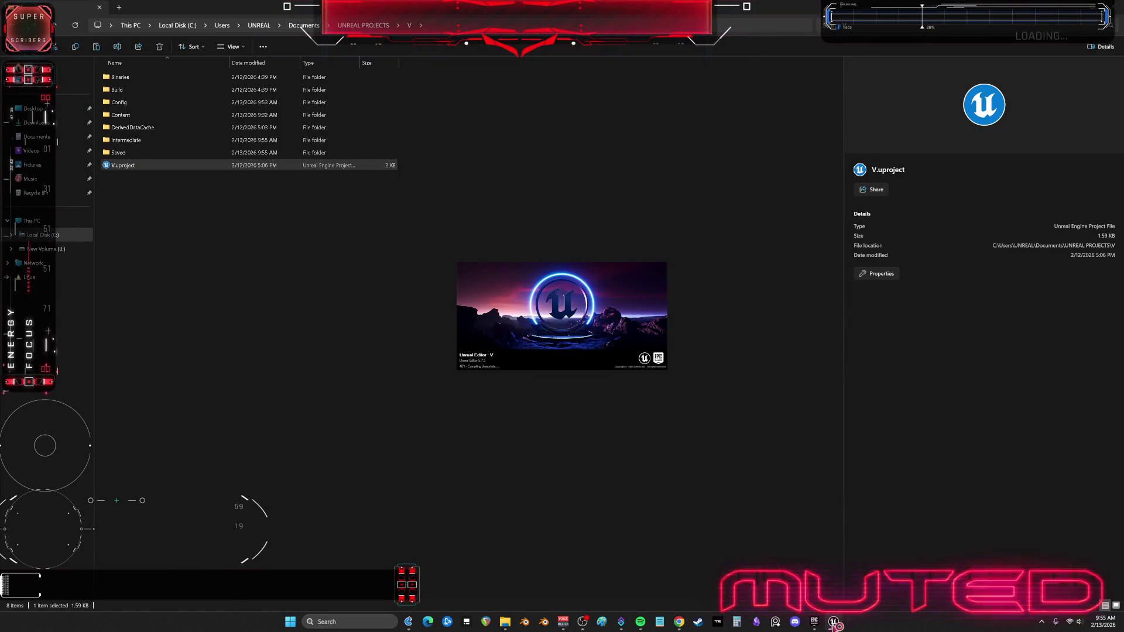
Check the Epic Games Launcher library, then return to the editor's Retarget Animations window.
click(814, 622)
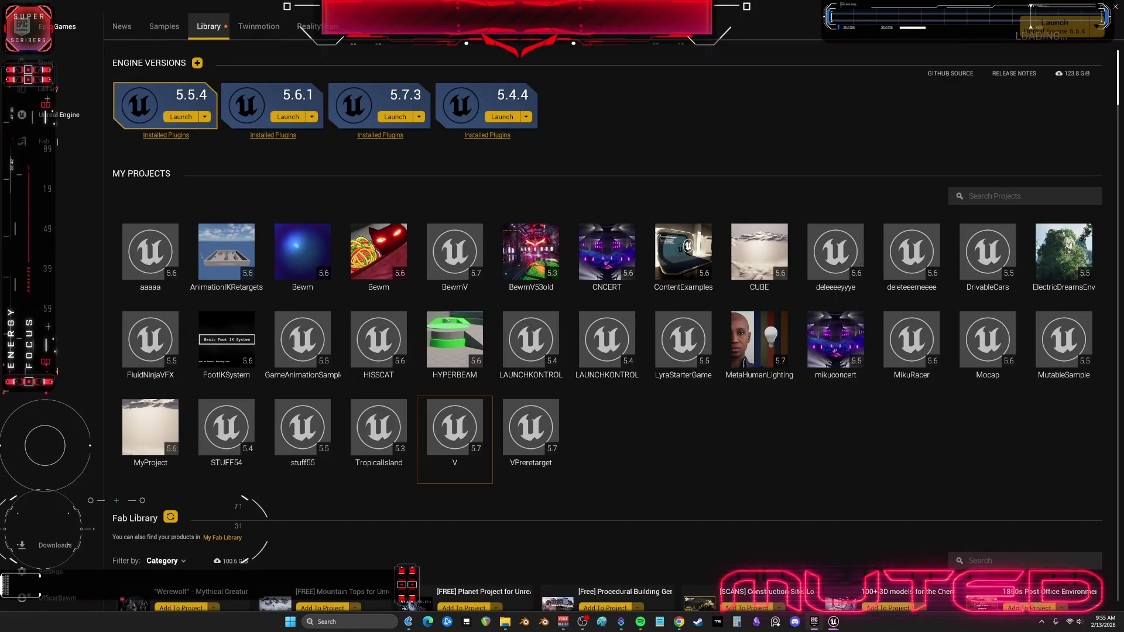
click(814, 621)
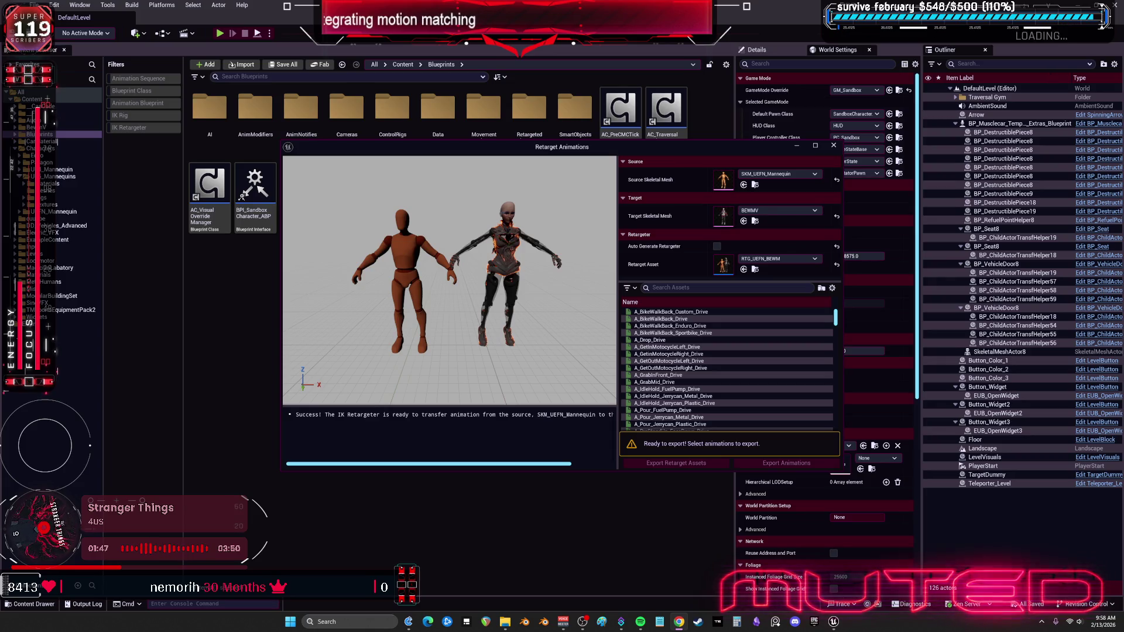
Batch-export all listed animations retargeted to BEWMV into BewmV/BEWMV/MotionMatching.
key(ctrl+a)
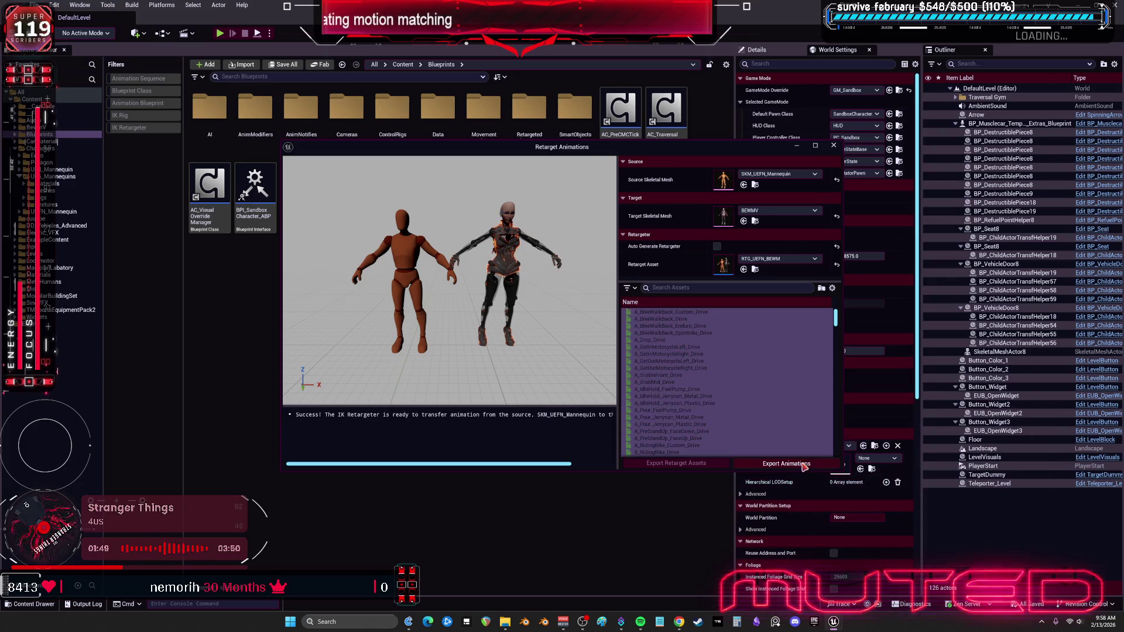
click(804, 465)
click(510, 243)
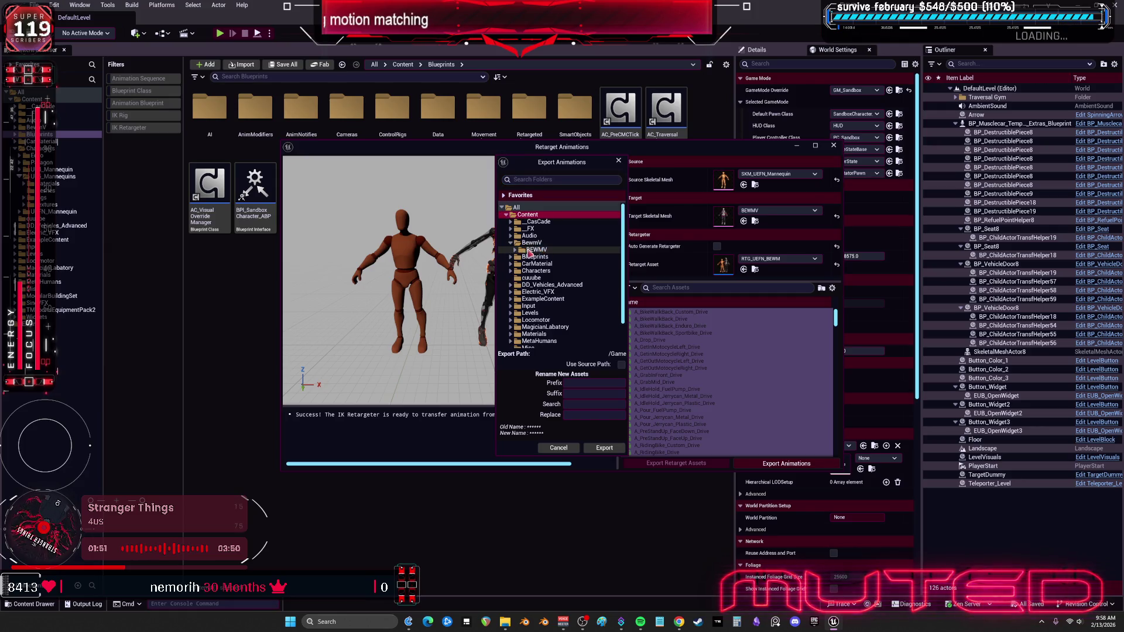
click(530, 256)
click(516, 250)
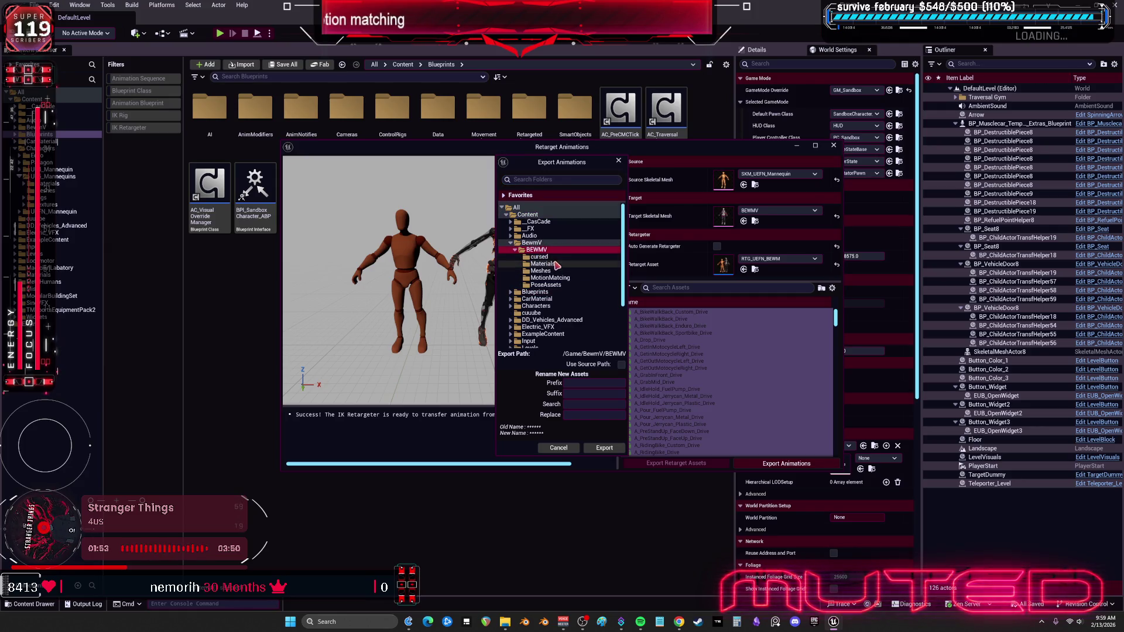
right_click(545, 251)
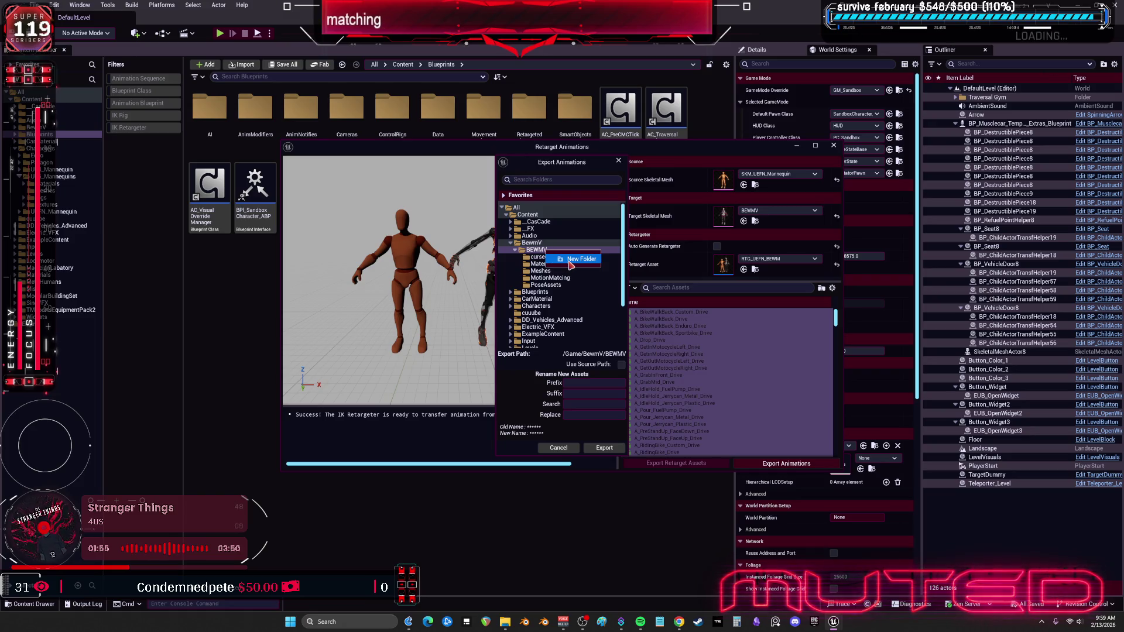
click(550, 279)
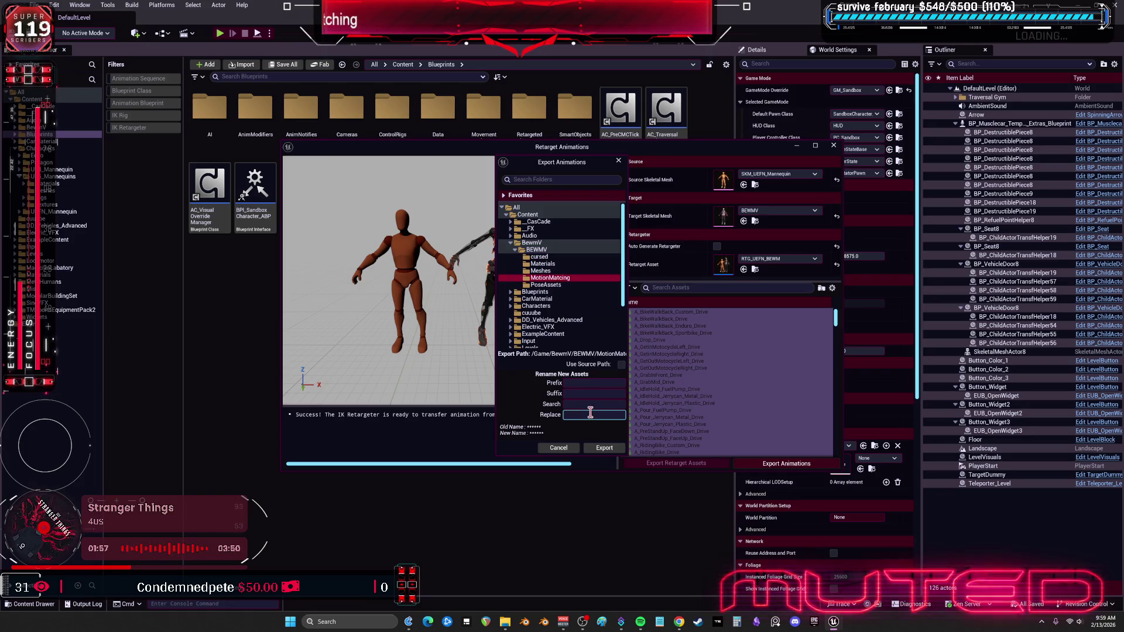
click(603, 454)
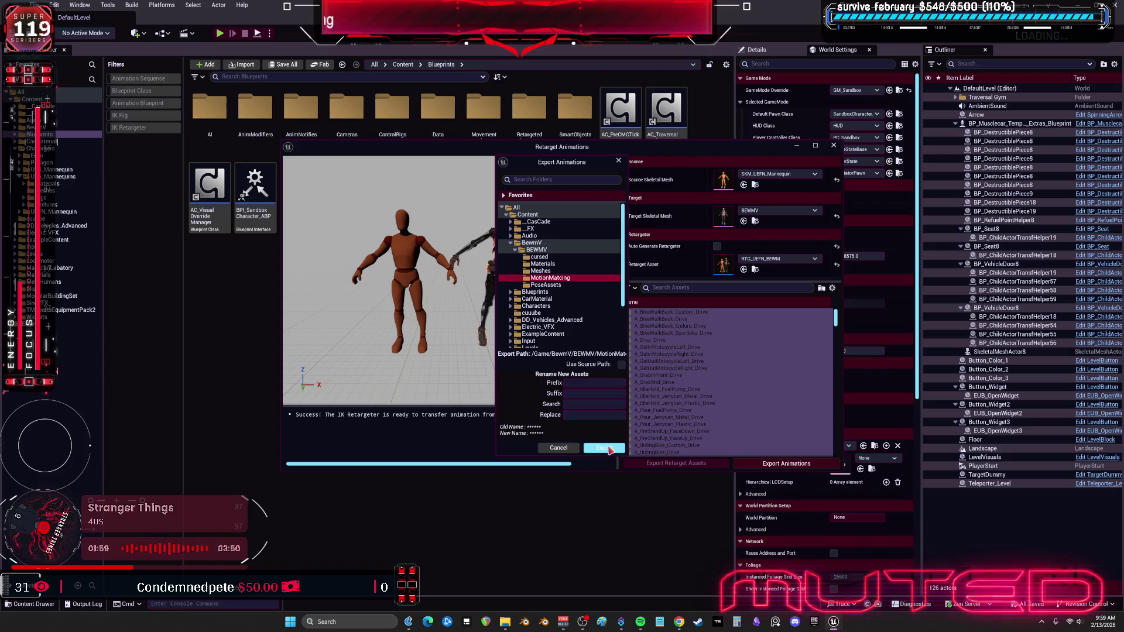
click(609, 450)
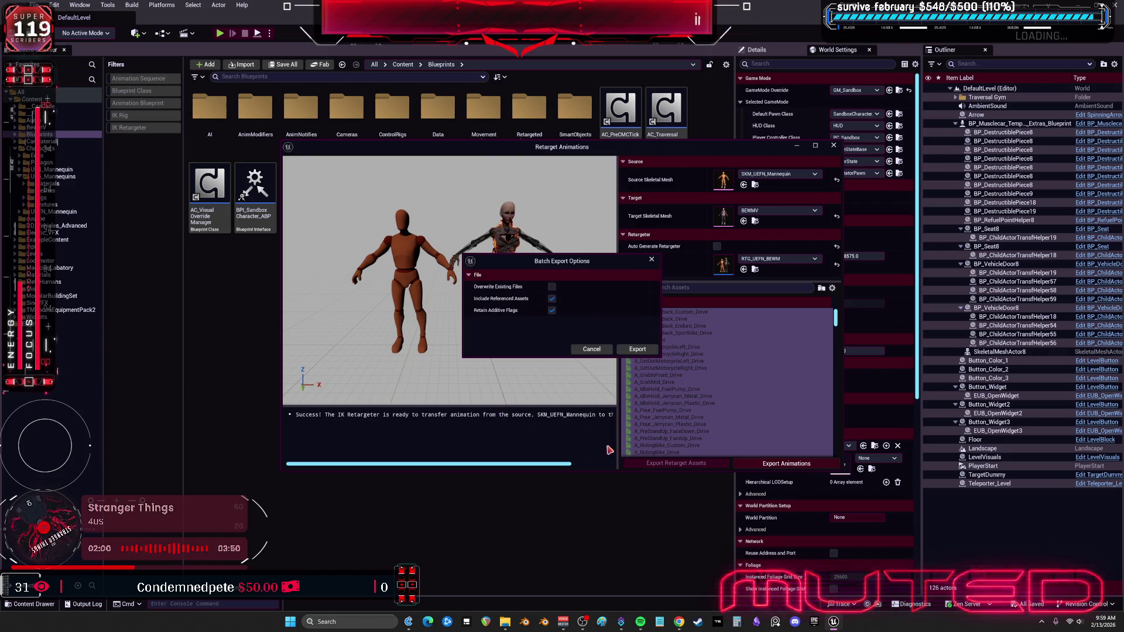
click(637, 349)
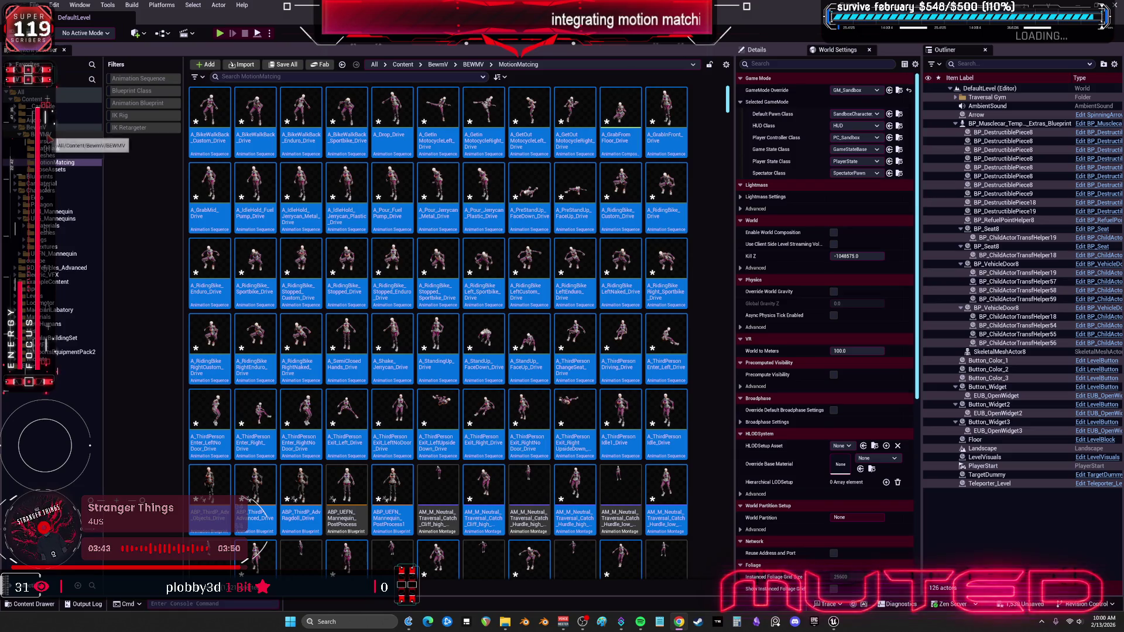
In Blueprints, create a child blueprint of SandboxCharacter_CMC named BPV_BewmV.
click(46, 176)
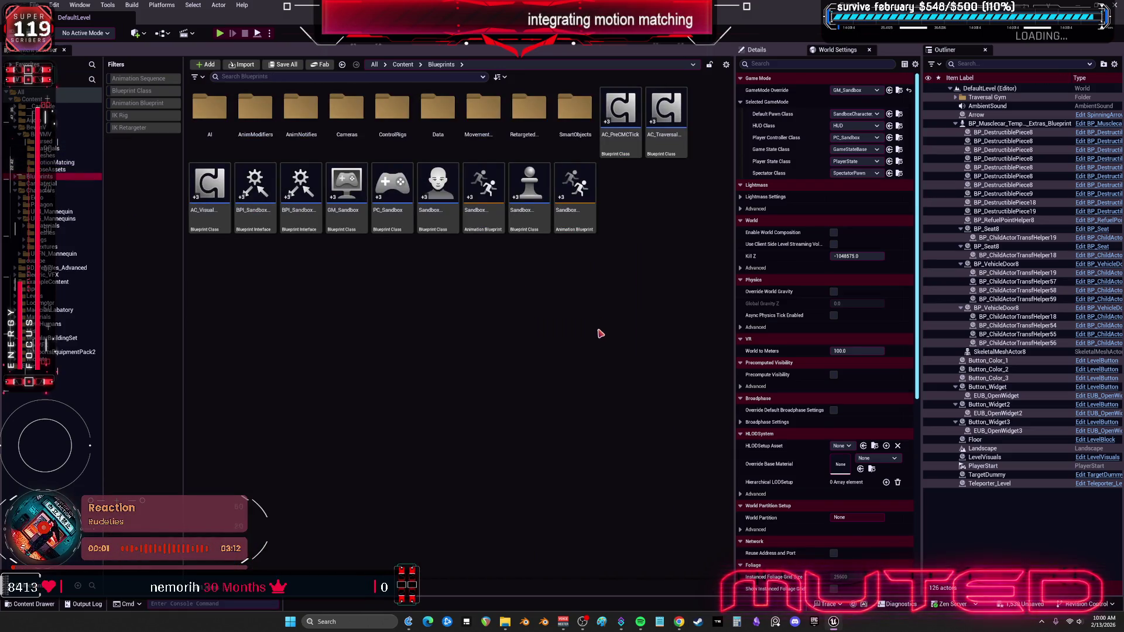
right_click(446, 230)
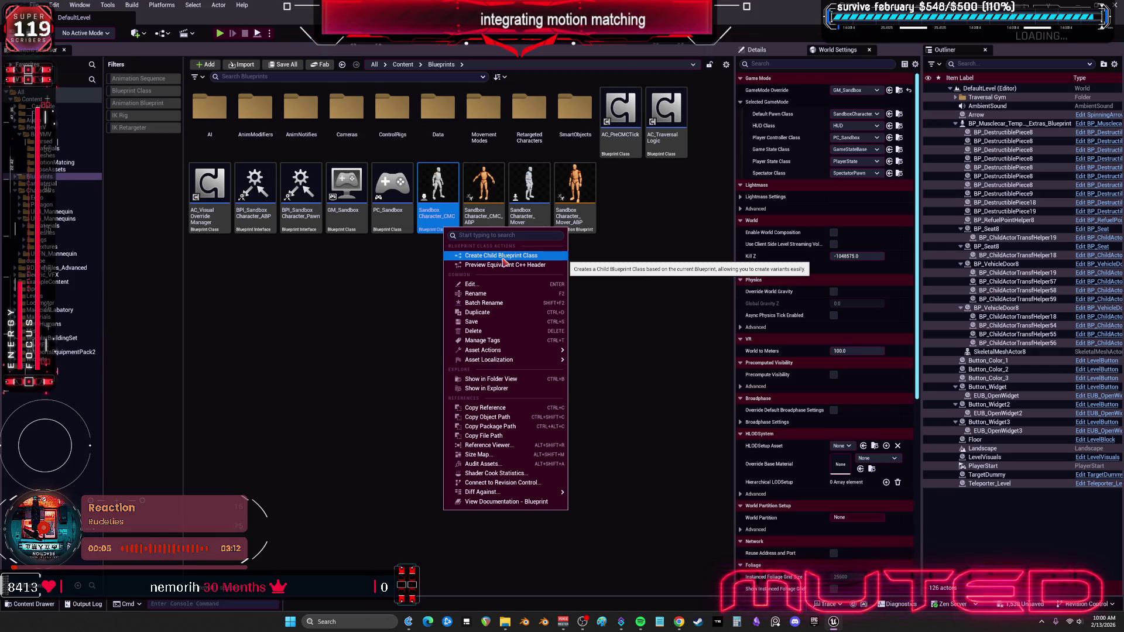
click(427, 281)
click(440, 216)
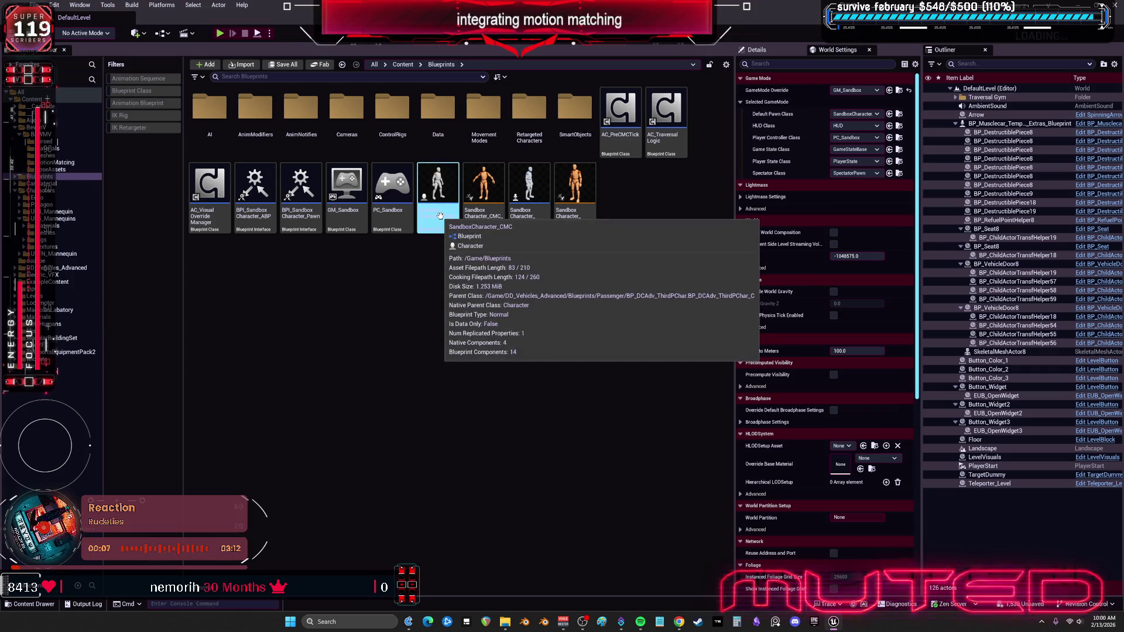
right_click(441, 216)
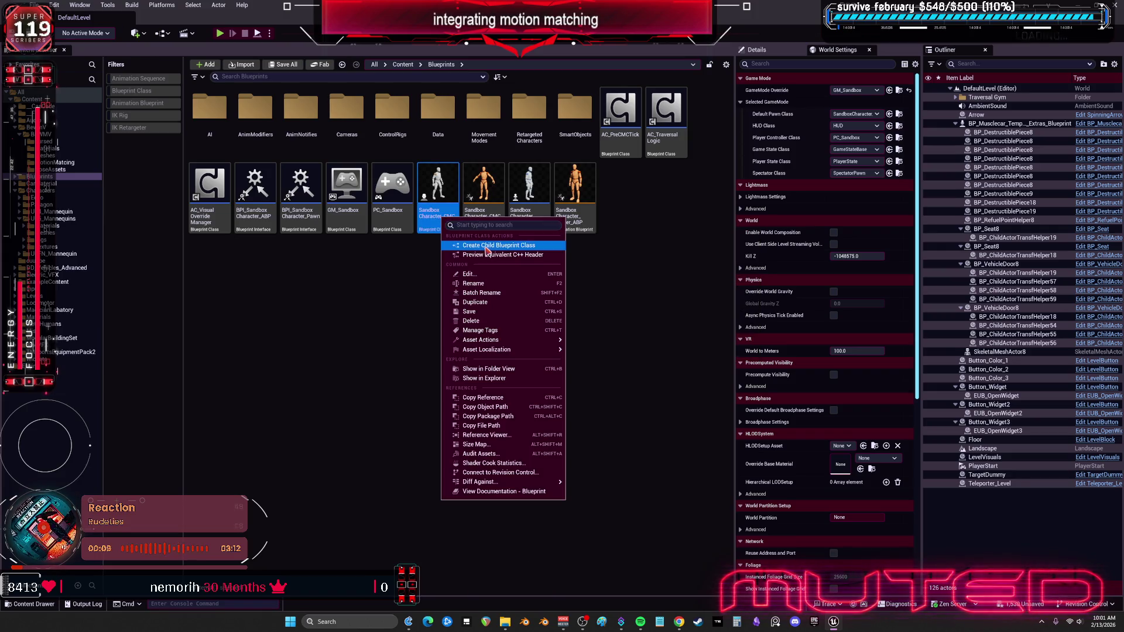
click(488, 250)
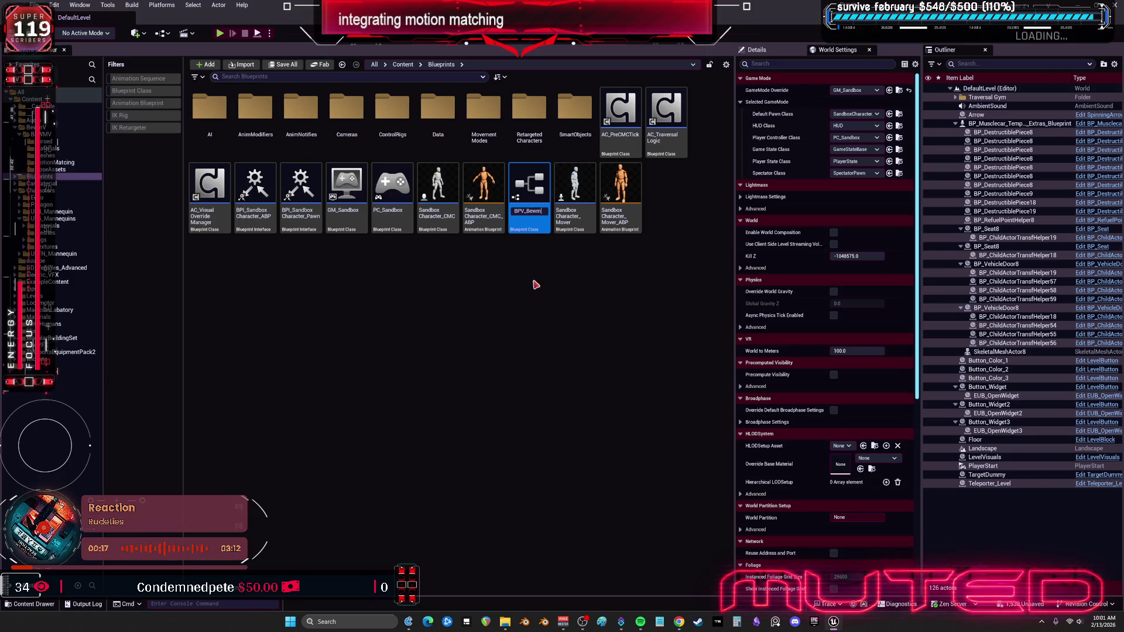
key(Return)
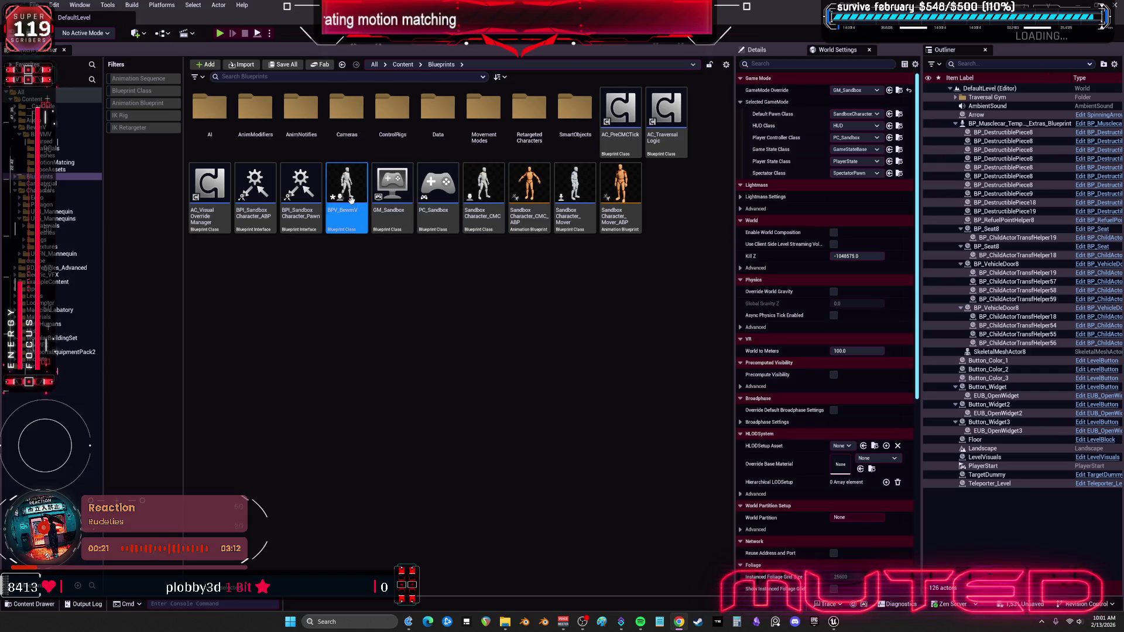
Move BPV_BewmV into the RetargetedCharacters folder and open it for editing.
mouse_move(351, 189)
mouse_move(351, 189)
mouse_down()
mouse_move(524, 108)
mouse_move(392, 188)
mouse_move(380, 176)
mouse_move(524, 110)
mouse_up()
click(559, 135)
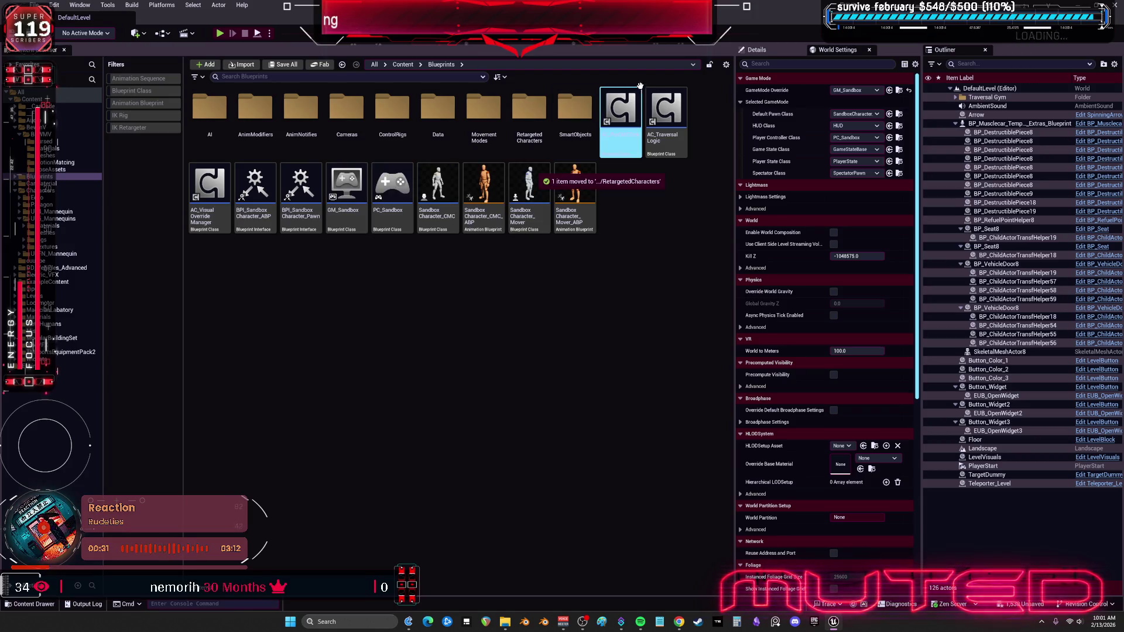
double_click(530, 109)
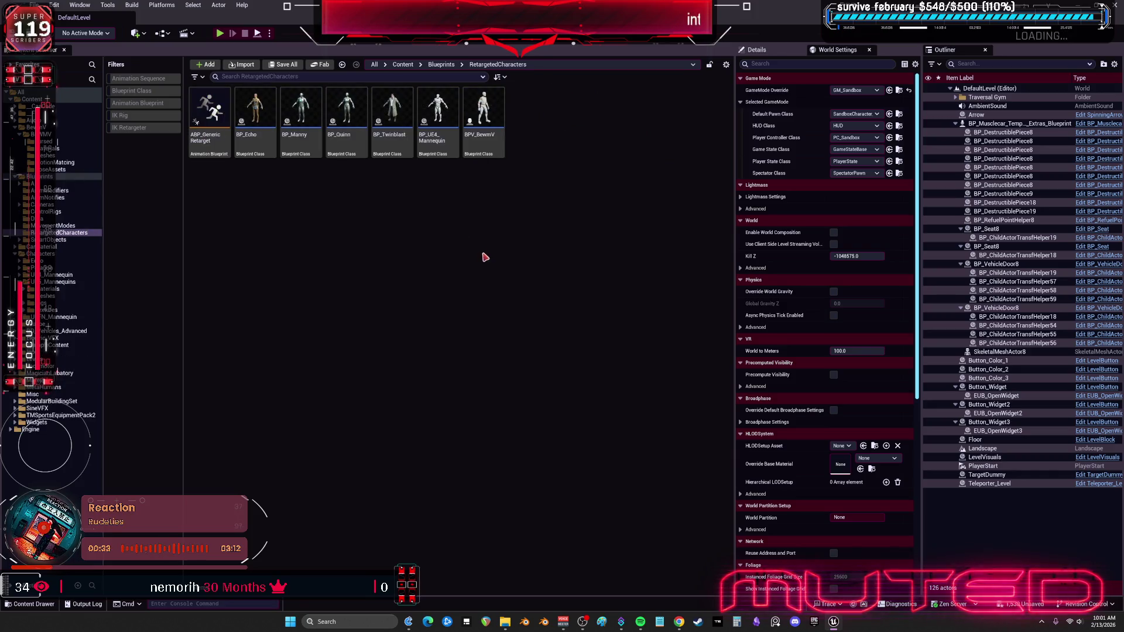
click(485, 126)
double_click(487, 127)
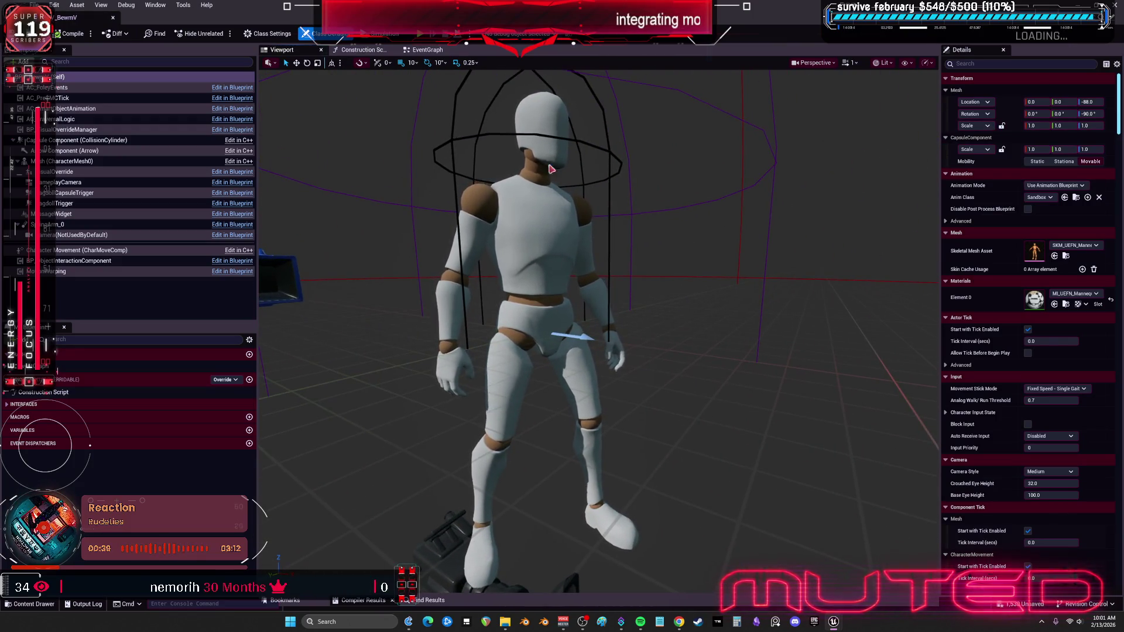
Uncheck Visible on the Mesh (CharacterMesh0) component to hide the mannequin body.
click(118, 161)
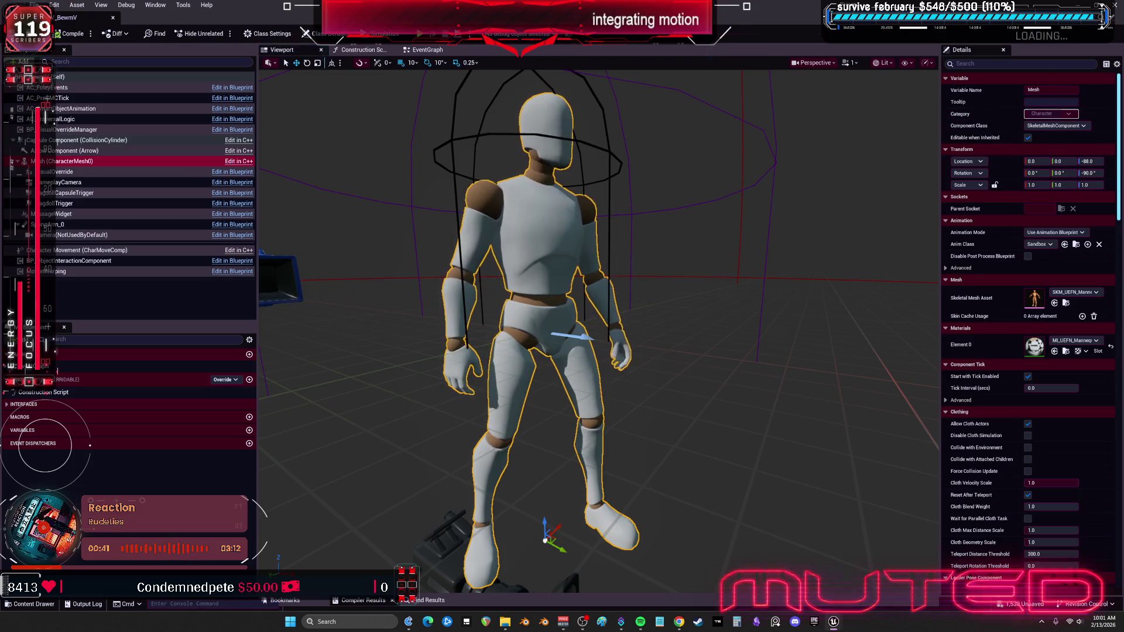
click(1006, 65)
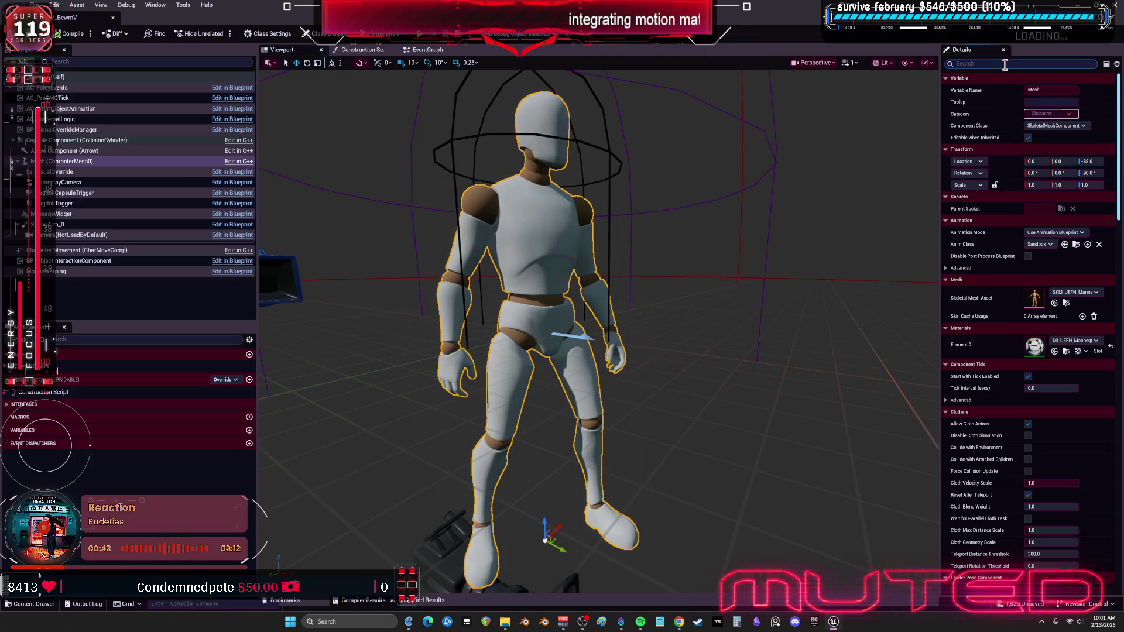
text(vi)
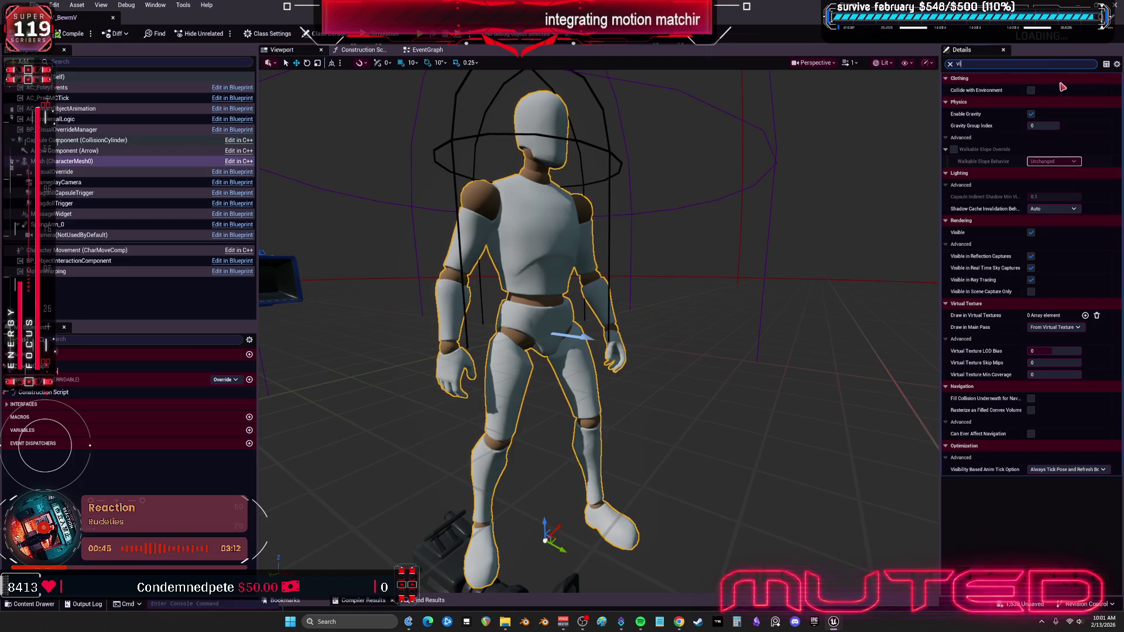
click(1031, 232)
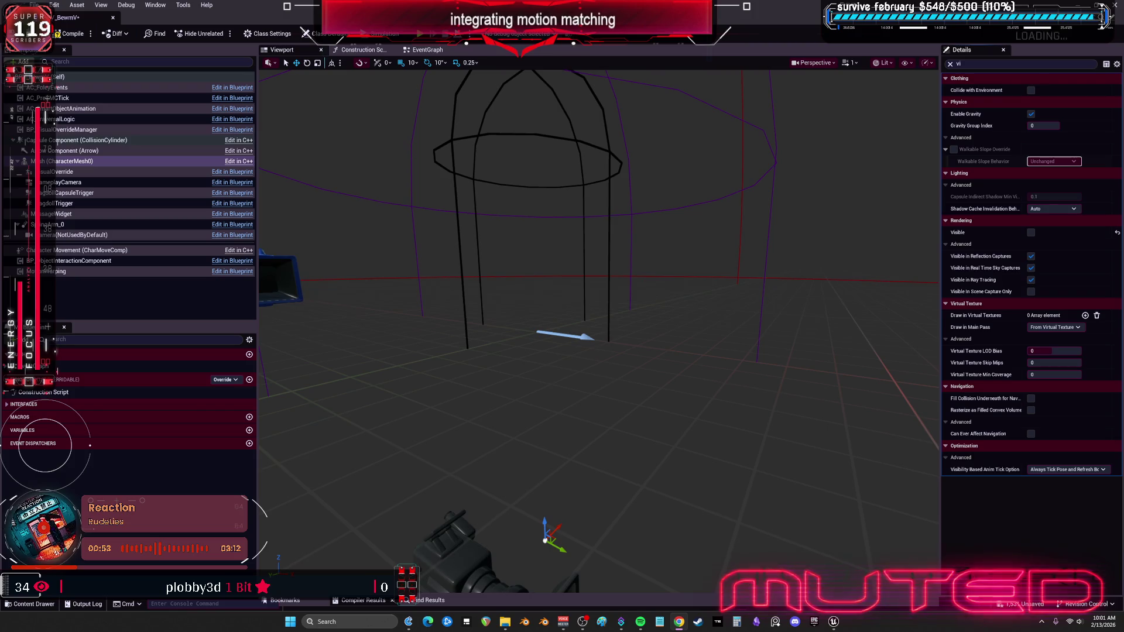
Open the BP_BEWMV character blueprint from the BEWMV folder, maximized.
key(super+Down)
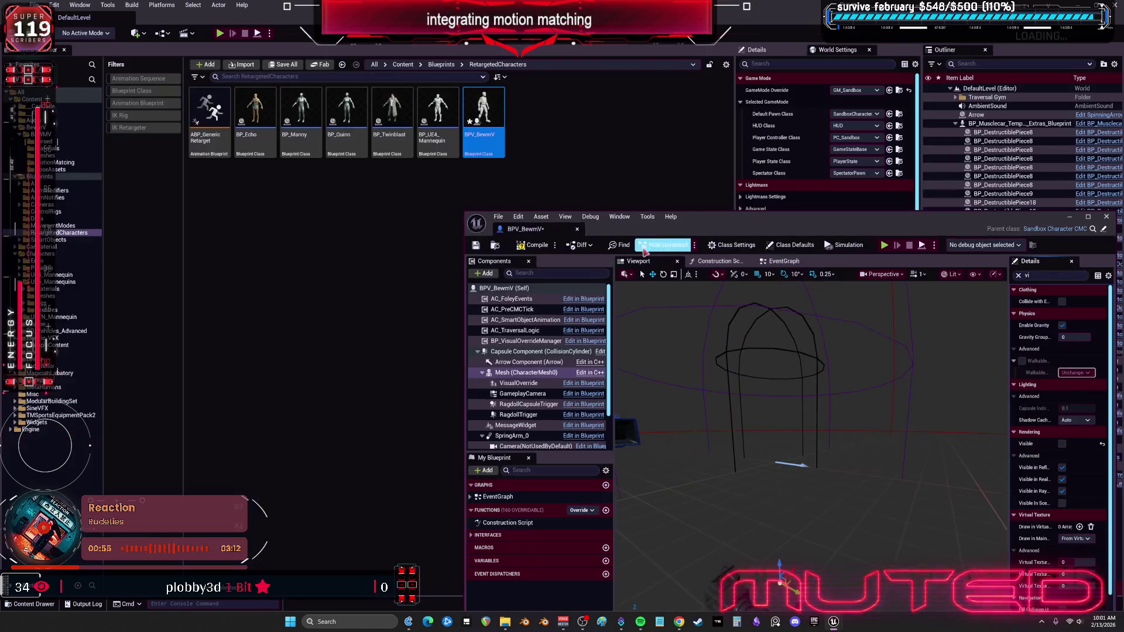
click(47, 135)
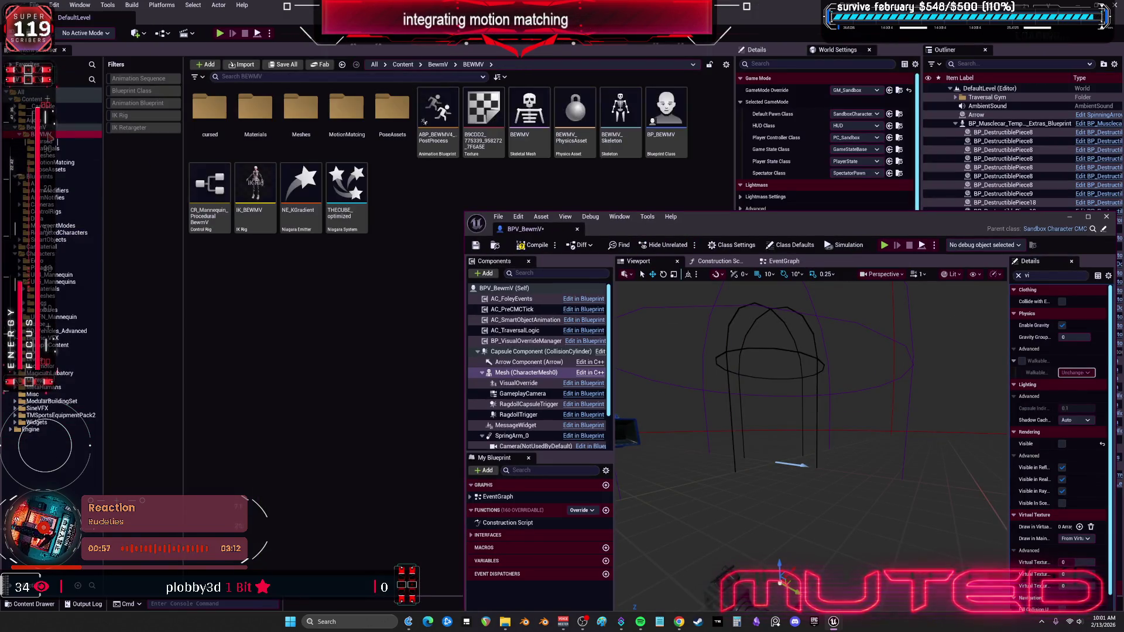
double_click(666, 114)
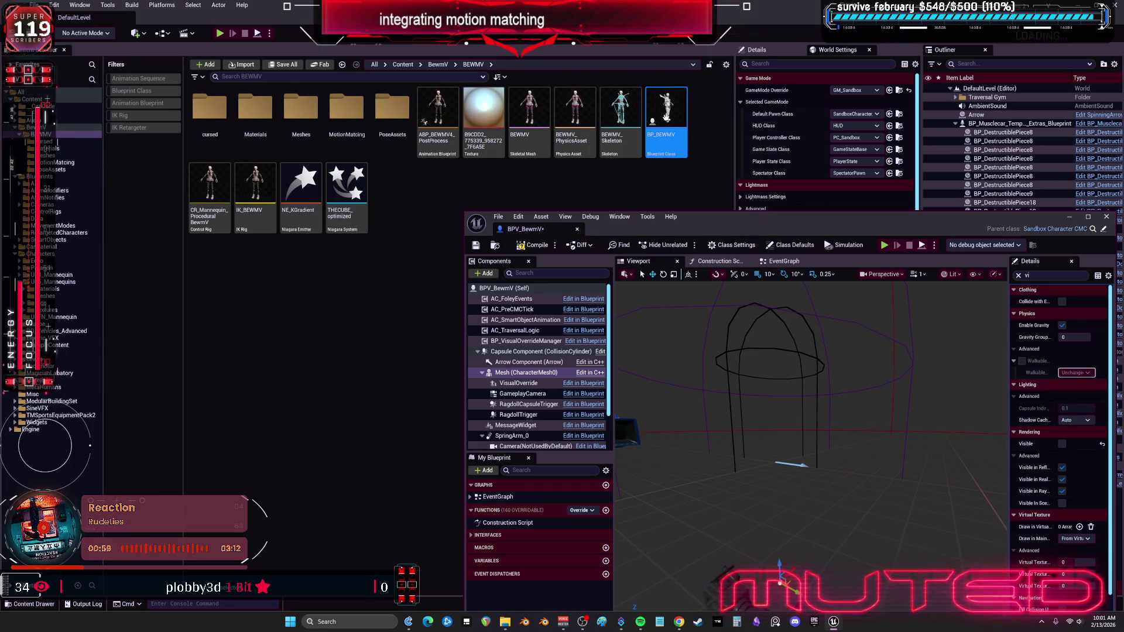
key(super+Up)
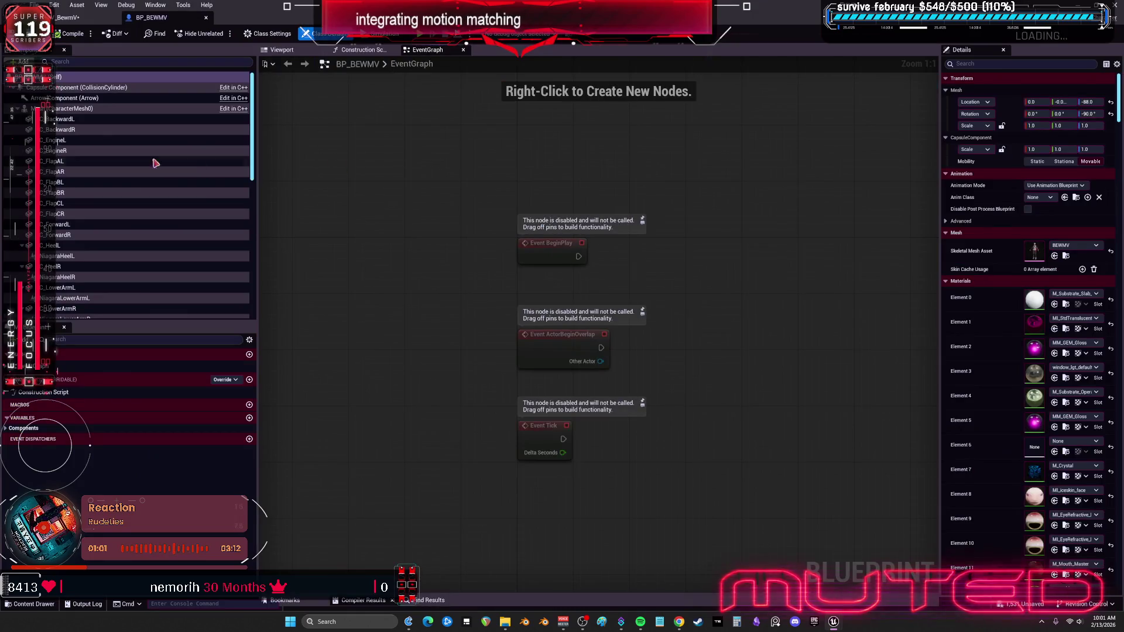
Copy all of BP_BEWMV's Mesh child components down to NiagaraSoleR.
click(87, 108)
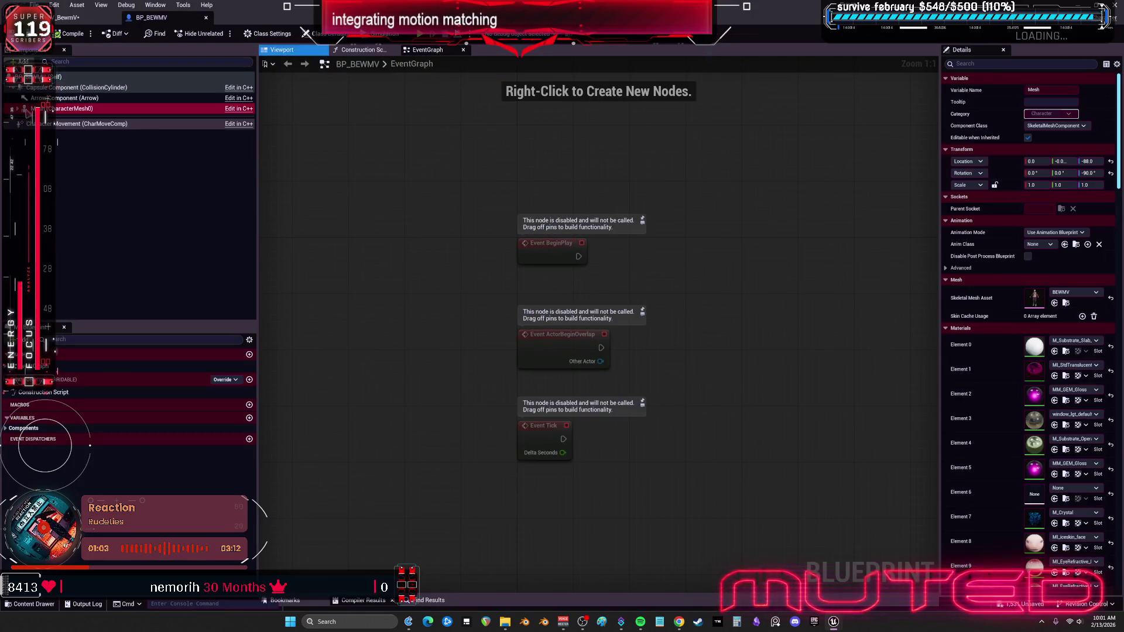
scroll(124, 247, down, 3)
scroll(124, 247, down, 10)
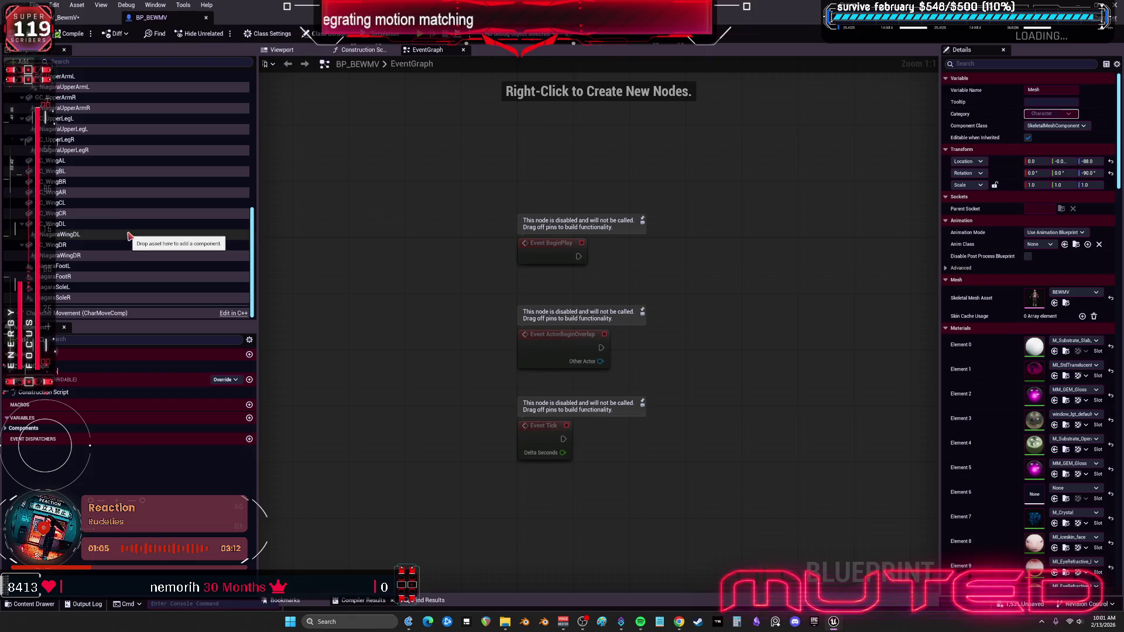
shift+click(96, 298)
right_click(96, 298)
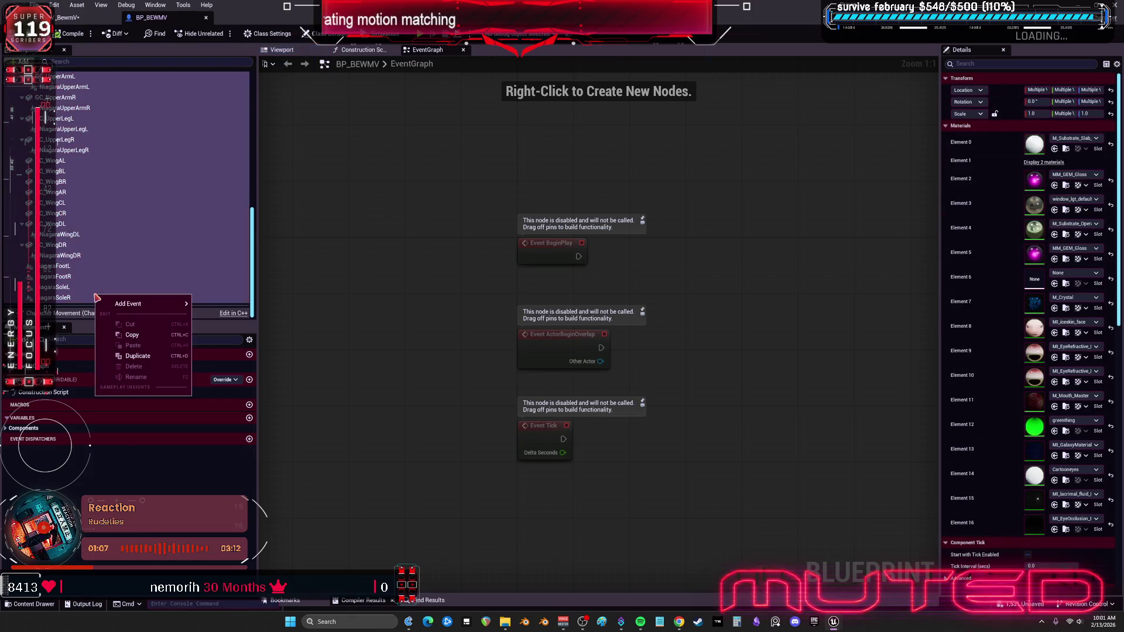
click(126, 337)
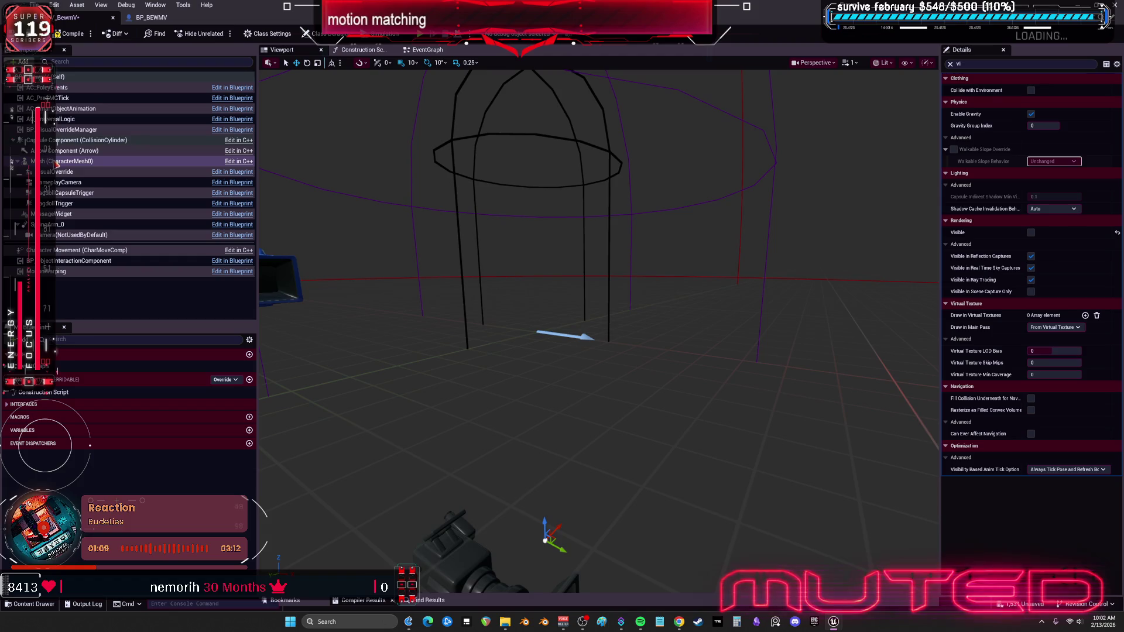
Paste the copied components under Mesh (CharacterMesh0) in BPV_BewmV, then undo the attachment.
right_click(58, 162)
click(92, 236)
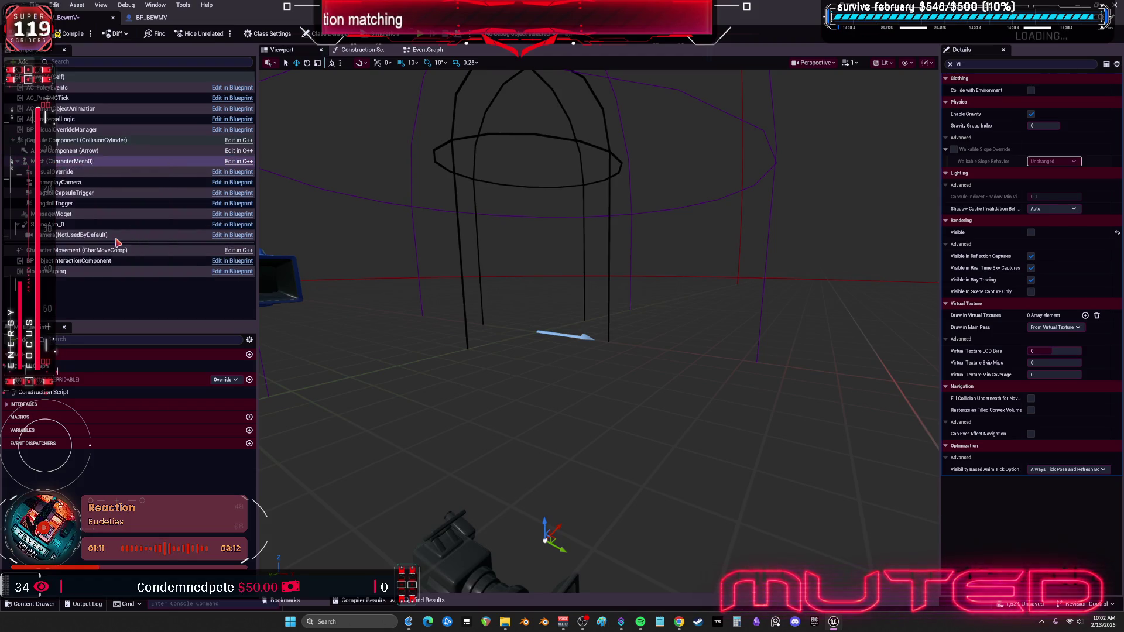
scroll(134, 186, up, 8)
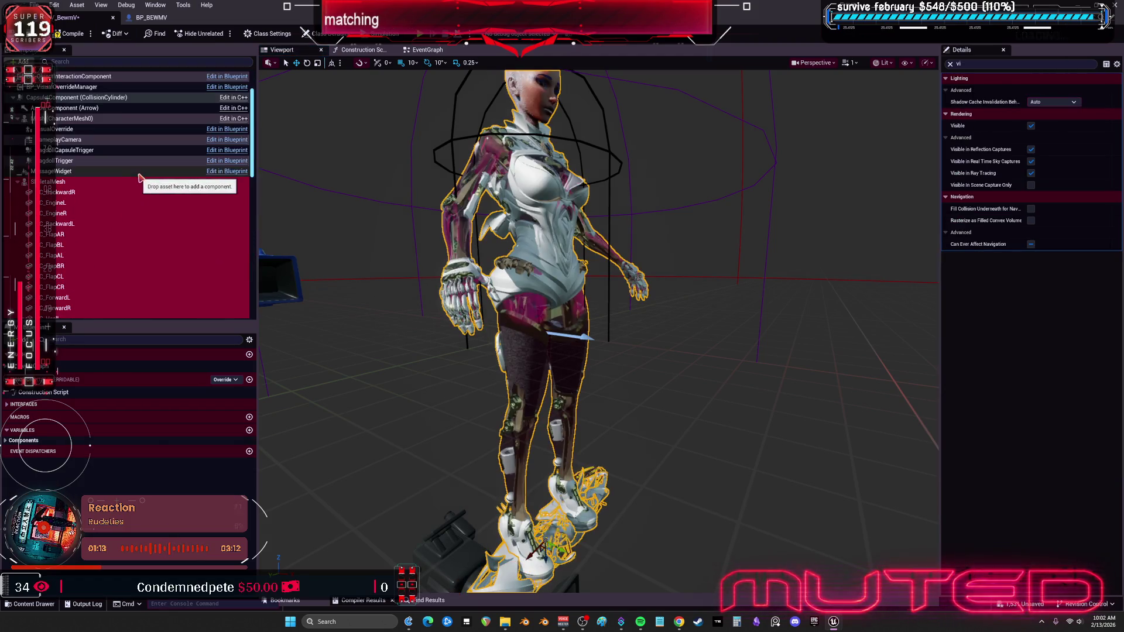
click(18, 132)
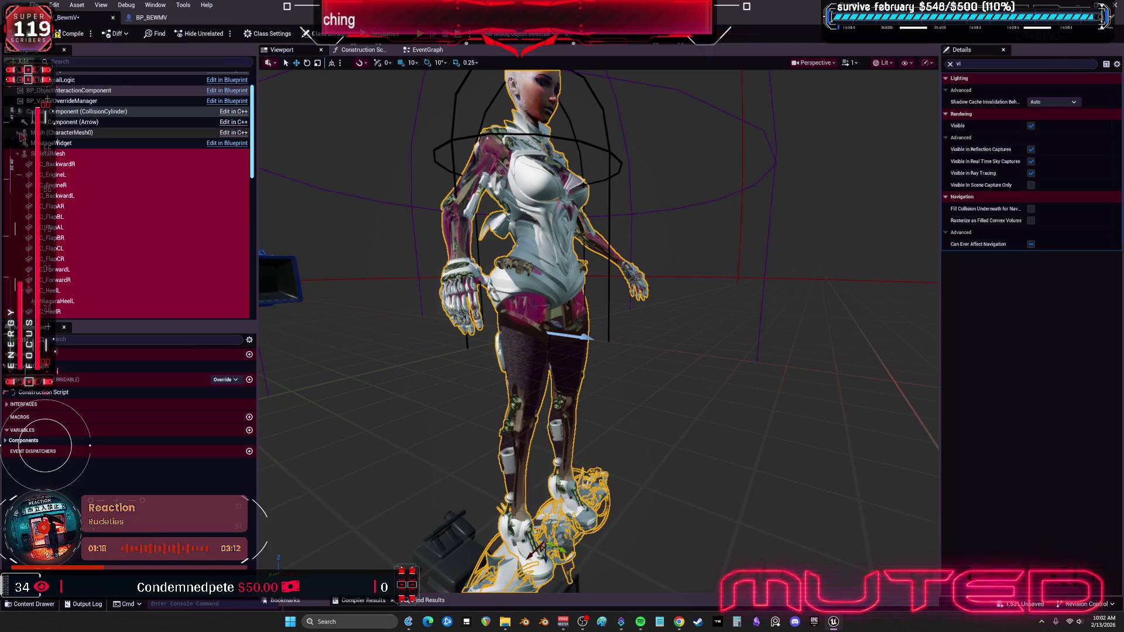
drag(23, 157, 58, 136)
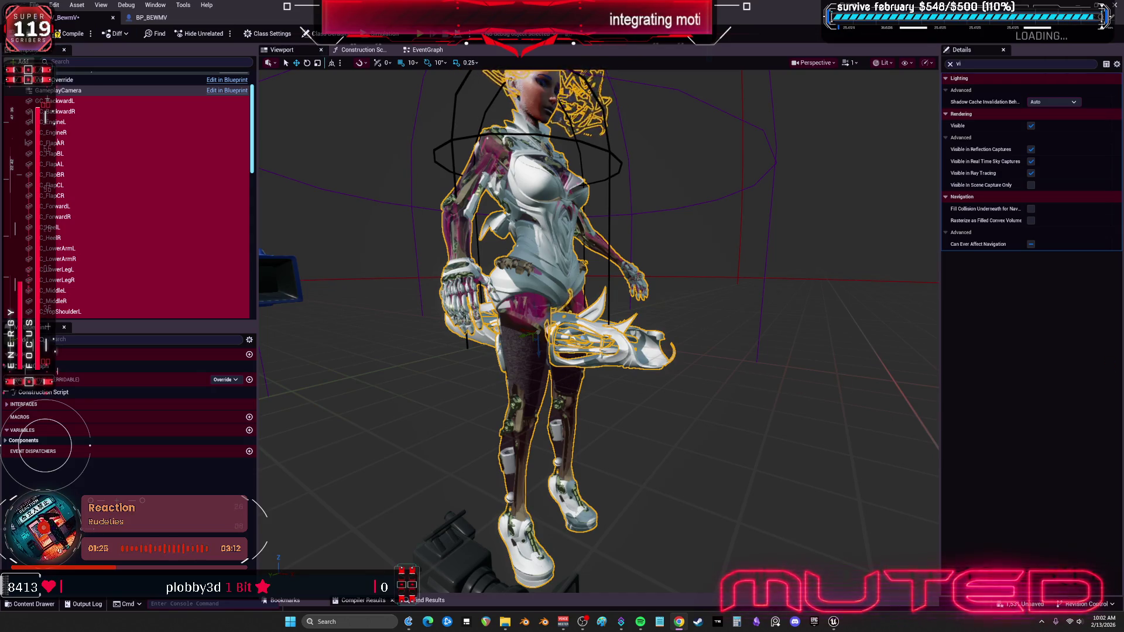
drag(598, 328, 626, 322)
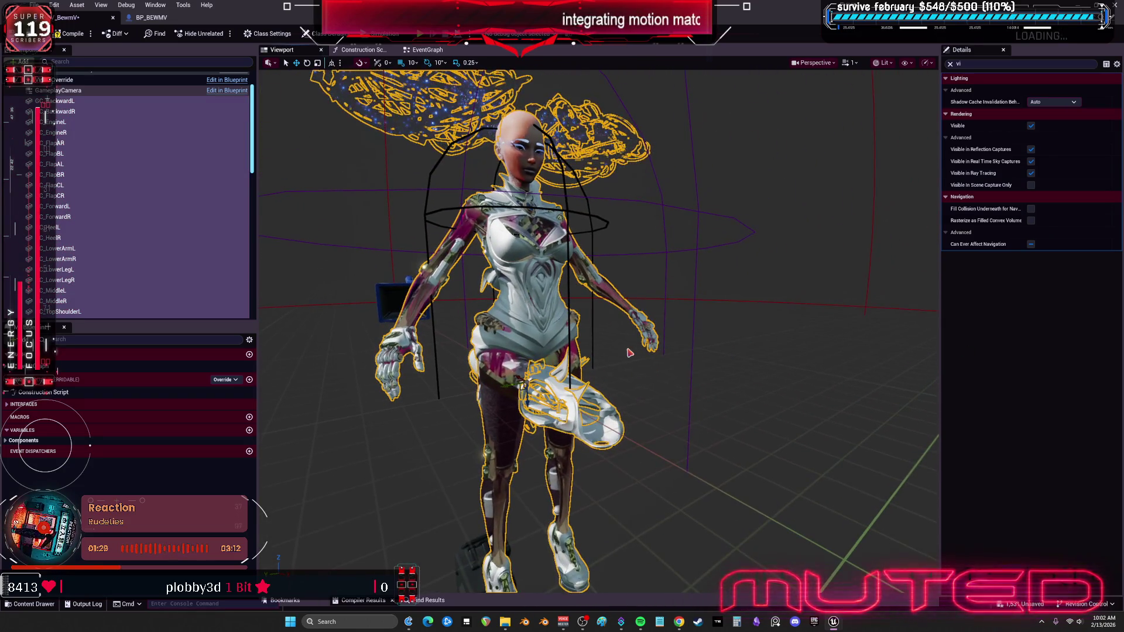
key(ctrl+z)
key(ctrl+z)
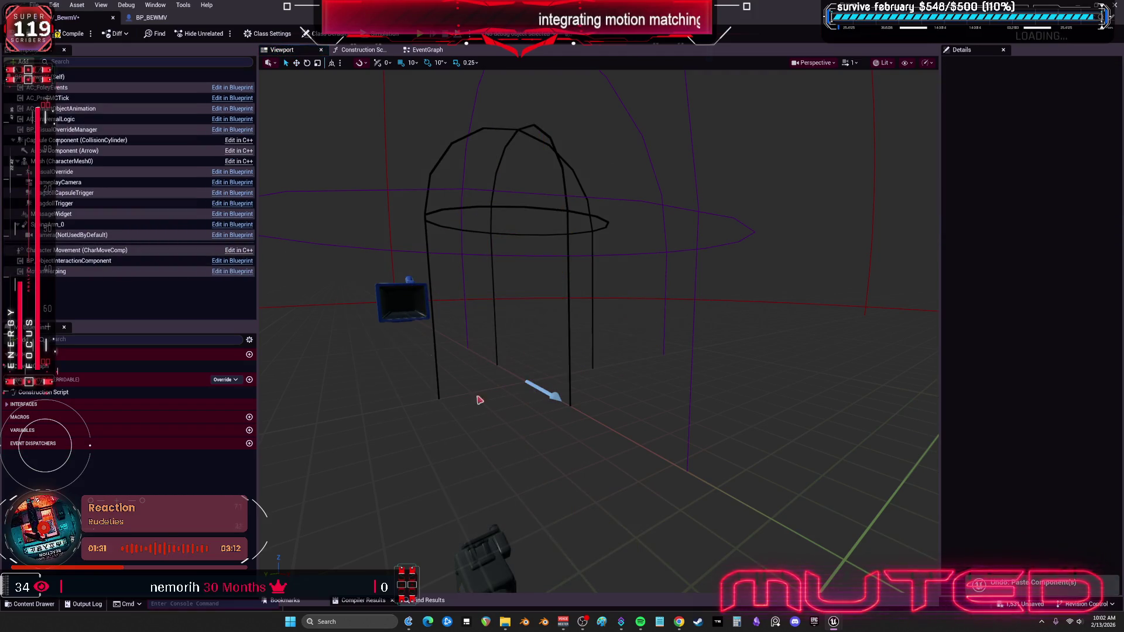
Reselect components GC_BackwardL to NiagaraSoleR in BP_BEWMV, undoing a trial hierarchy move.
click(162, 21)
scroll(121, 157, up, 10)
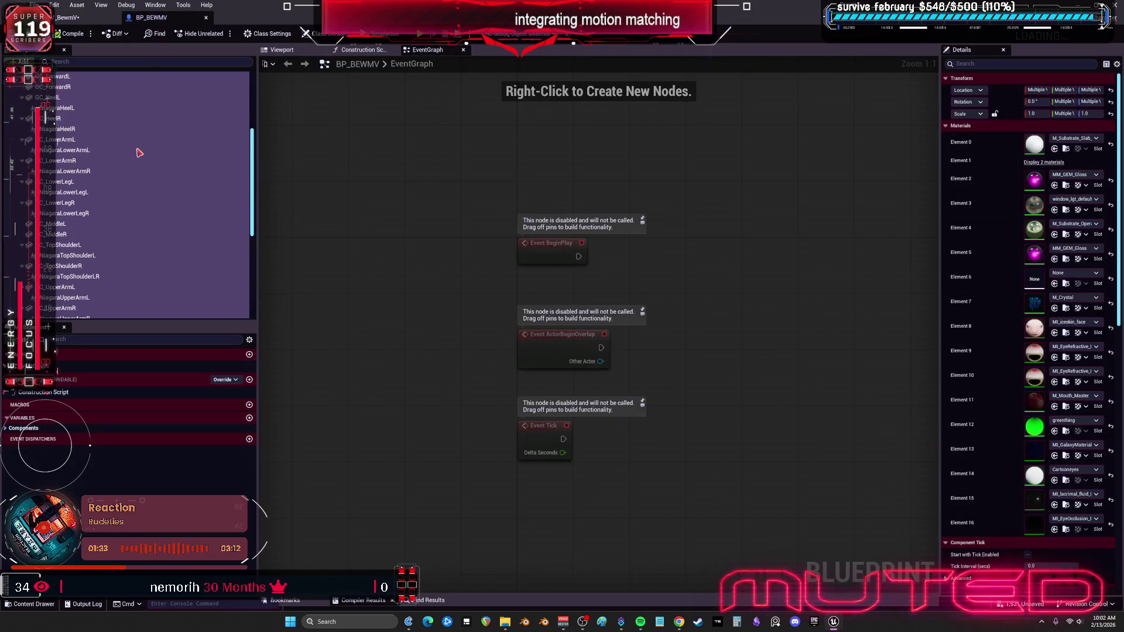
click(88, 129)
double_click(79, 109)
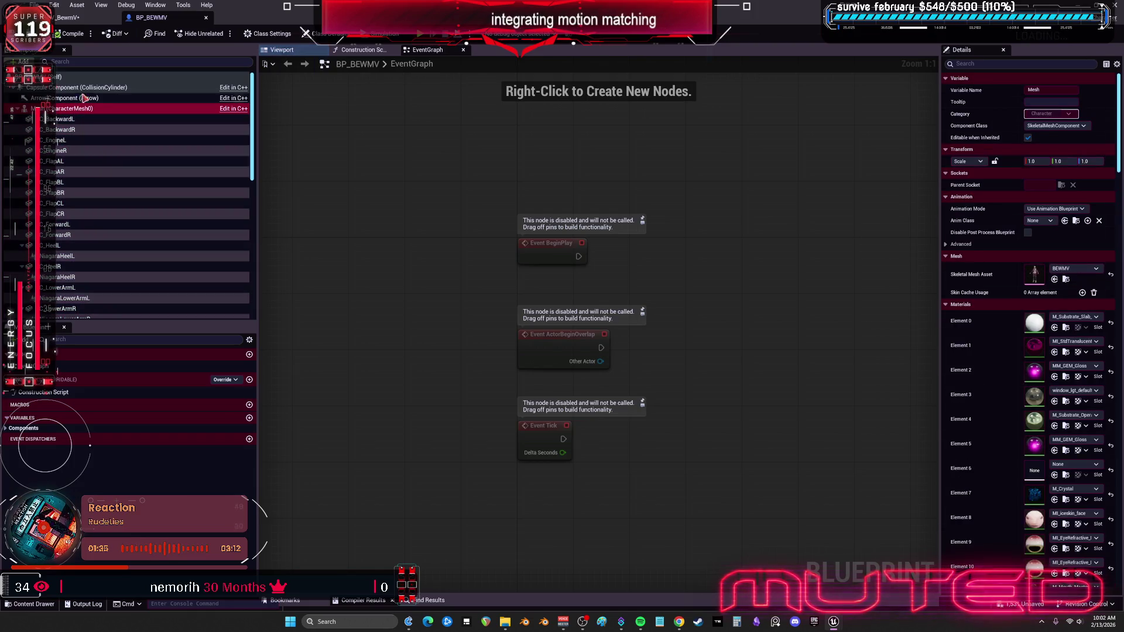
drag(60, 167, 56, 225)
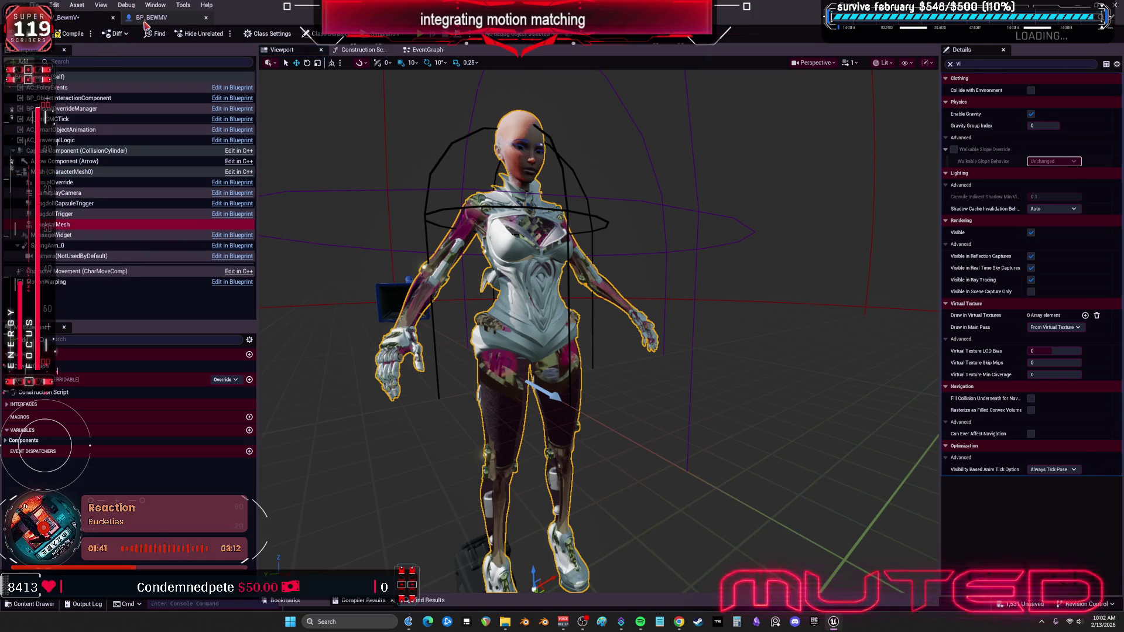
key(ctrl+z)
click(245, 121)
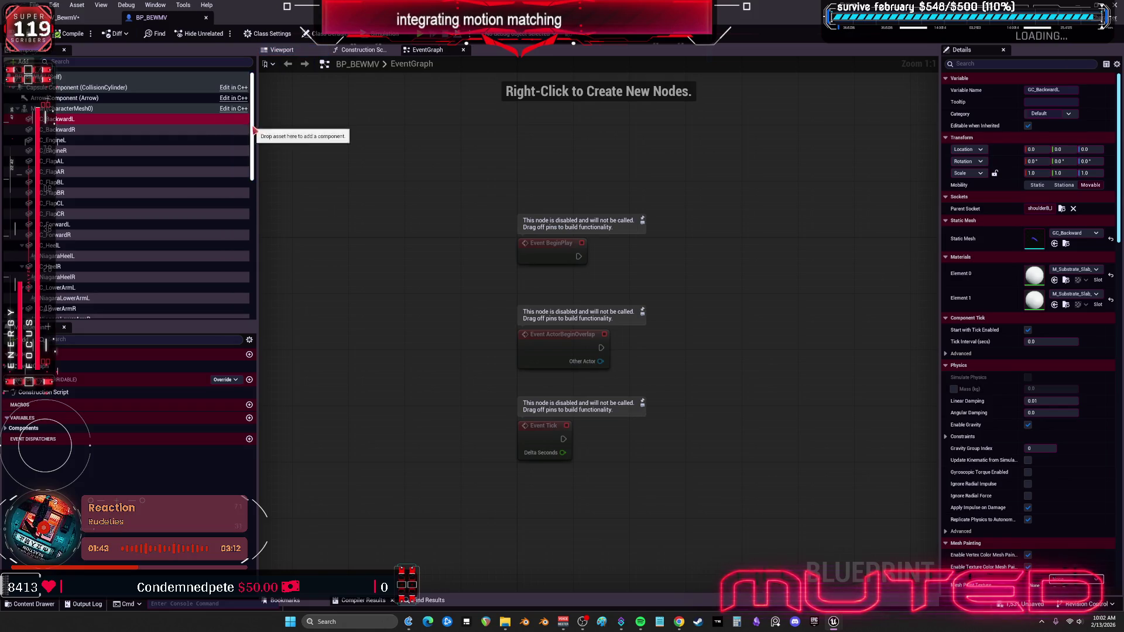
scroll(154, 264, down, 10)
shift+click(154, 297)
key(ctrl+z)
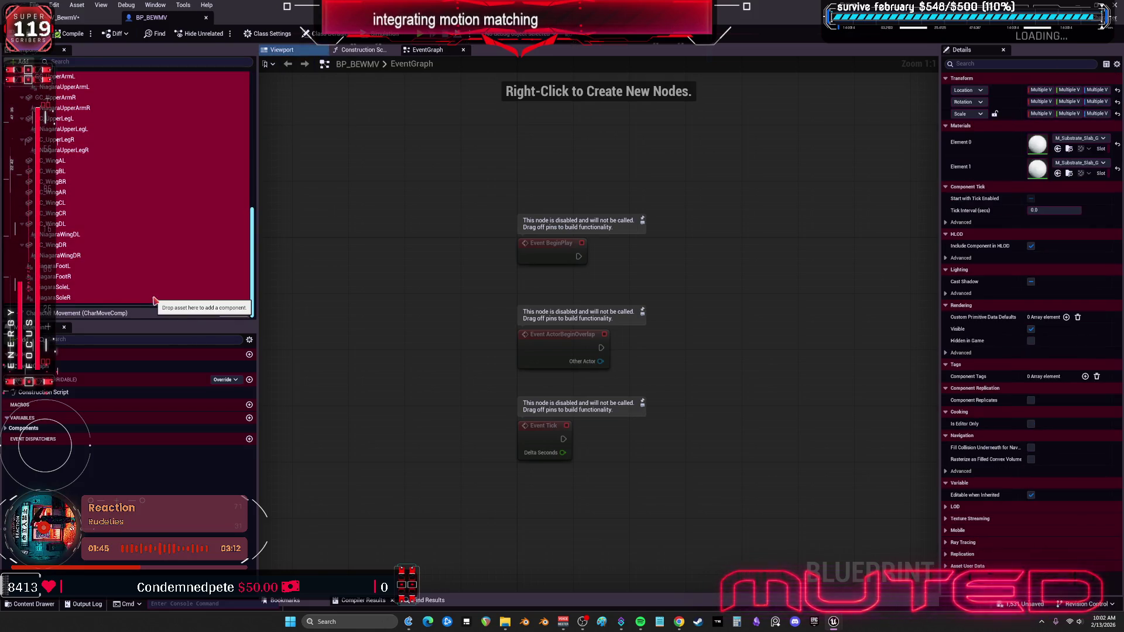
key(ctrl+y)
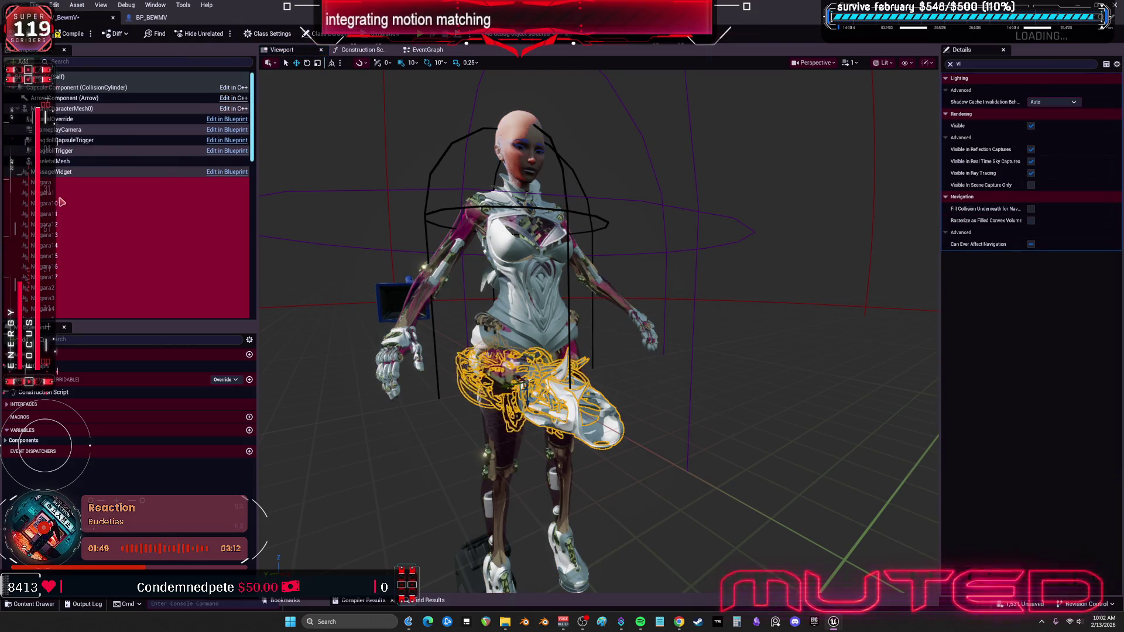
Undo the component paste in BPV_BewmV while keeping the character mesh hidden via Edit history.
scroll(75, 198, down, 10)
scroll(88, 190, up, 10)
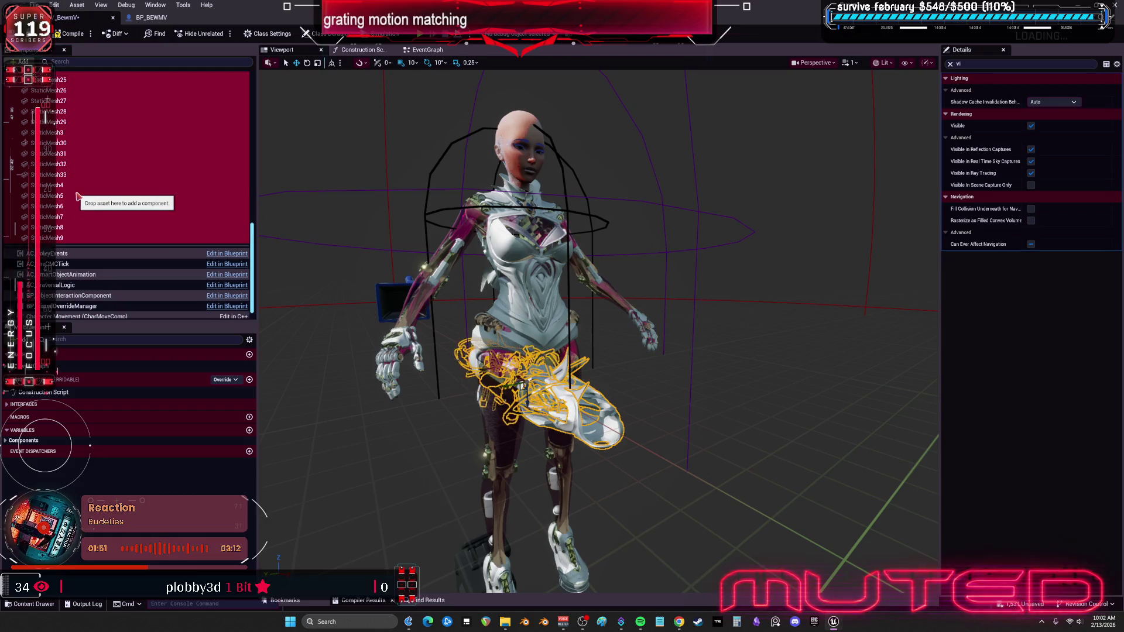
key(ctrl+z)
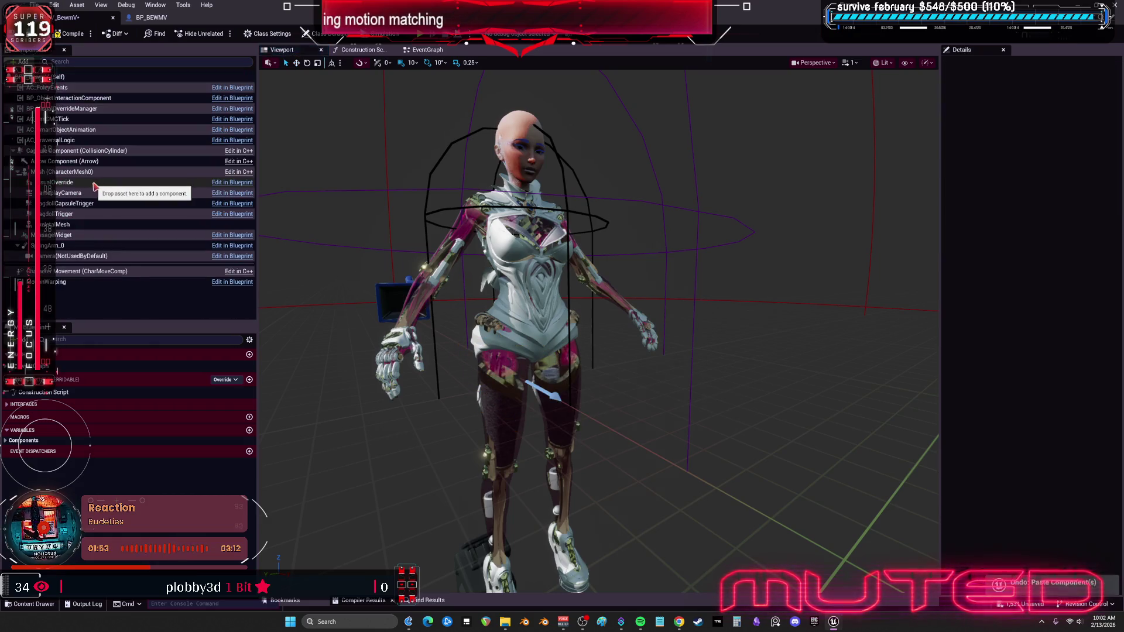
key(ctrl+z)
key(ctrl+z)
key(ctrl+z)
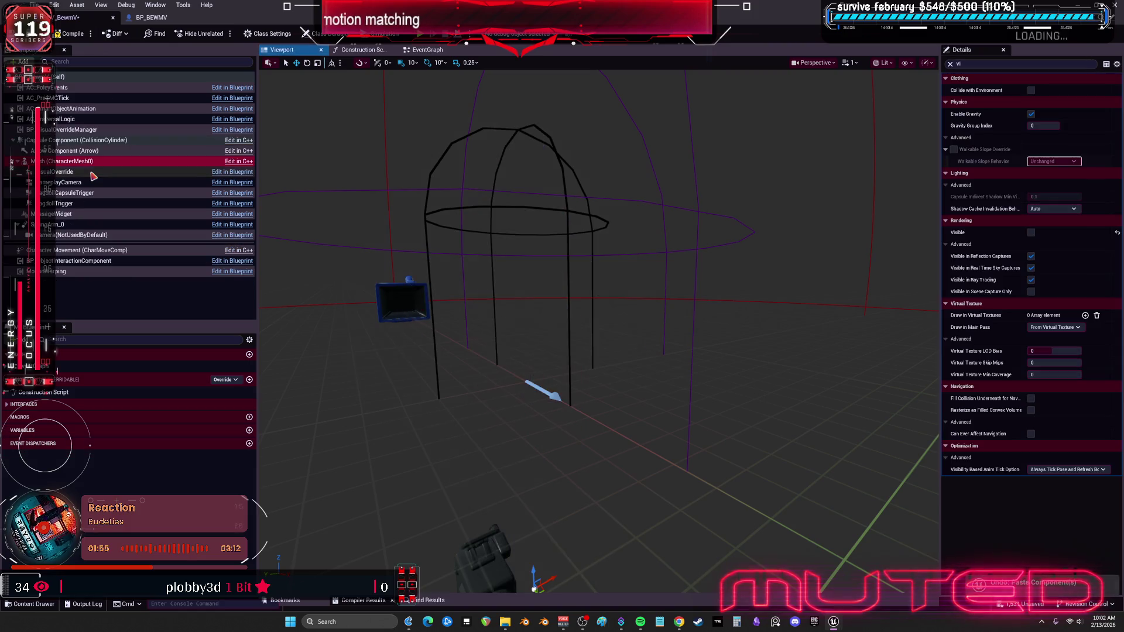
key(ctrl+z)
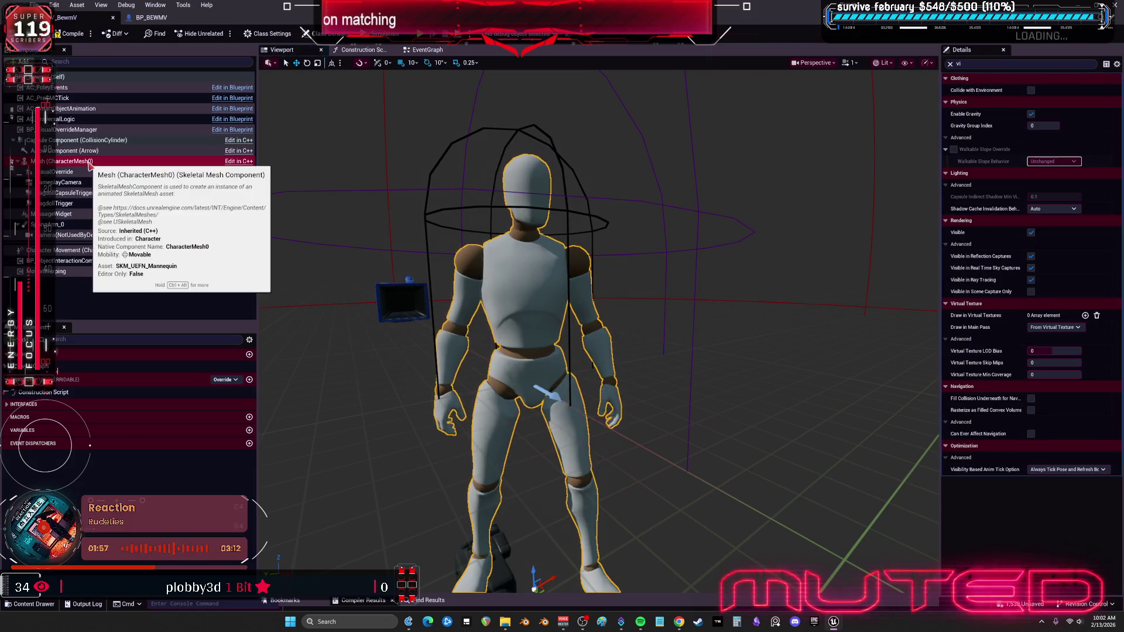
click(54, 5)
click(117, 37)
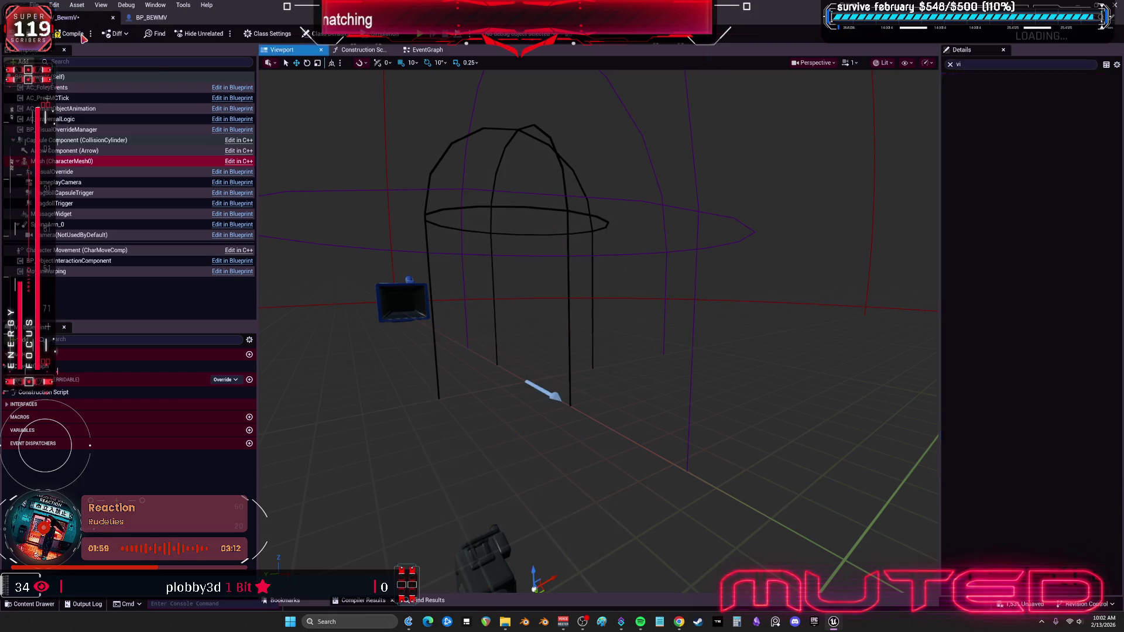
Try selecting BP_BEWMV components from CharacterMesh0 downward, and undo a leftover paste.
click(156, 19)
click(104, 298)
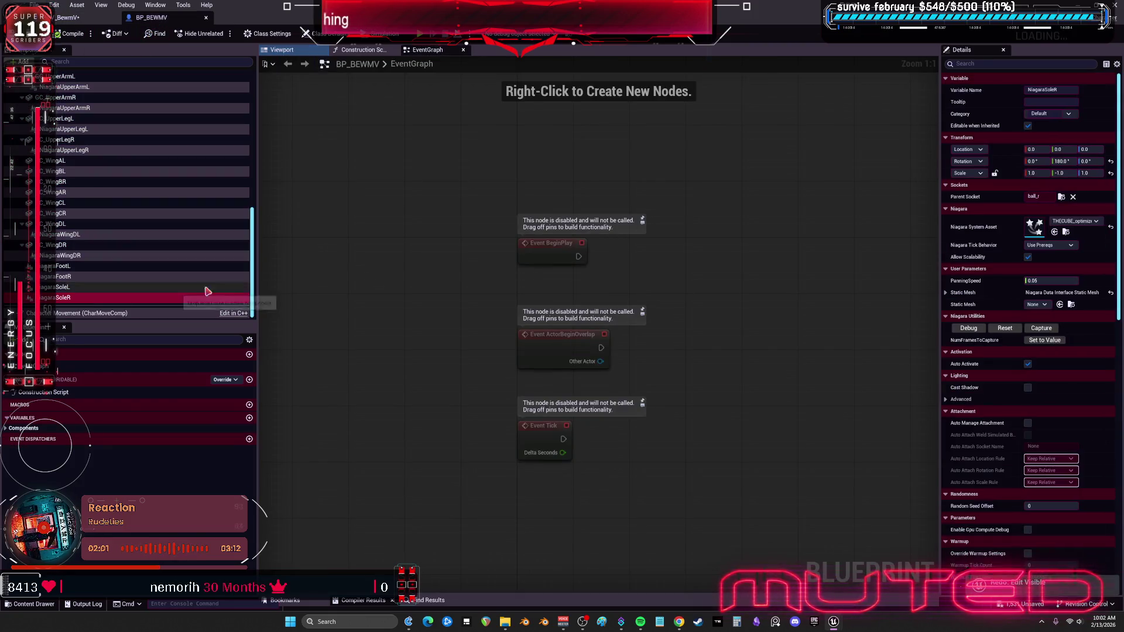
scroll(206, 293, up, 10)
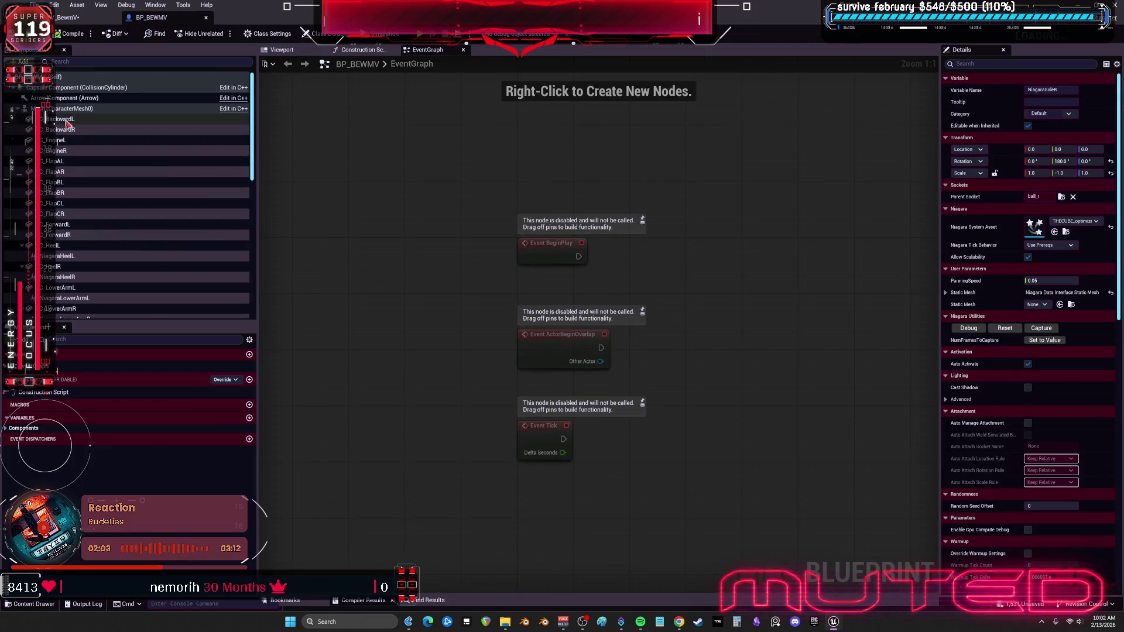
shift+click(106, 109)
scroll(52, 167, down, 10)
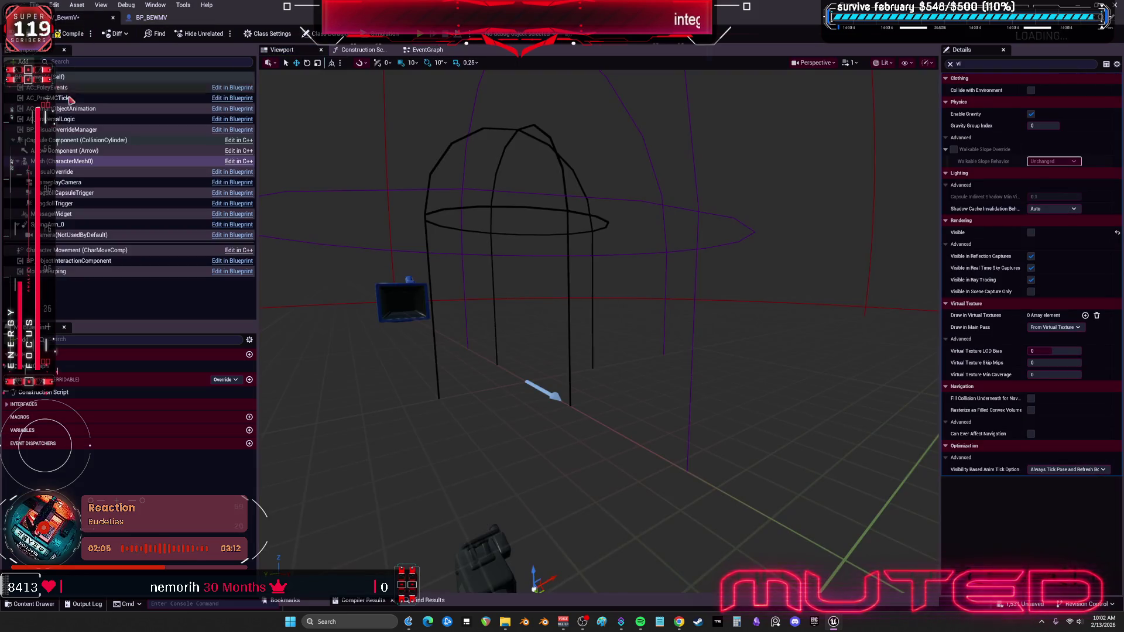
text(vi)
scroll(53, 167, up, 5)
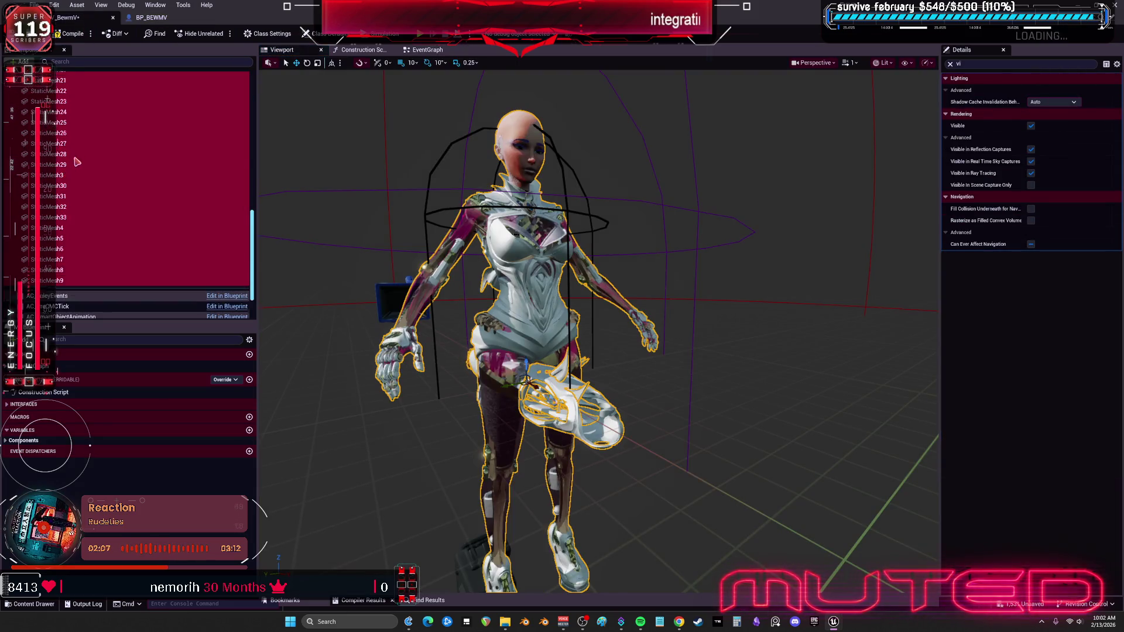
scroll(89, 155, up, 8)
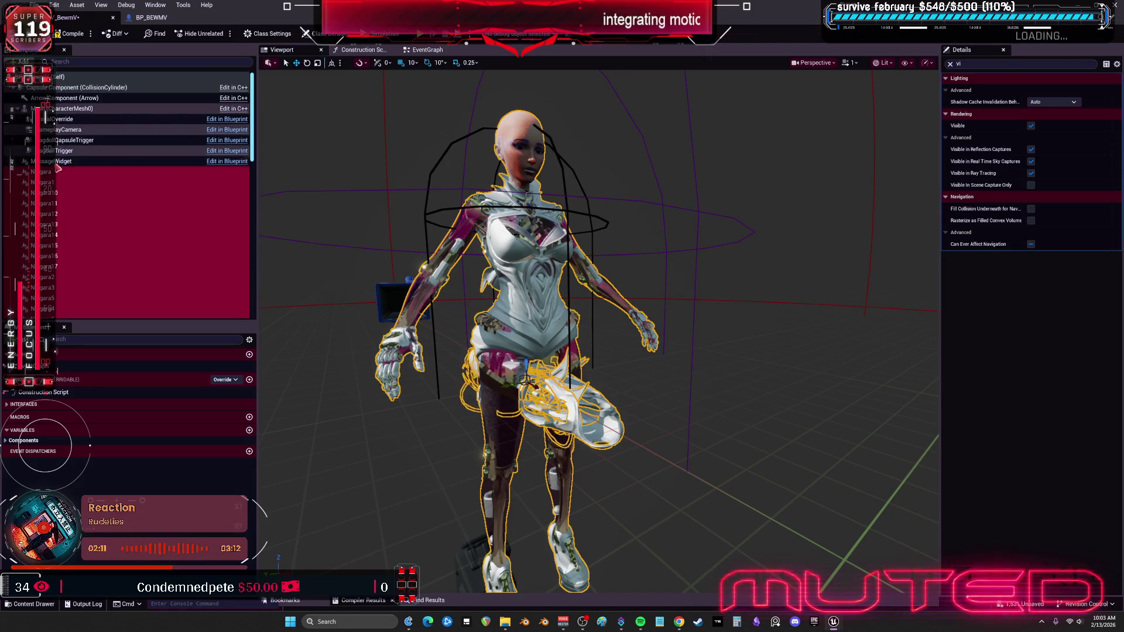
key(ctrl+z)
In BP_BEWMV, select all Mesh child components down to NiagaraSoleR and open their context menu.
click(58, 161)
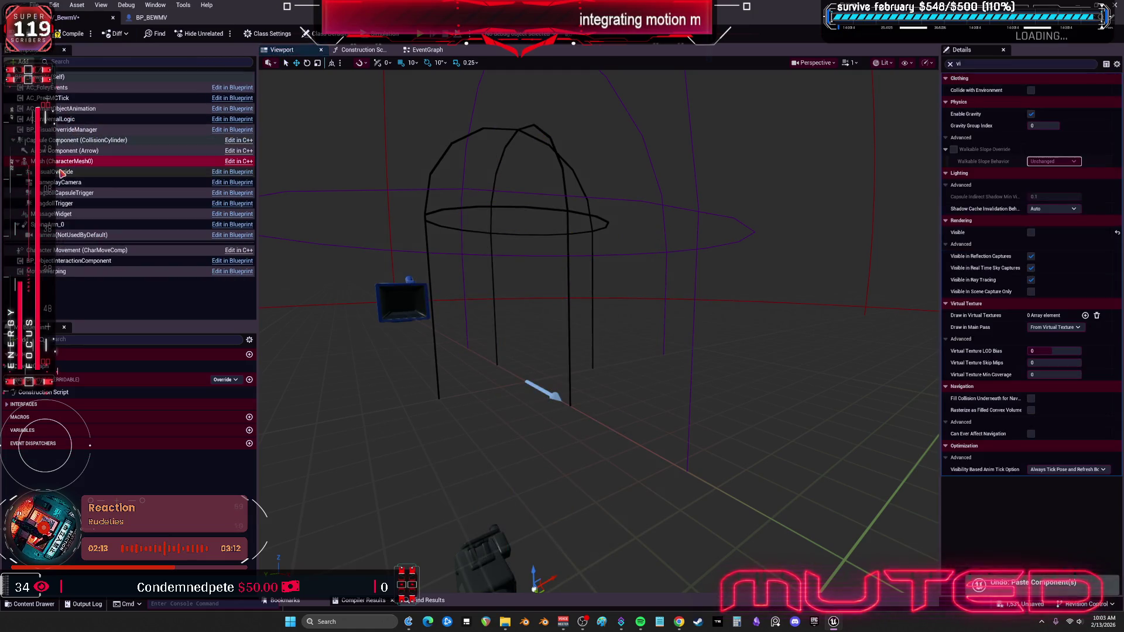
click(158, 17)
click(70, 109)
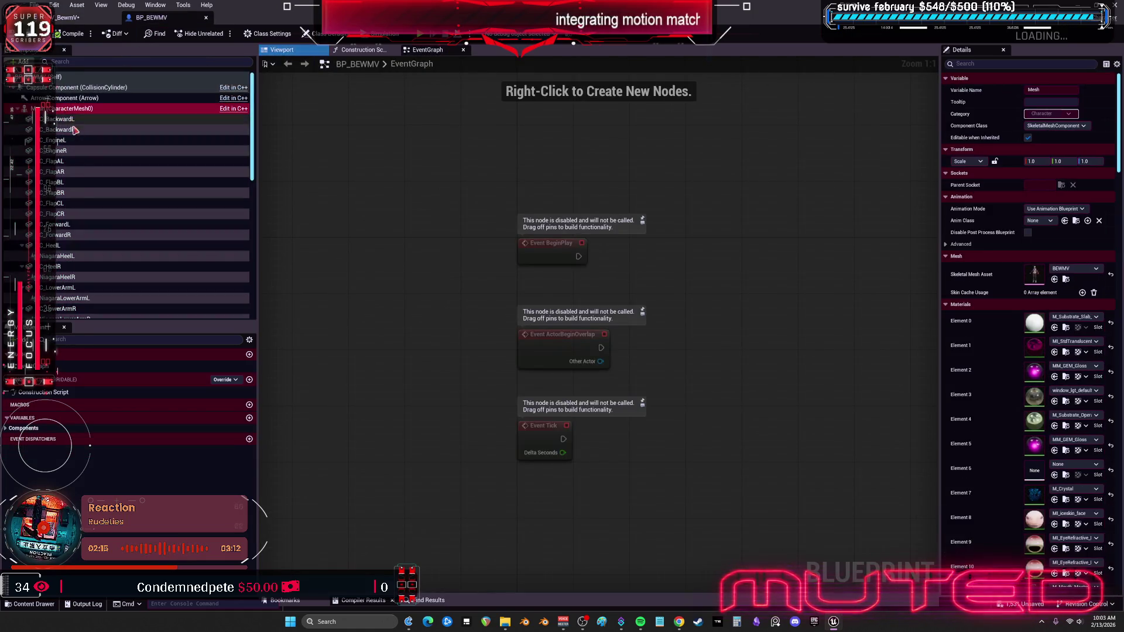
scroll(98, 218, down, 10)
scroll(98, 218, down, 3)
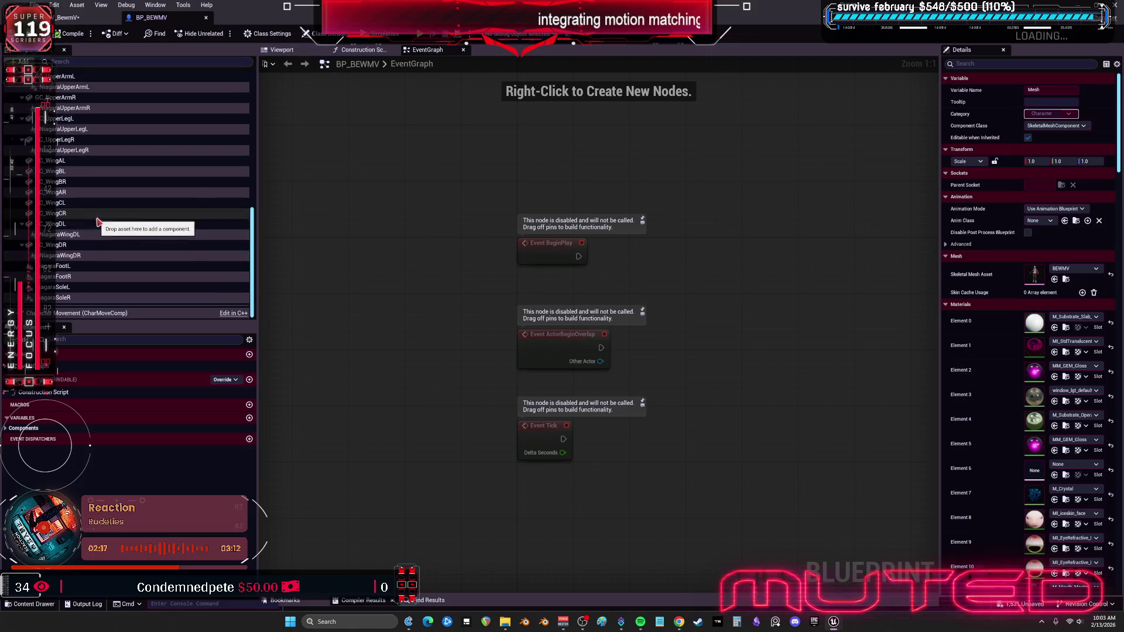
shift+click(77, 297)
right_click(77, 297)
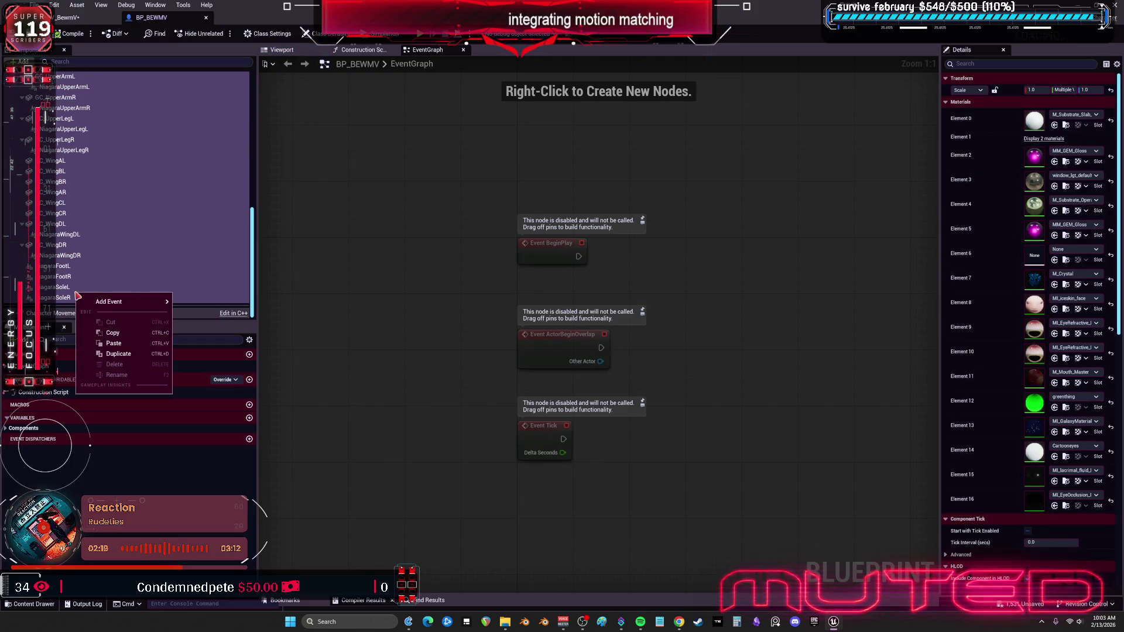
Copy the BP_BEWMV components into BPV_BewmV and attach StaticMesh under SkeletalMesh.
click(172, 171)
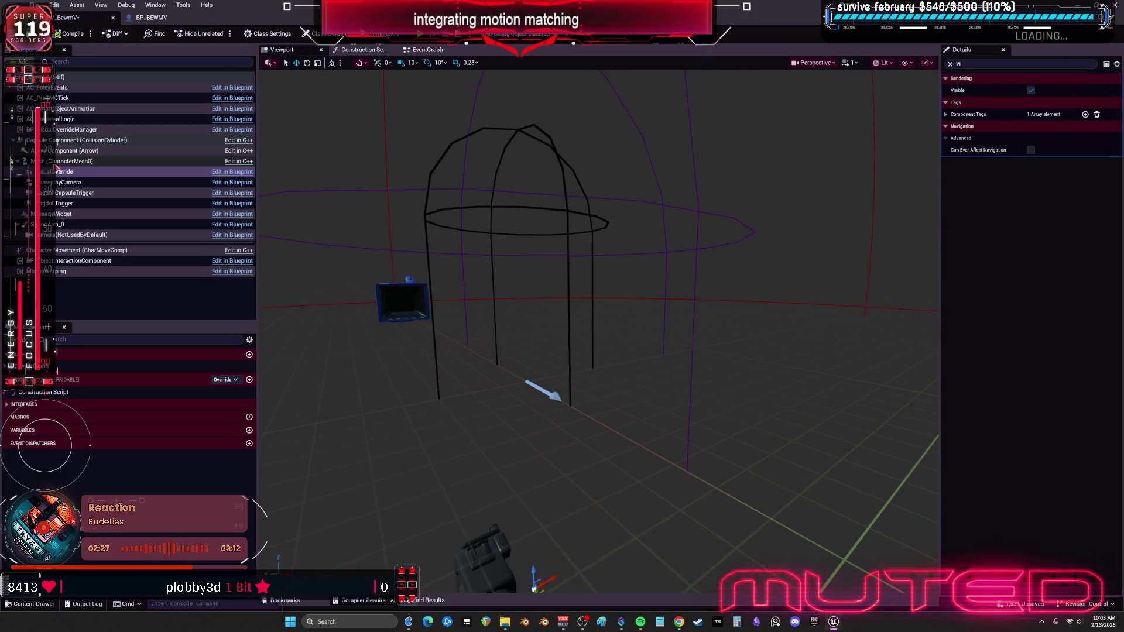
scroll(104, 158, up, 5)
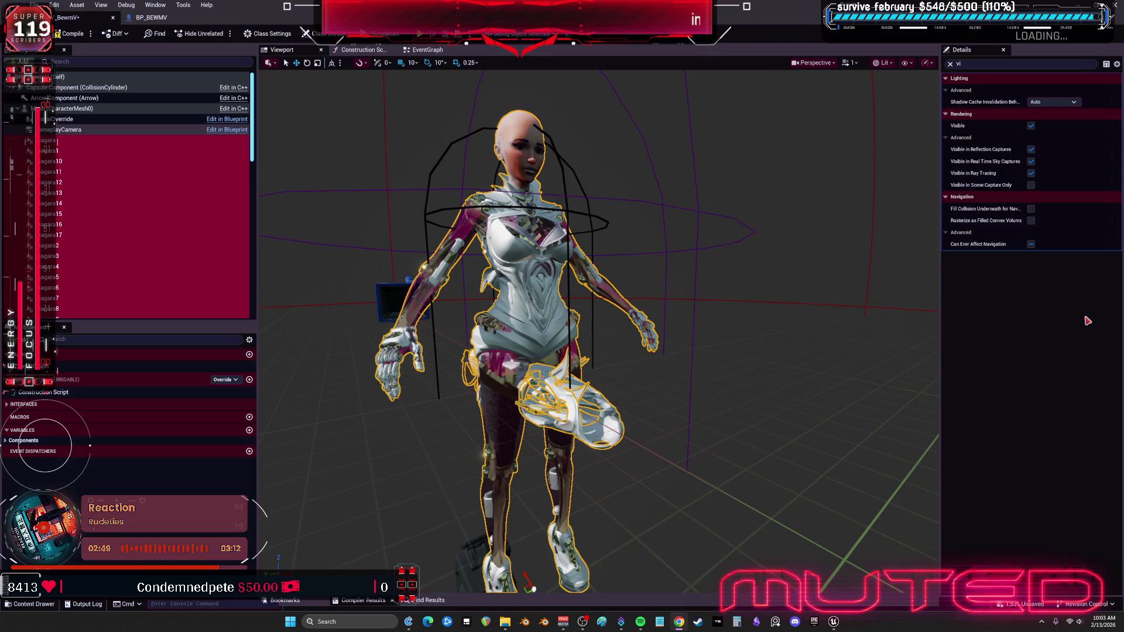
scroll(79, 209, down, 5)
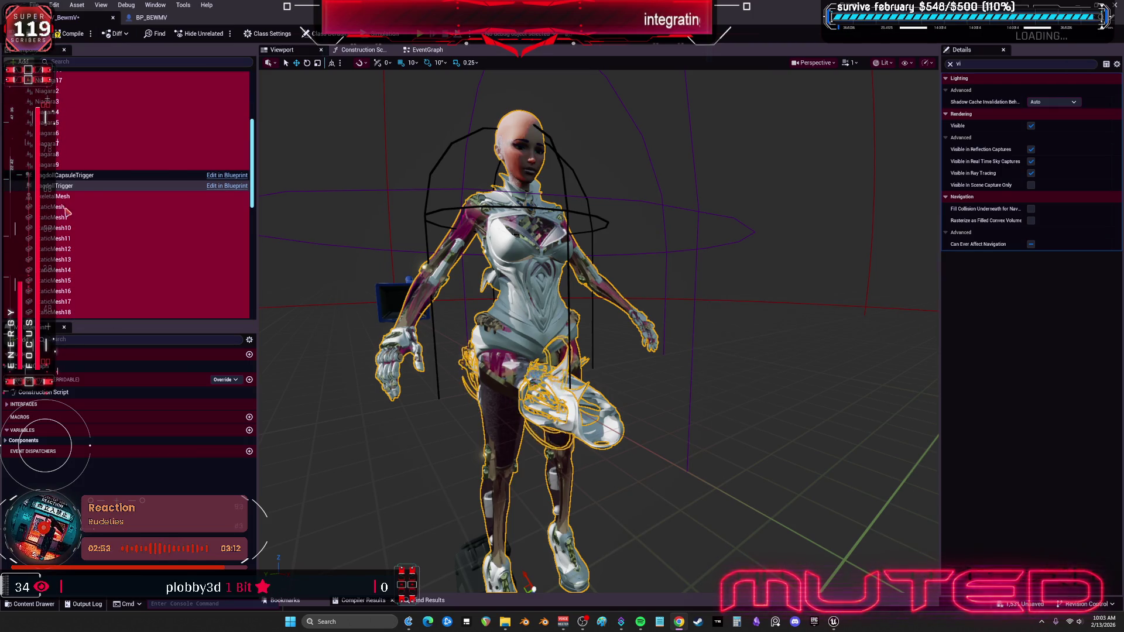
drag(62, 209, 67, 200)
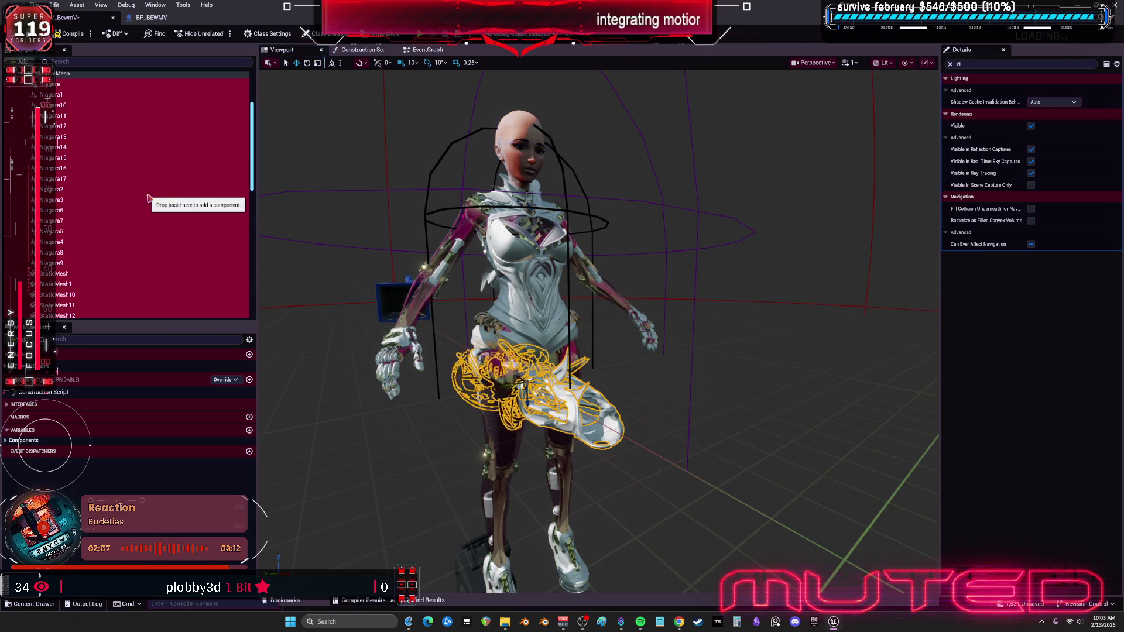
Clear the Details search and trial a rotation reset on the pasted parts, then undo it.
click(950, 63)
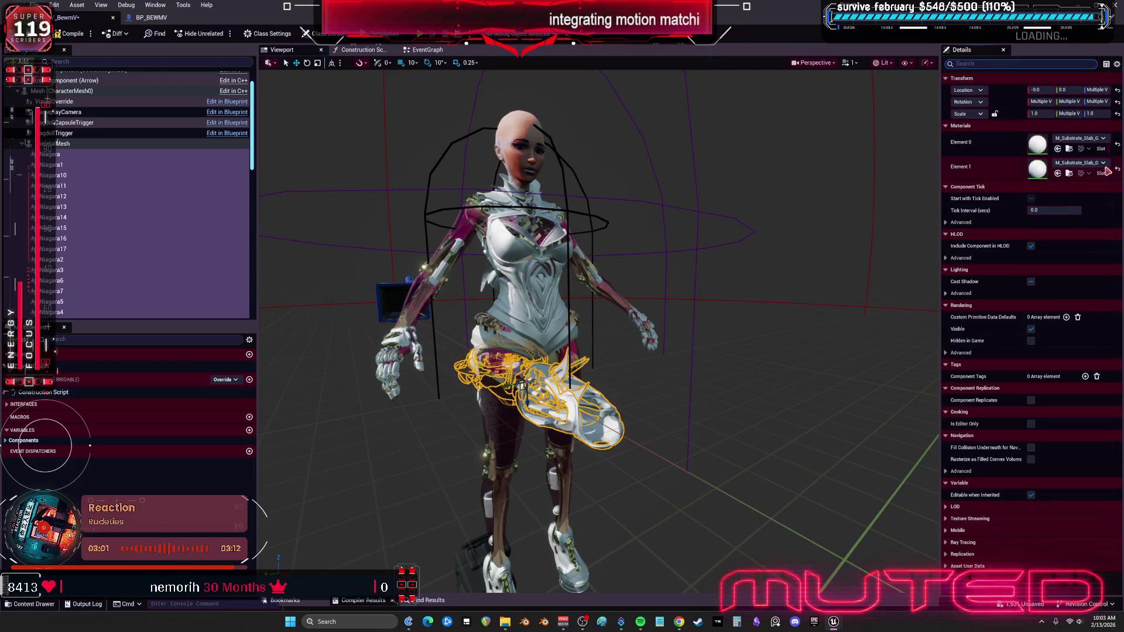
click(1117, 101)
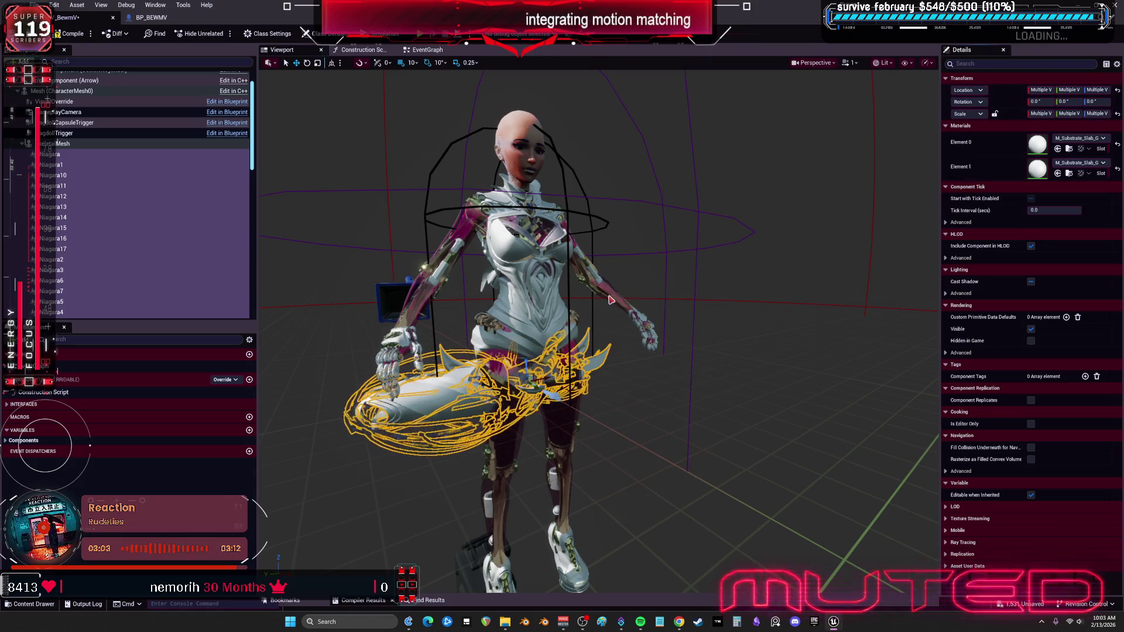
key(ctrl+z)
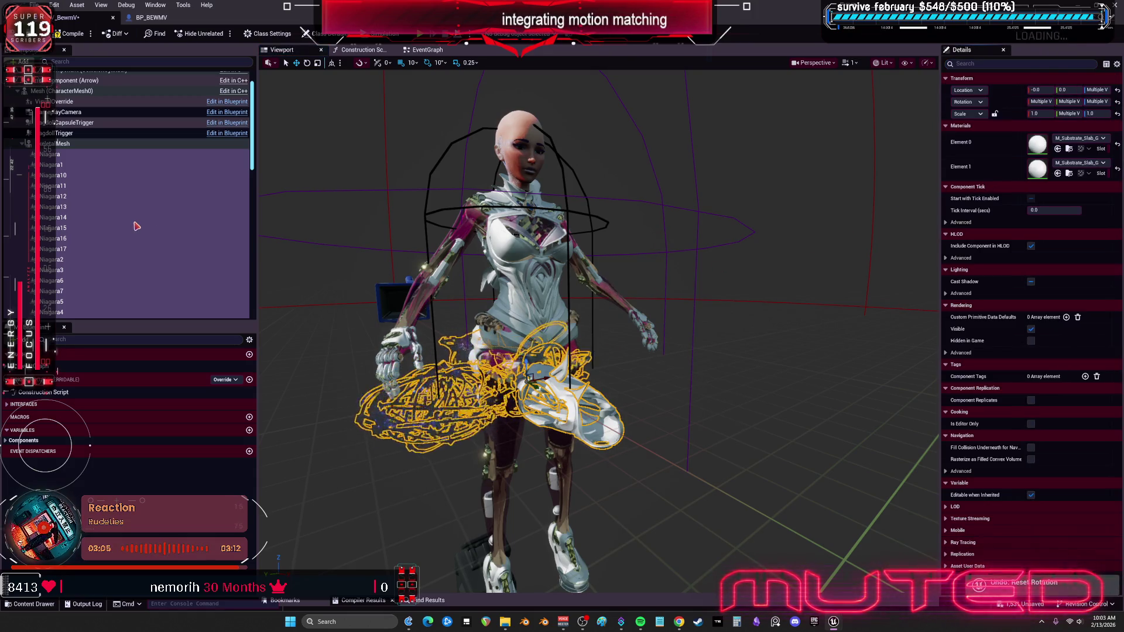
click(51, 155)
right_click(52, 157)
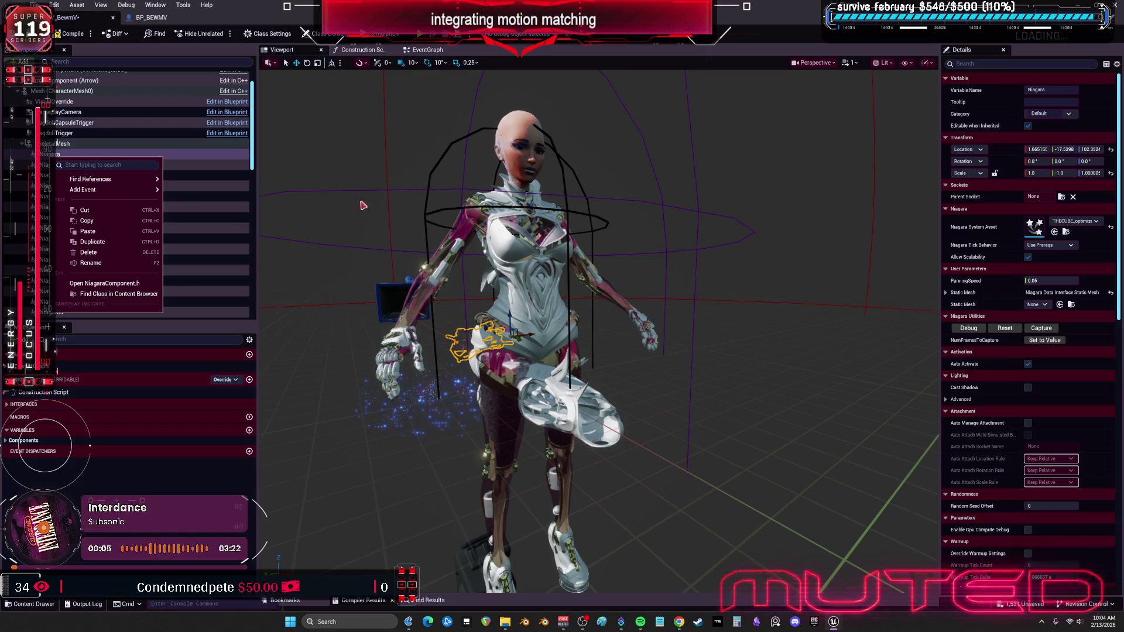
Inspect the Niagara and Niagara17 transforms and make the Components list taller.
click(1090, 173)
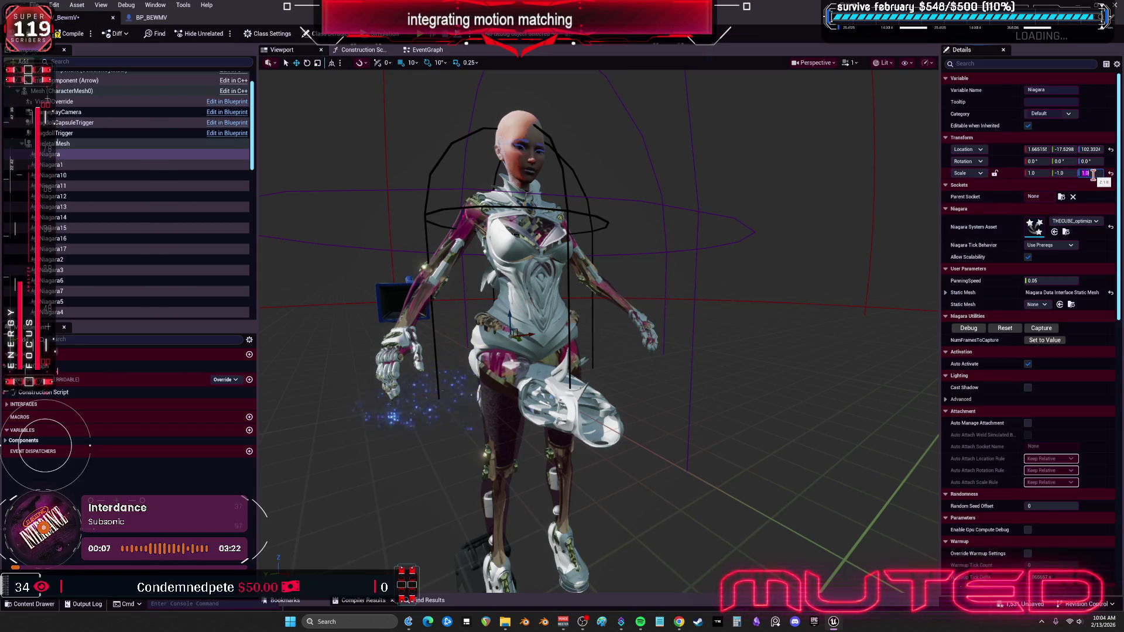
click(88, 206)
click(89, 248)
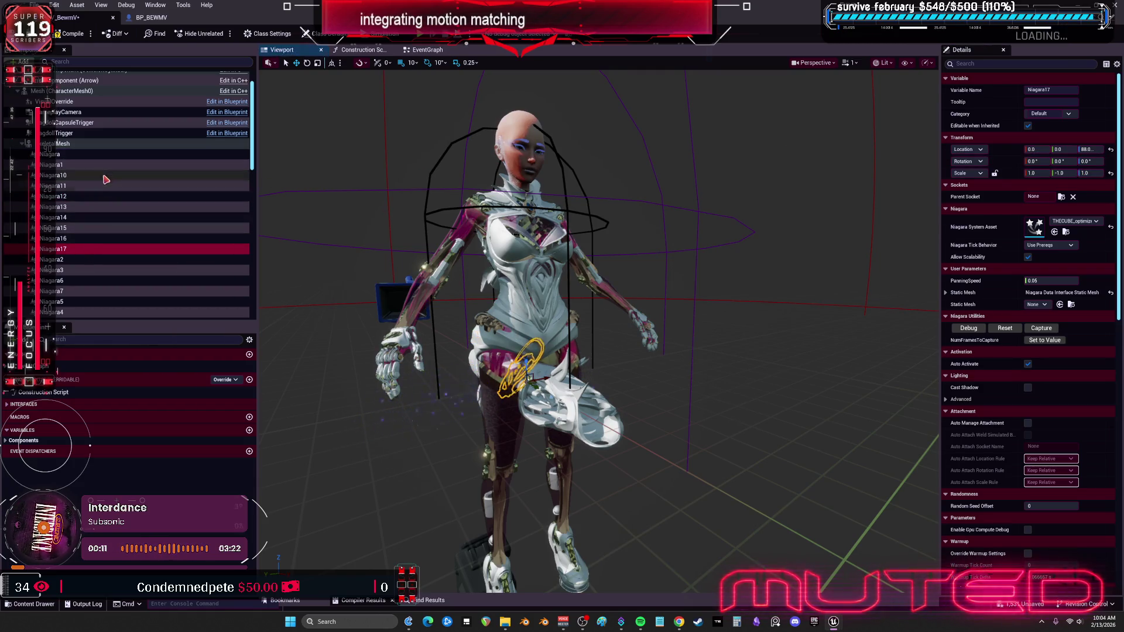
click(96, 155)
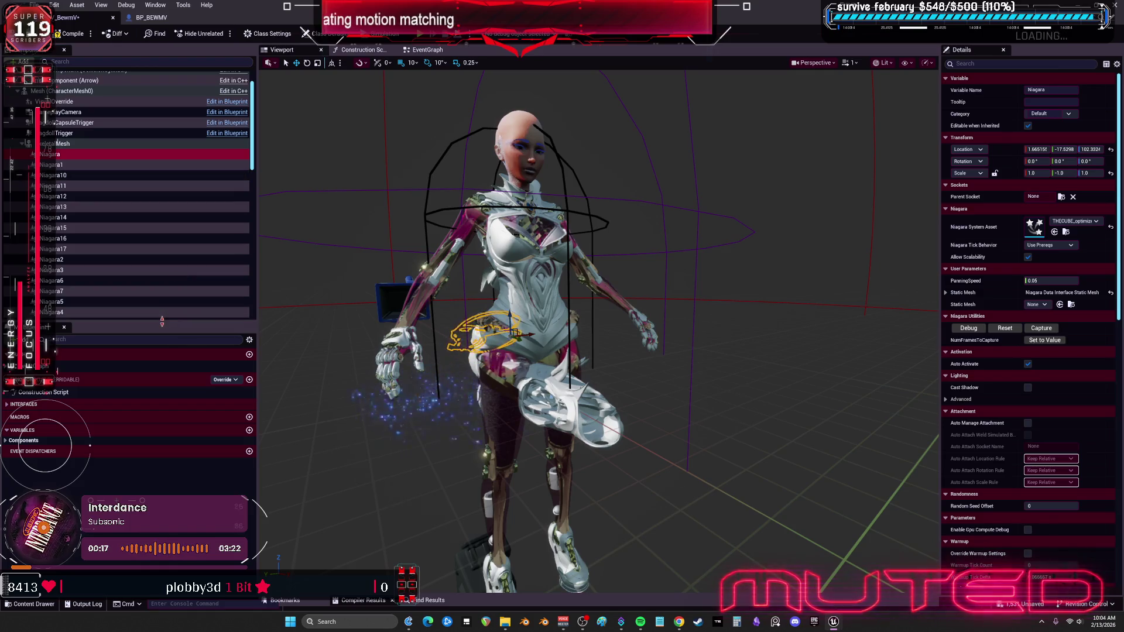
drag(167, 321, 167, 400)
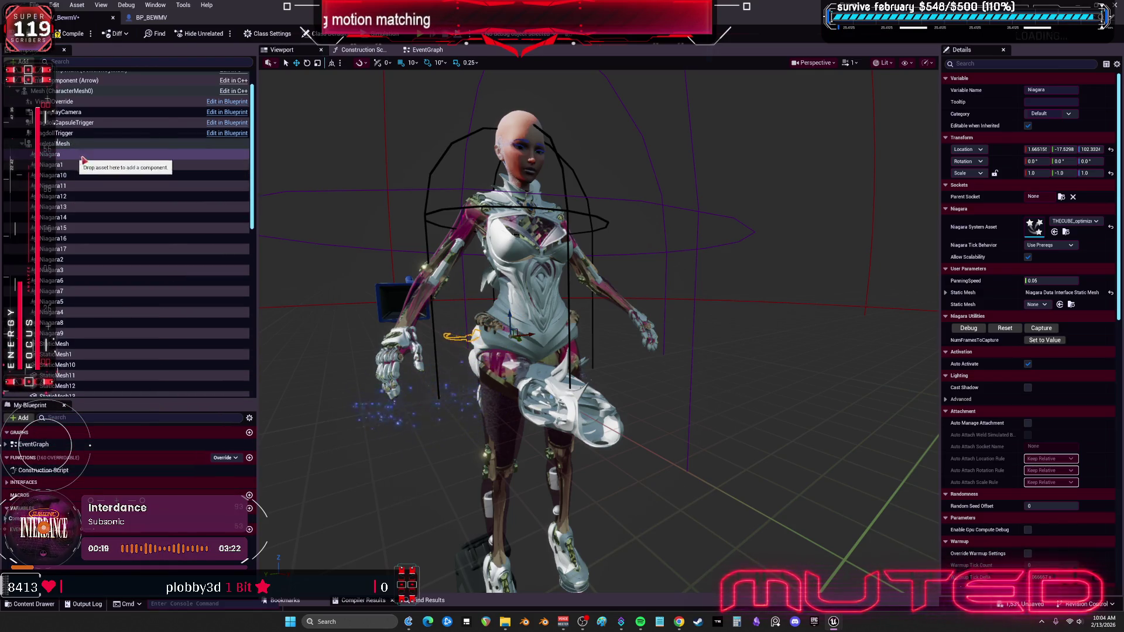
Move StaticMesh20 through StaticMesh9 down from the hip to the character's feet.
scroll(125, 291, down, 10)
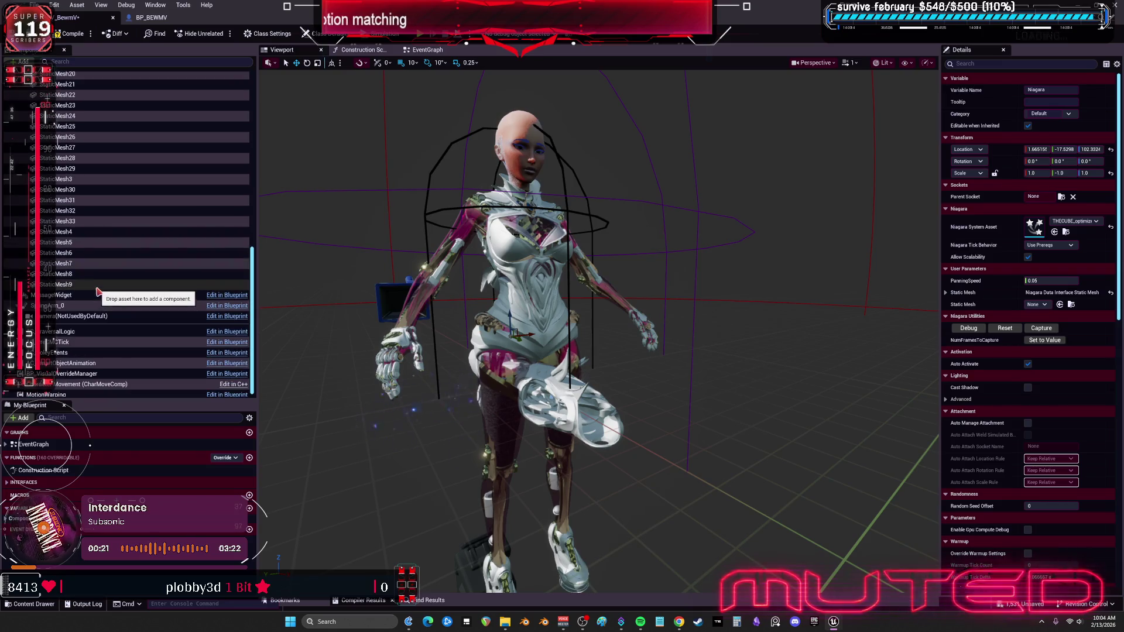
shift+click(125, 287)
drag(528, 377, 644, 433)
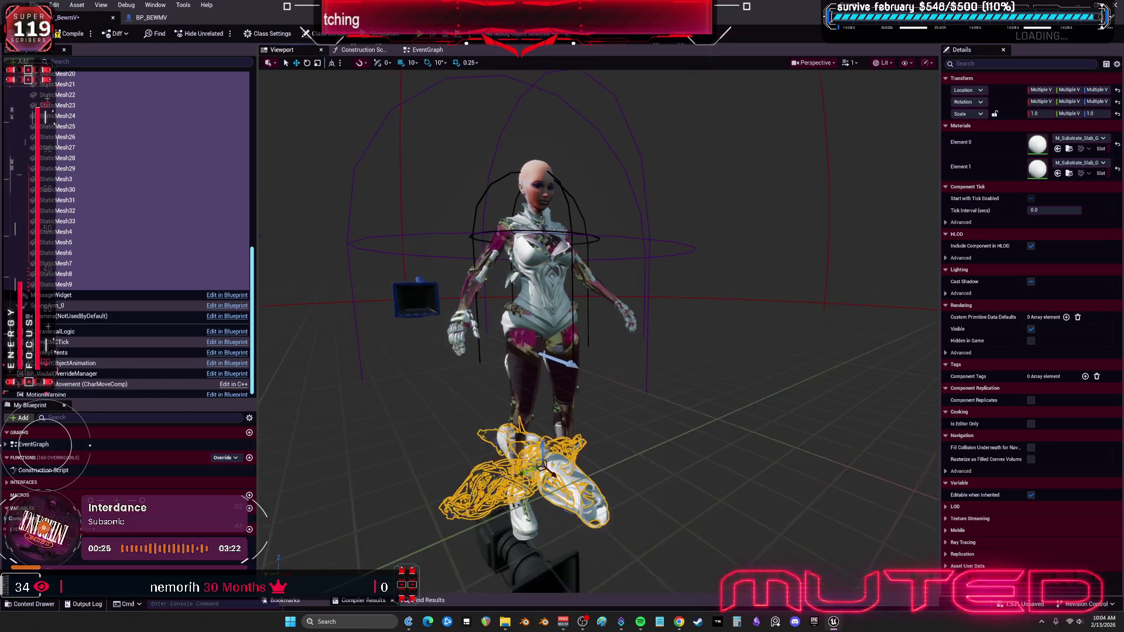
scroll(645, 434, down, 2)
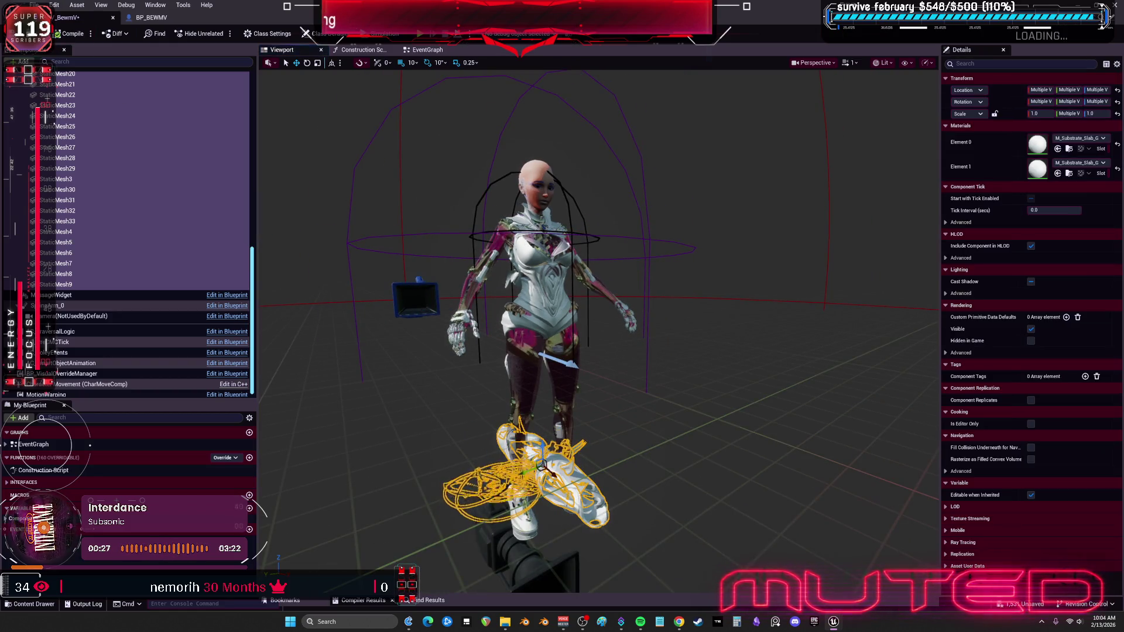
click(782, 342)
mouse_move(783, 342)
mouse_down()
mouse_move(770, 316)
mouse_move(786, 335)
mouse_up()
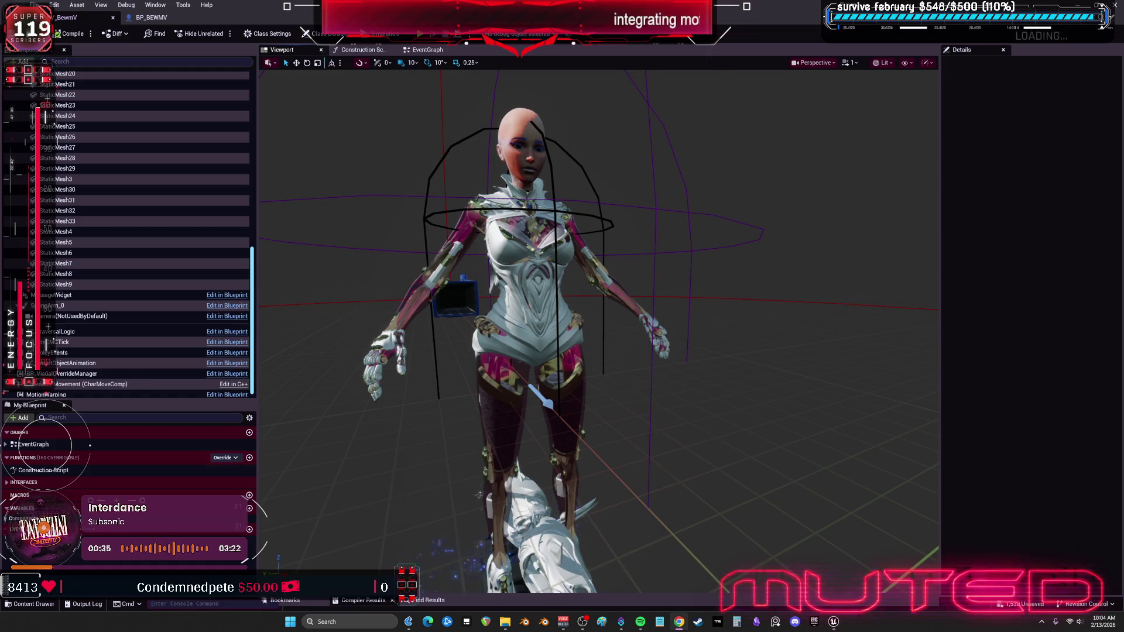
Select the SkeletalMesh component, whose Skeletal Mesh Asset and Anim Class are None.
scroll(167, 169, up, 10)
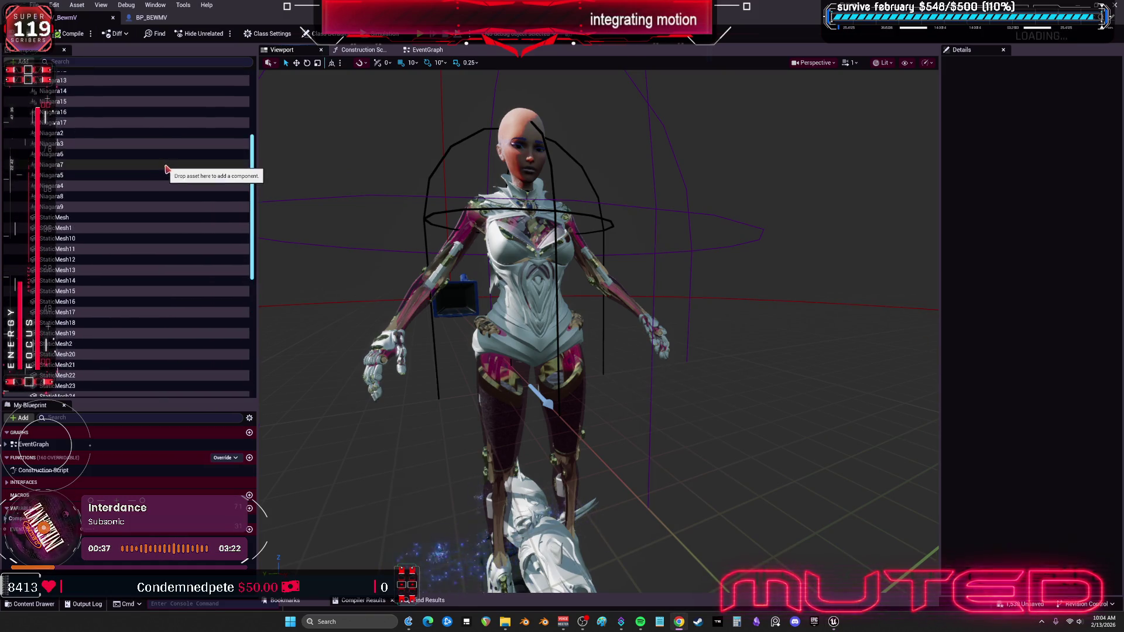
scroll(167, 169, up, 5)
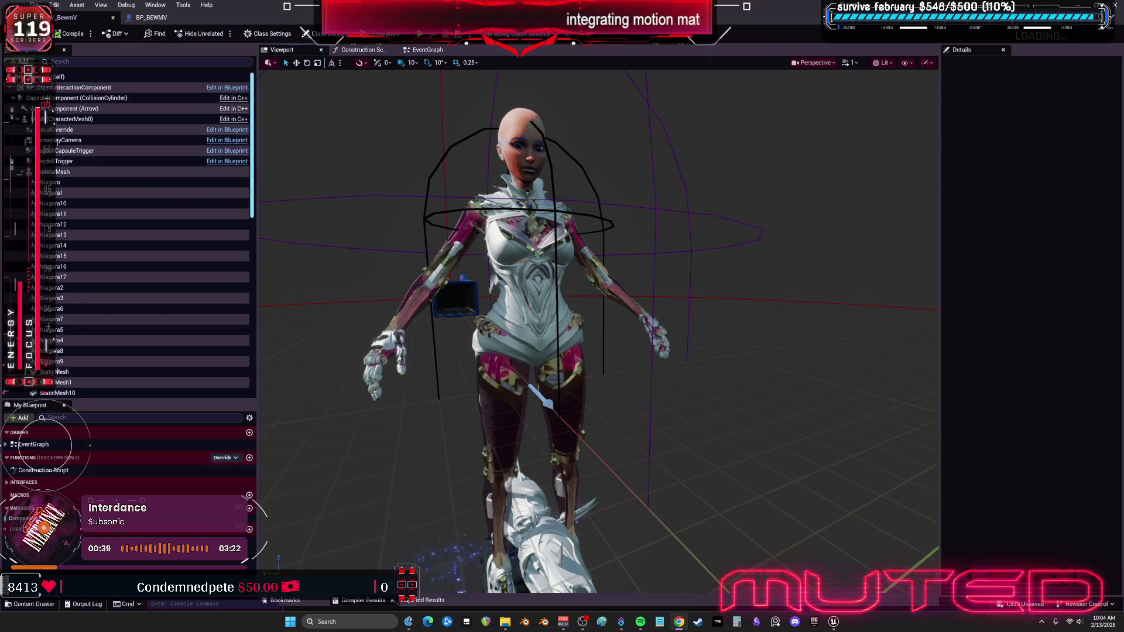
click(72, 175)
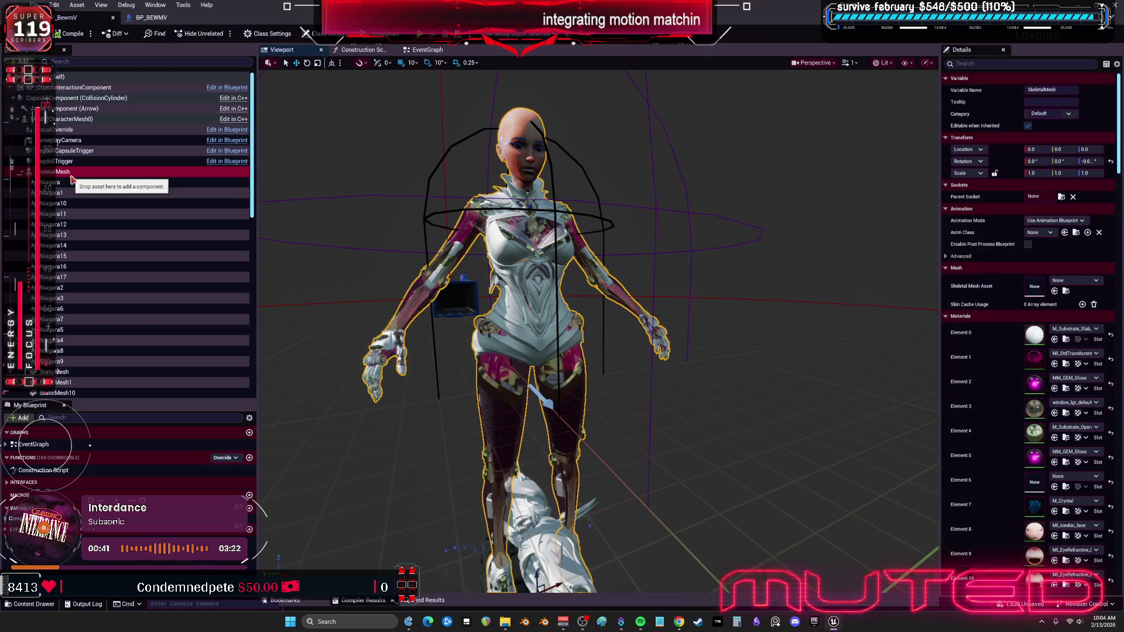
right_click(71, 177)
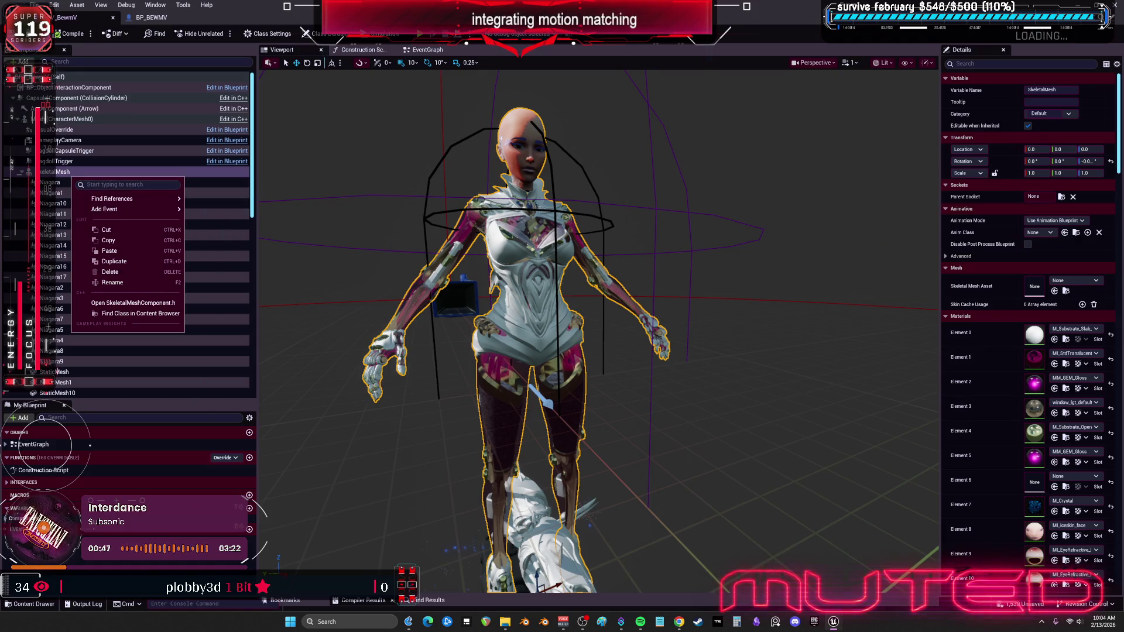
key(Escape)
click(65, 162)
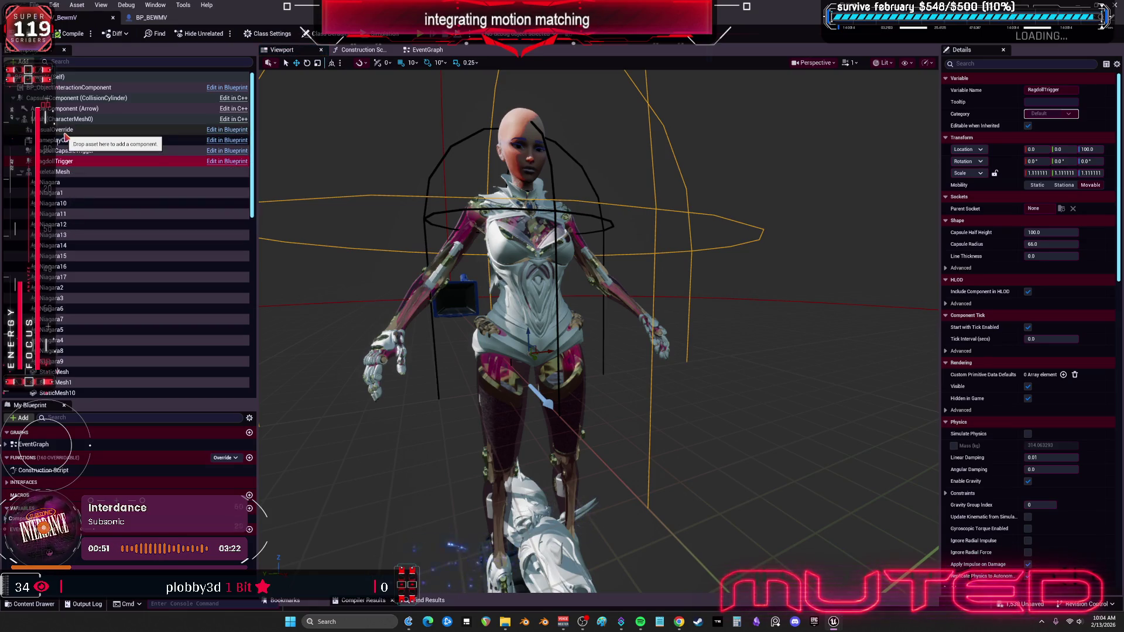
click(63, 171)
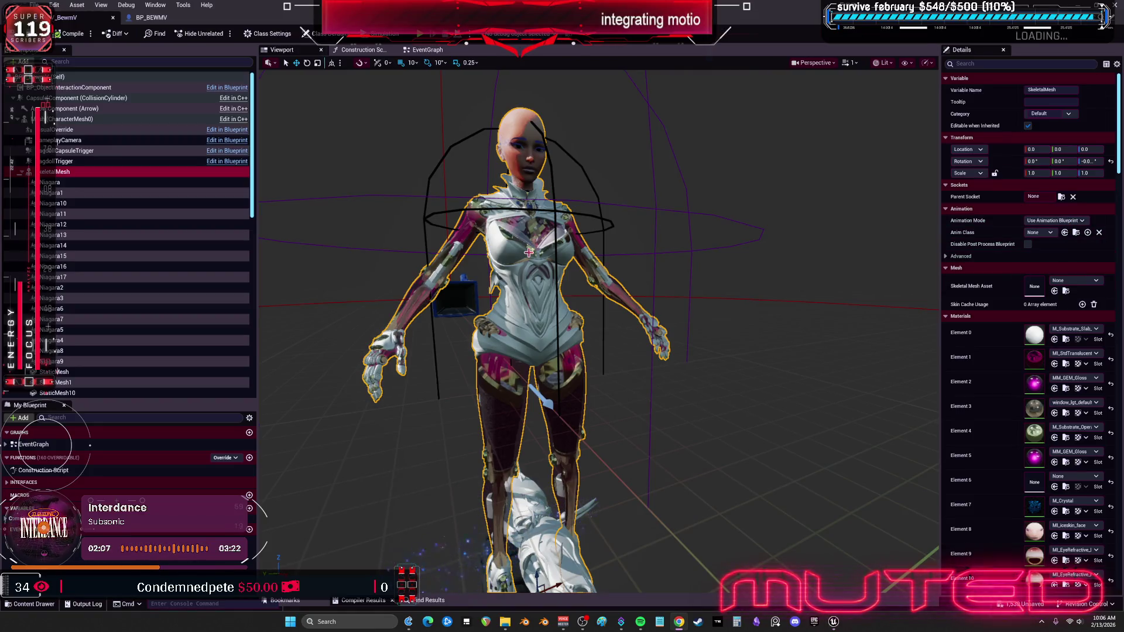
On the SkeletalMesh component, set Skeletal Mesh Asset to BEWMV and Anim Class to ABP_GenericRetarget.
double_click(42, 173)
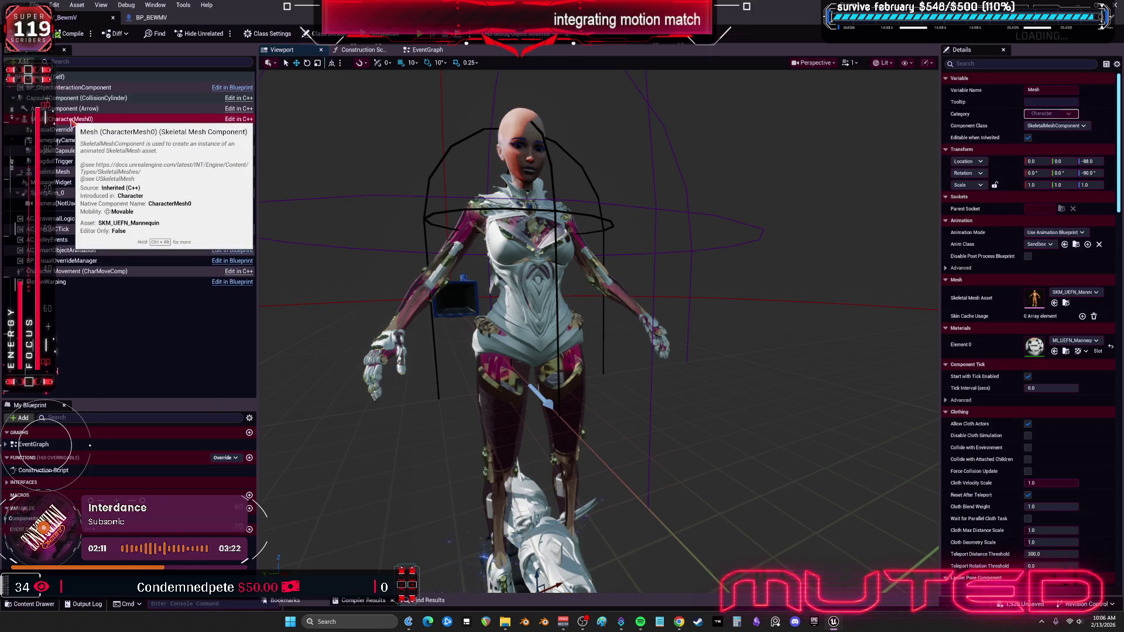
key(Left)
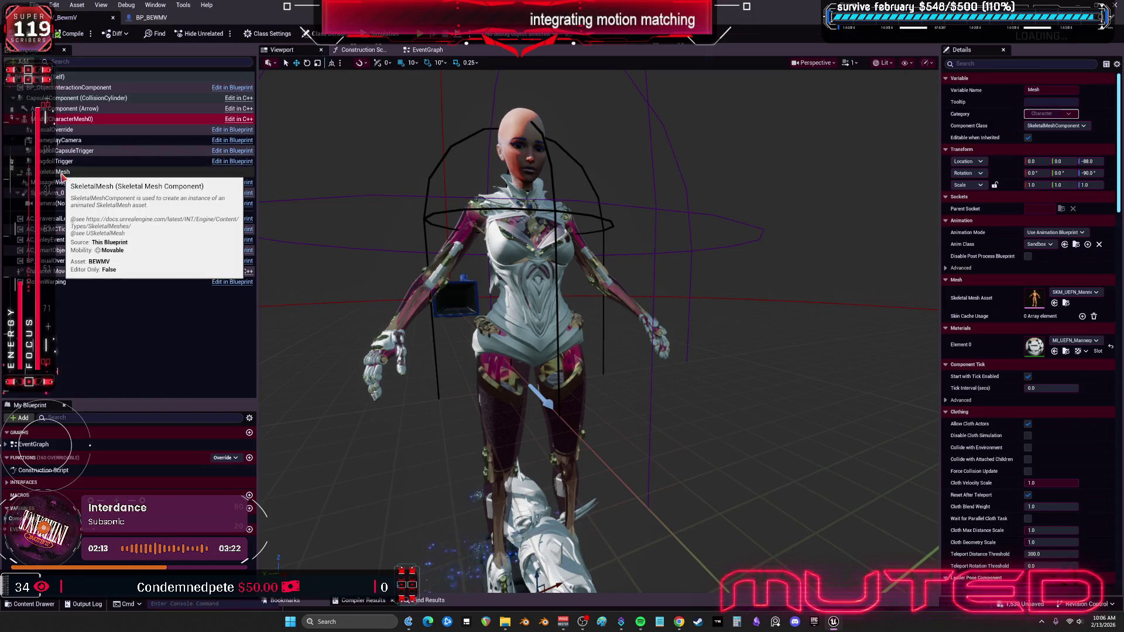
click(84, 175)
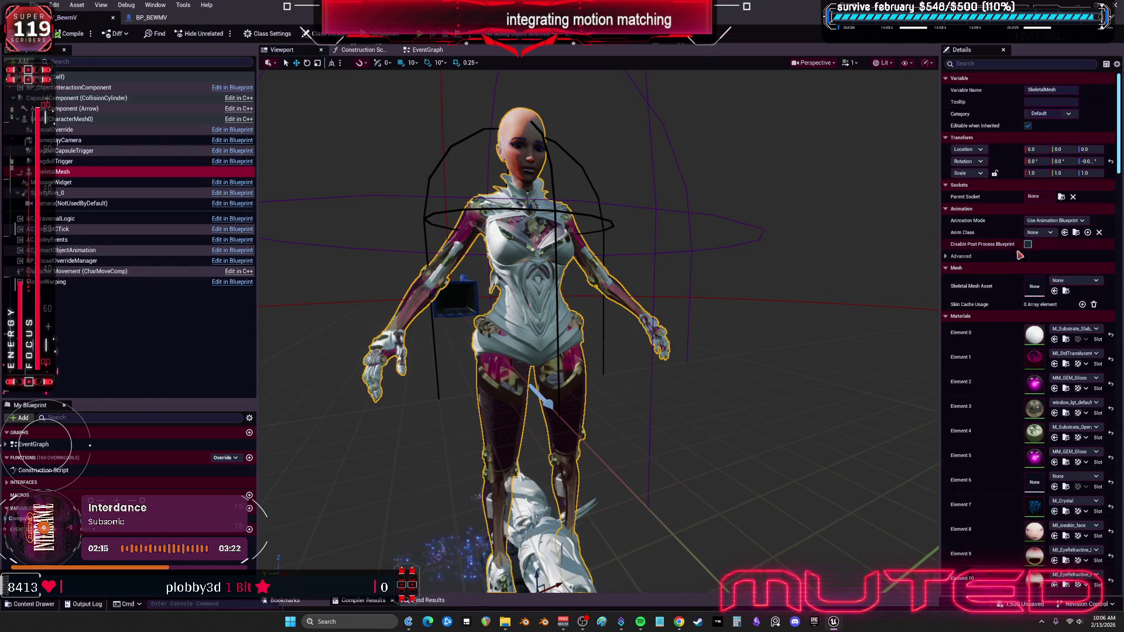
click(951, 258)
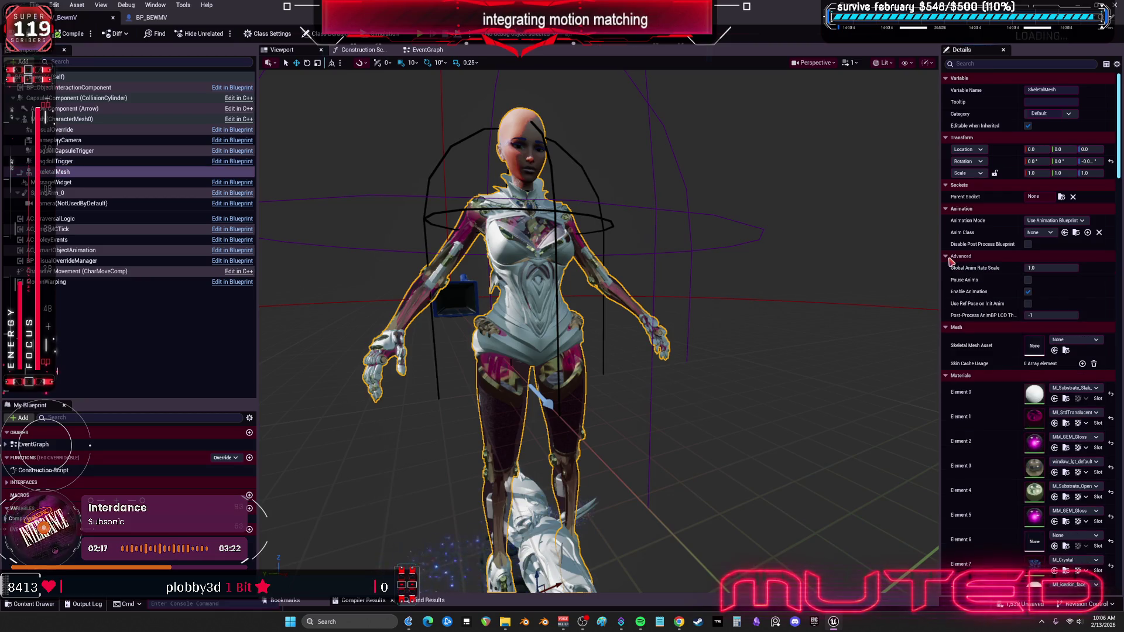
click(1063, 340)
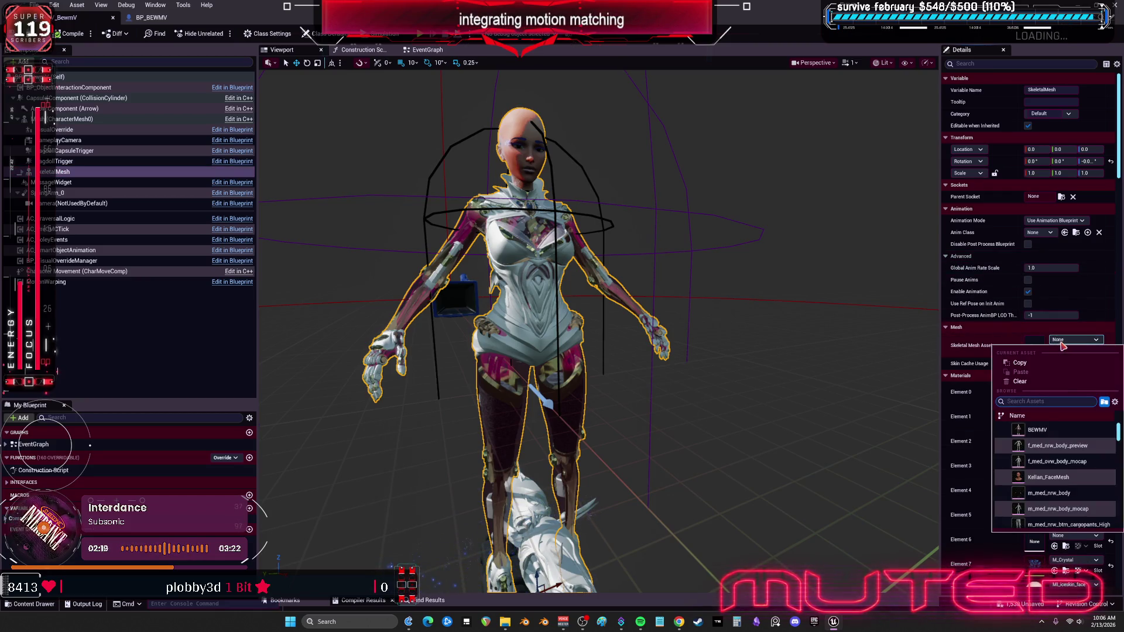
click(1031, 431)
click(1051, 233)
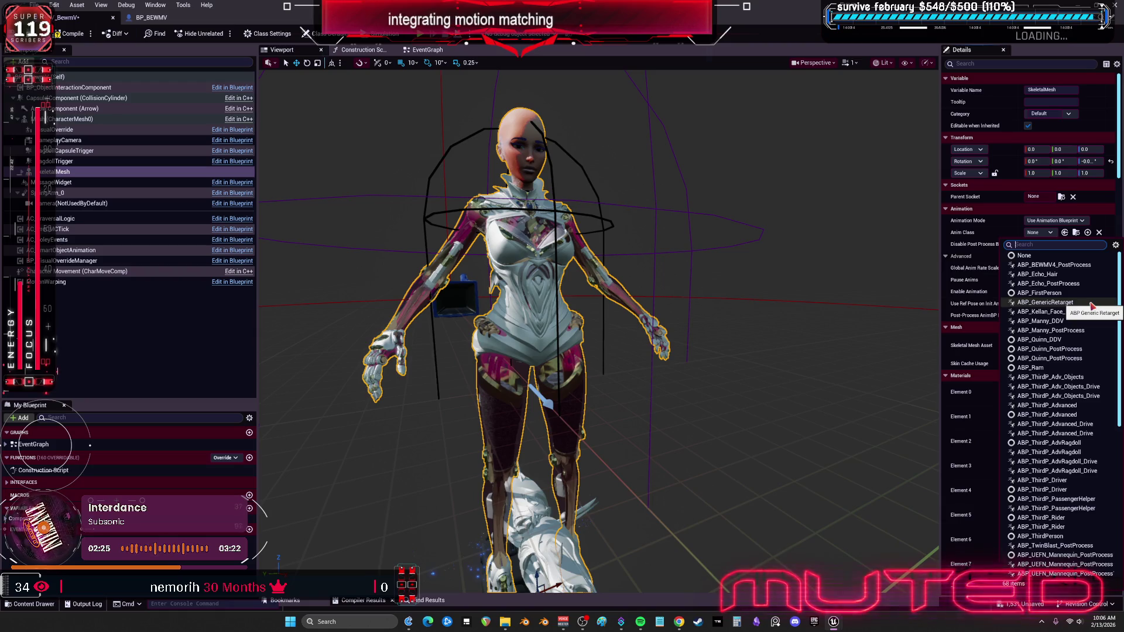
click(1091, 303)
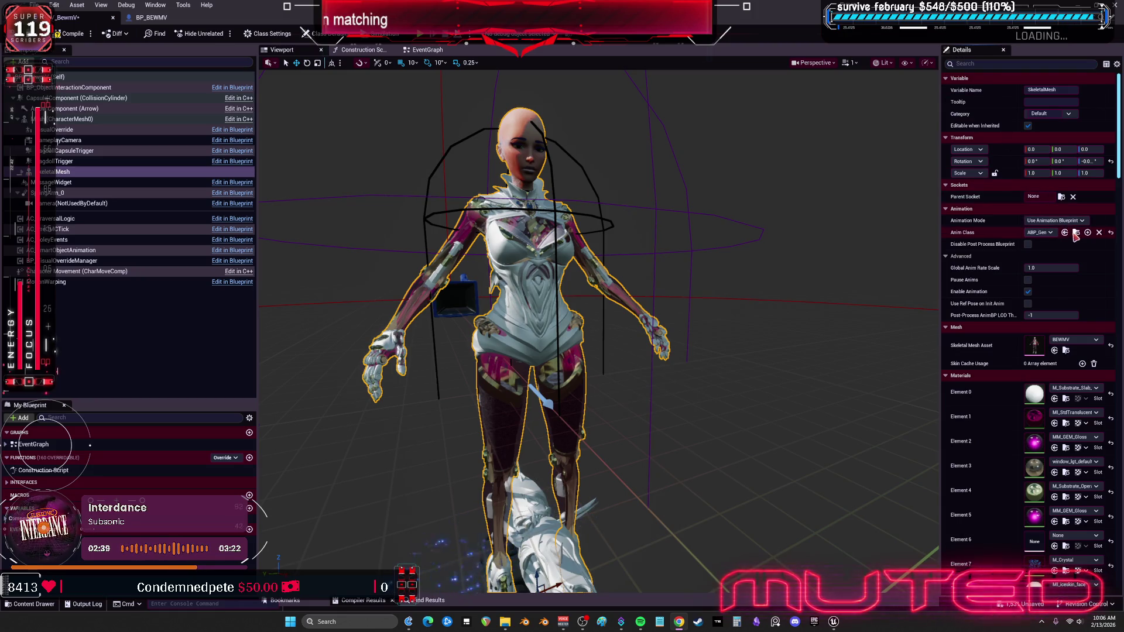
Open ABP_GenericRetarget and add a seventh, empty entry to its IKRetargeter_Map variable.
double_click(726, 20)
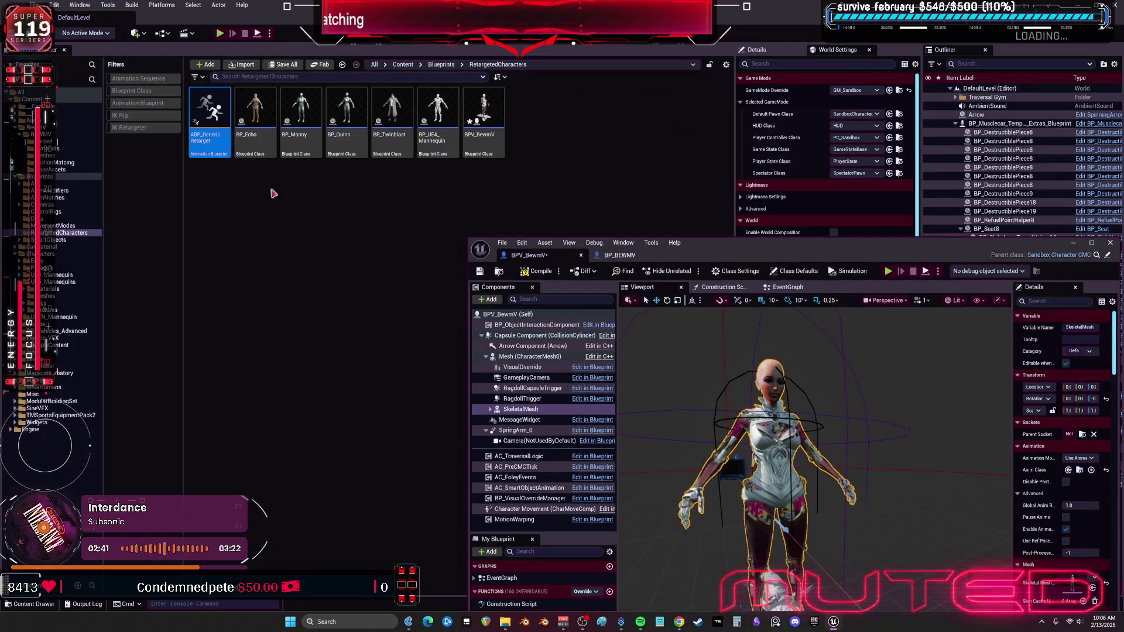
double_click(199, 105)
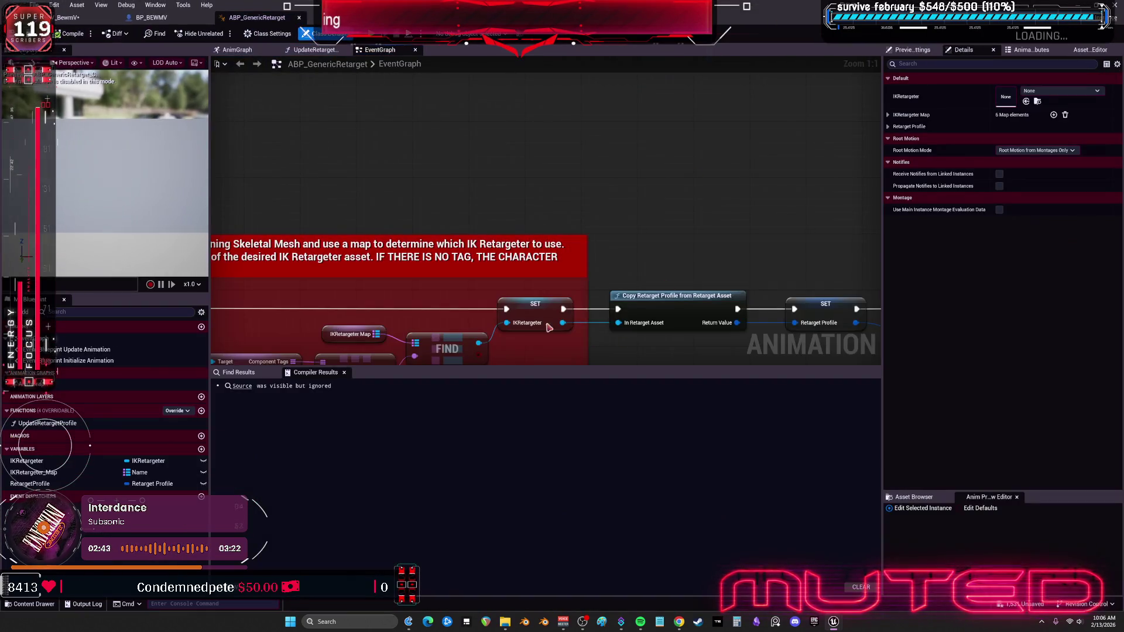
click(513, 220)
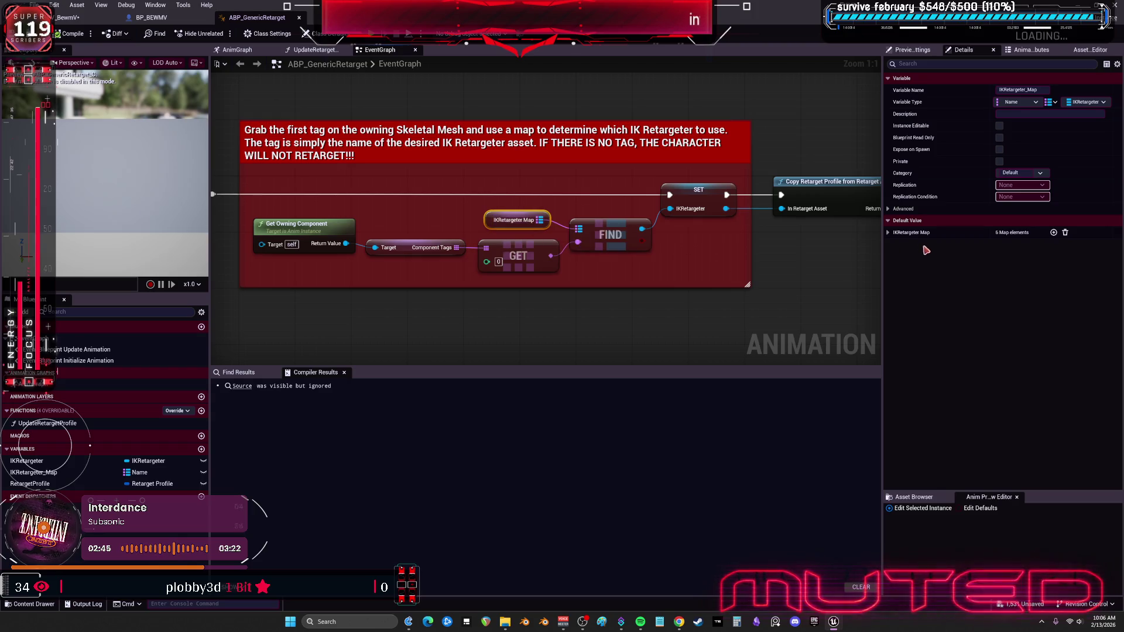
click(913, 232)
click(1051, 232)
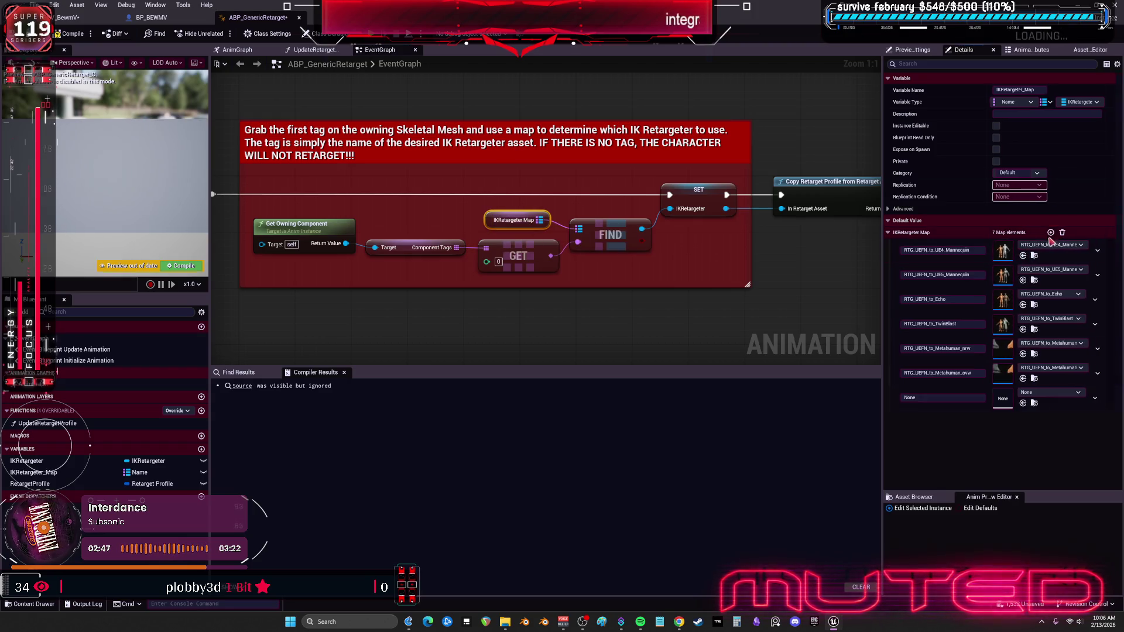
key(ctrl+v)
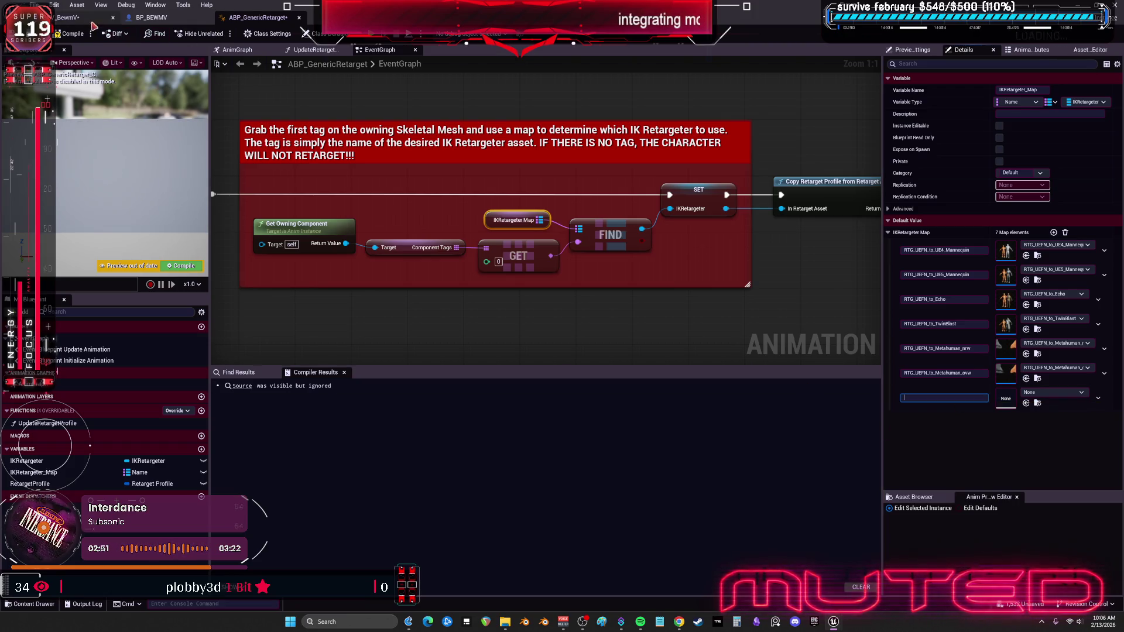
click(130, 21)
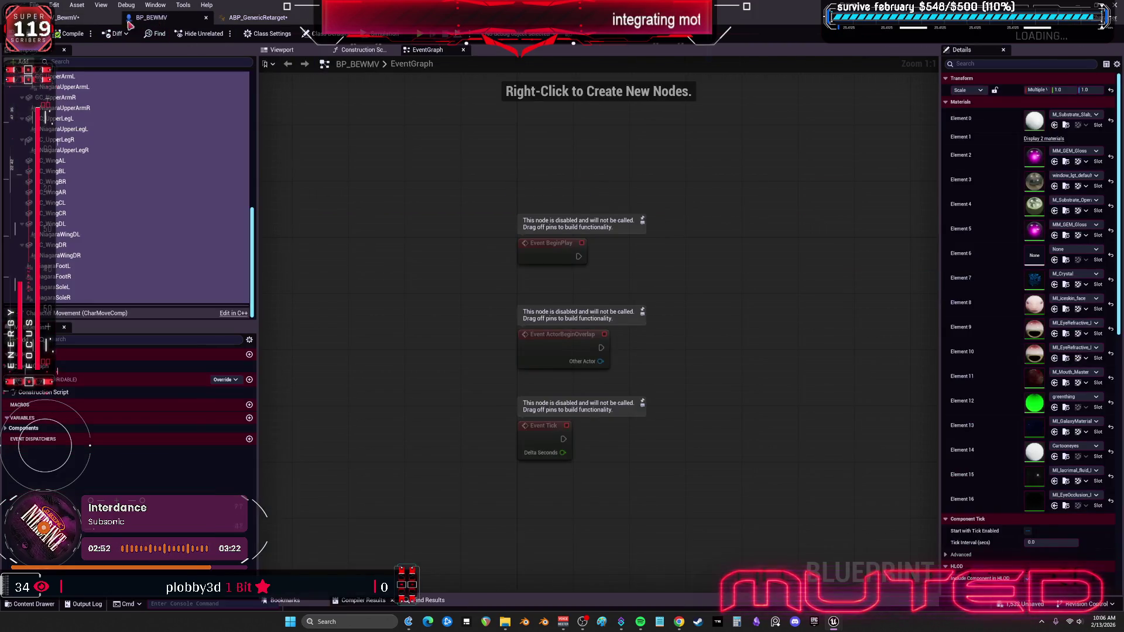
Filter the Content Browser to IK Retargeter assets to locate RTG_UEFN_BEWM, then go back to ABP_GenericRetarget.
click(67, 18)
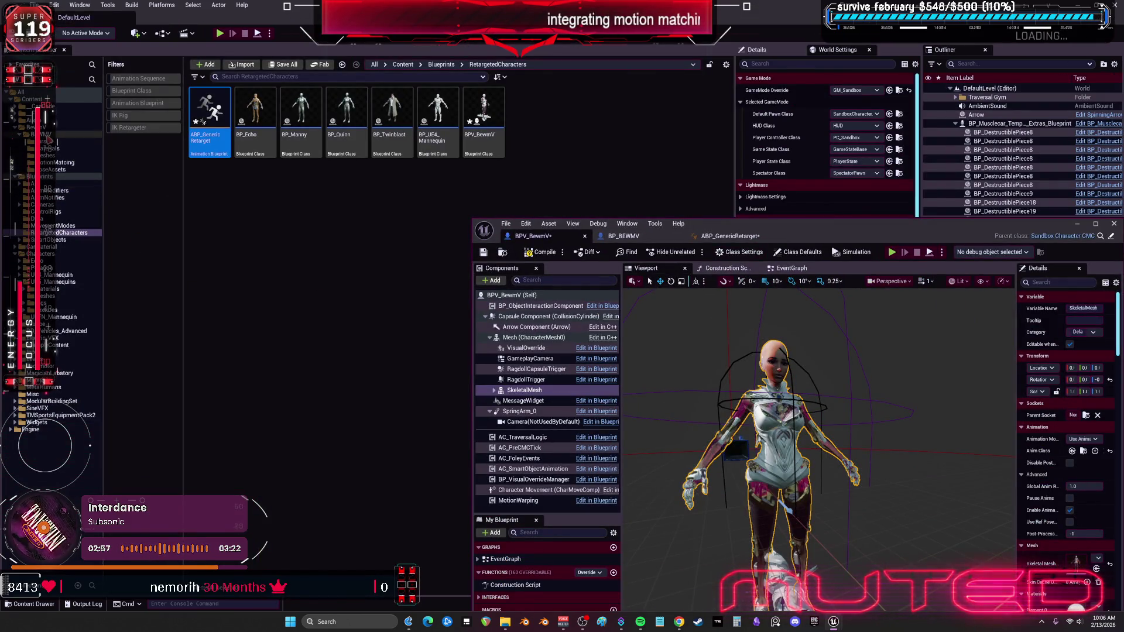
click(44, 134)
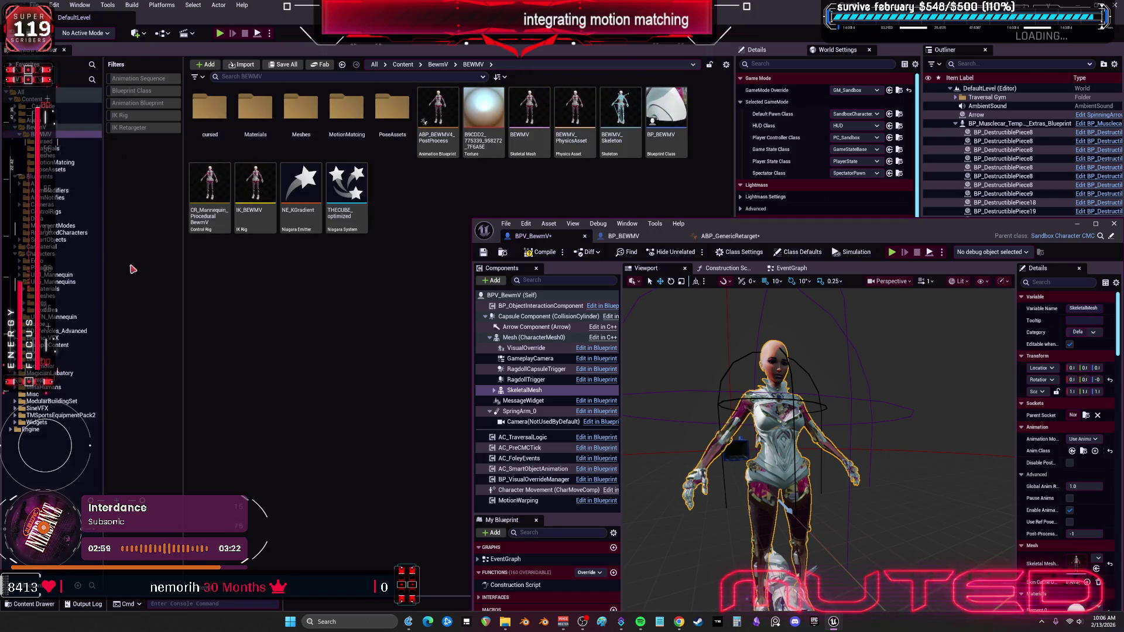
click(33, 99)
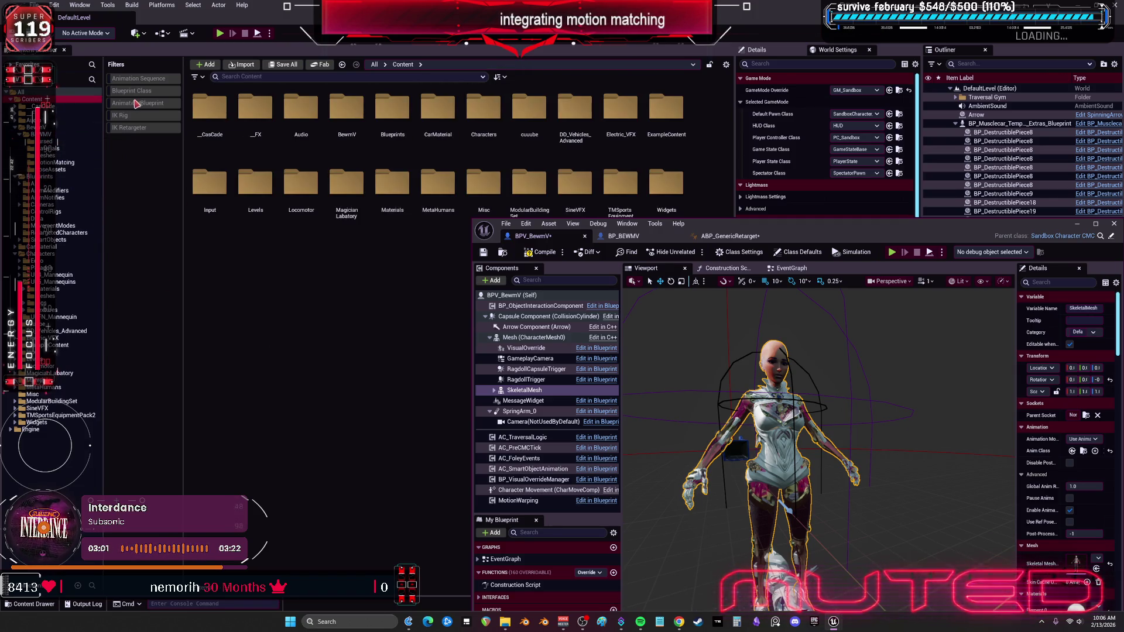
click(153, 104)
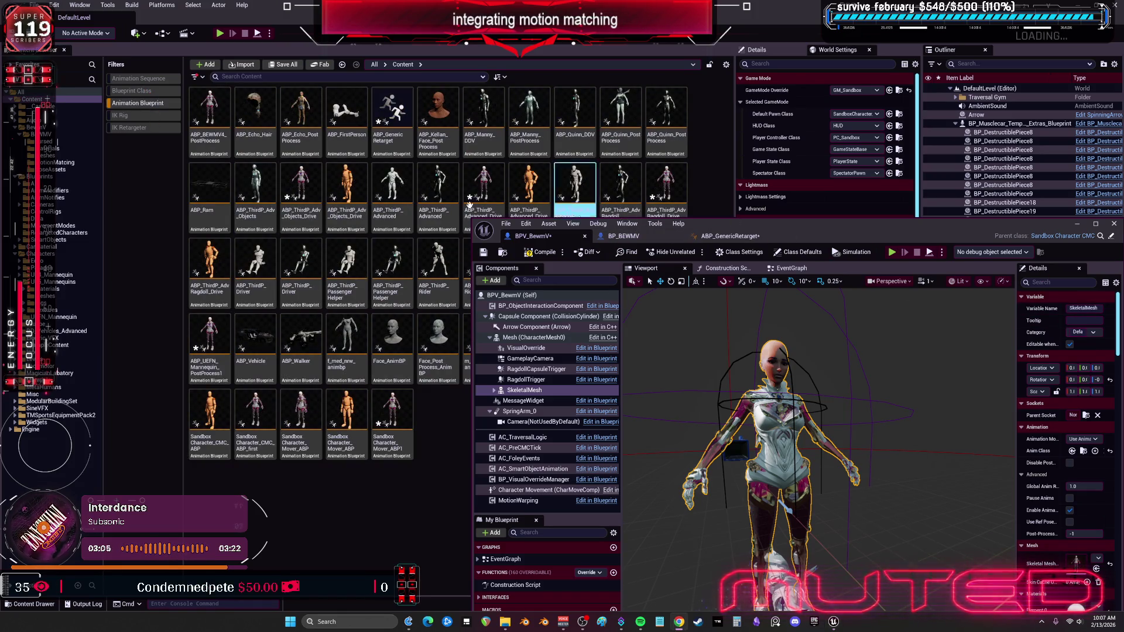
click(151, 104)
click(151, 127)
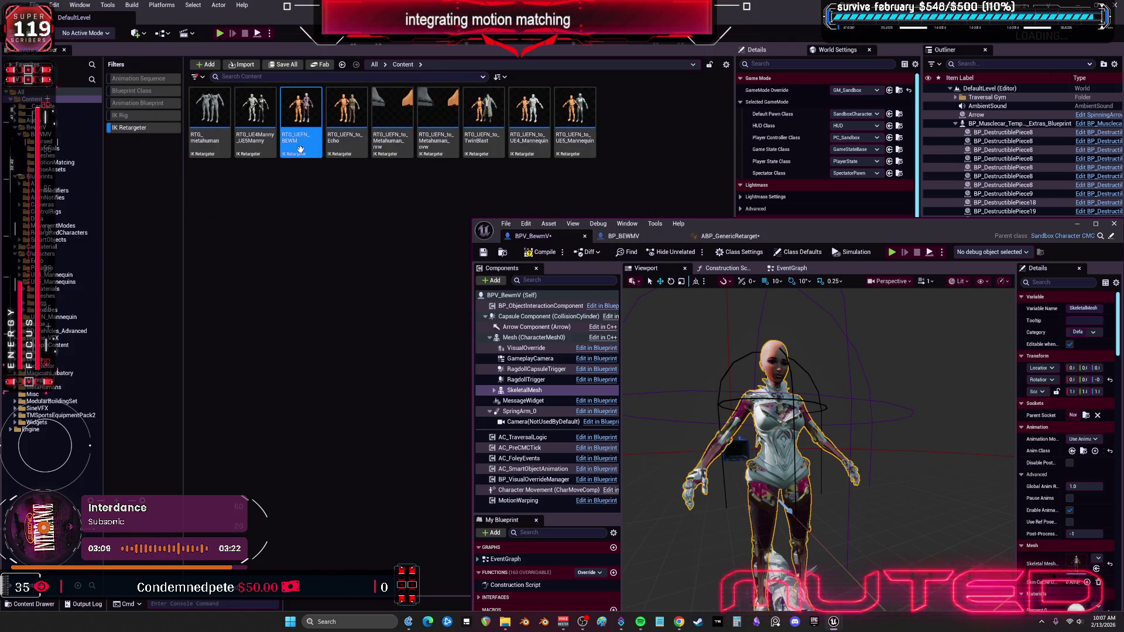
double_click(851, 233)
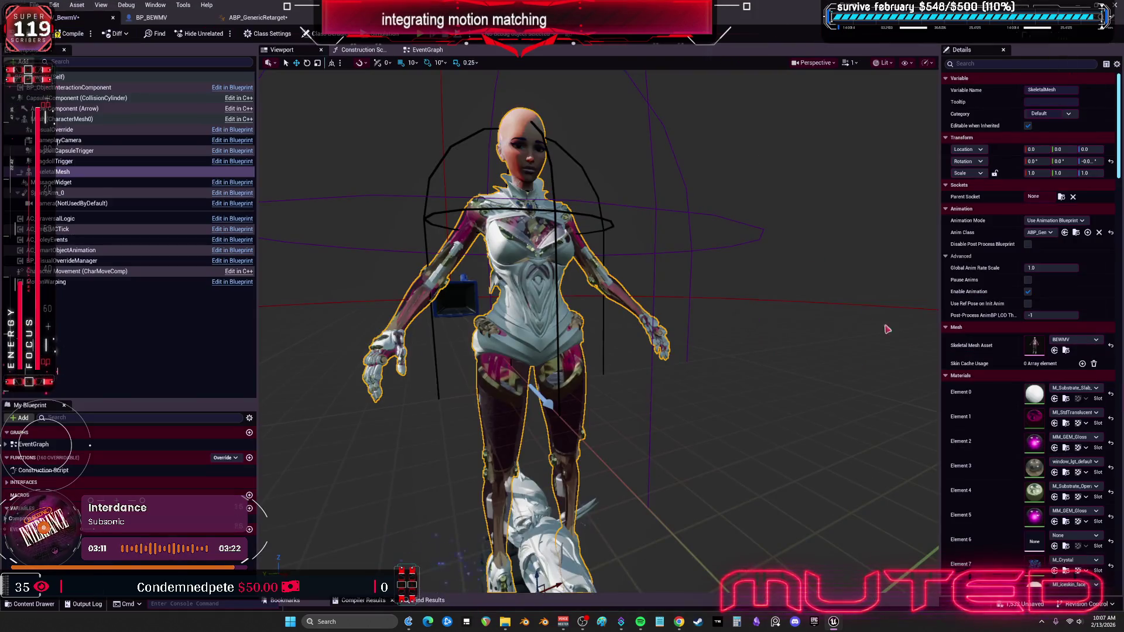
click(258, 17)
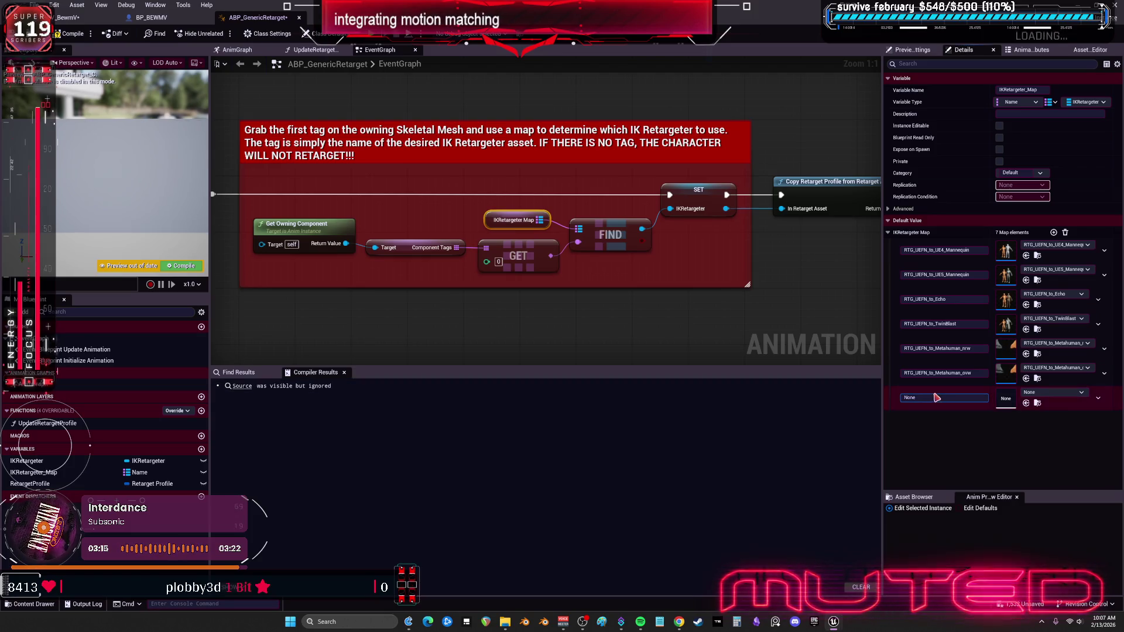
Set the new IKRetargeter_Map entry to RTG_UEFN_BEWM, then compile and save ABP_GenericRetarget.
text(RTG_UEFN_BEWM)
click(1046, 395)
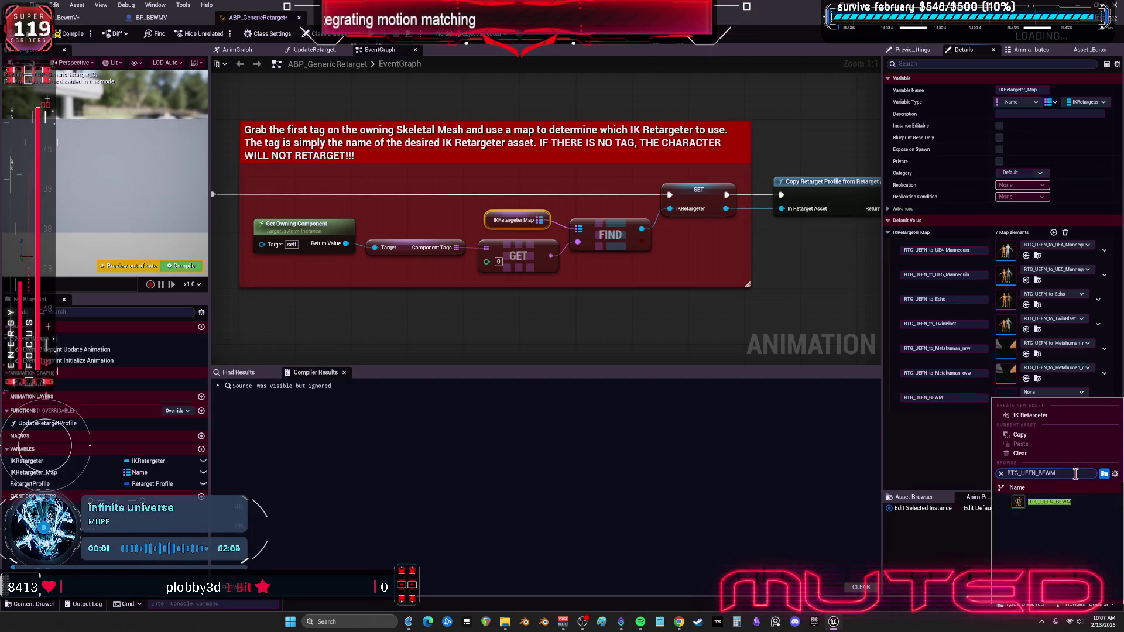
click(1049, 534)
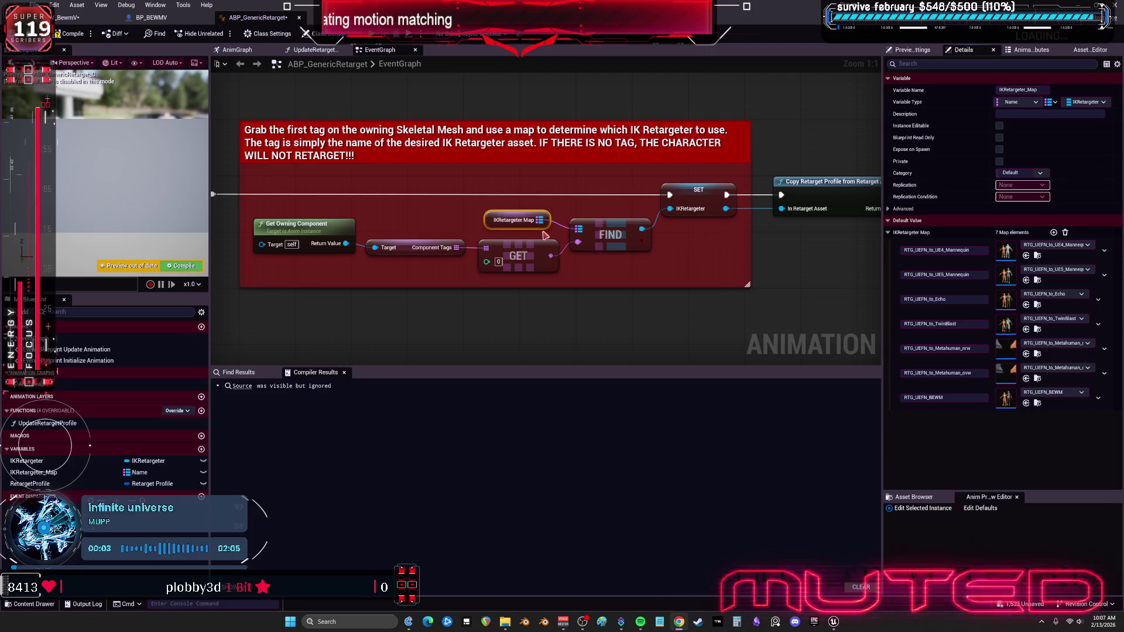
click(69, 33)
Add the component tag RTG_UEFN_BEWM to the character's SkeletalMesh and save the blueprint.
click(152, 18)
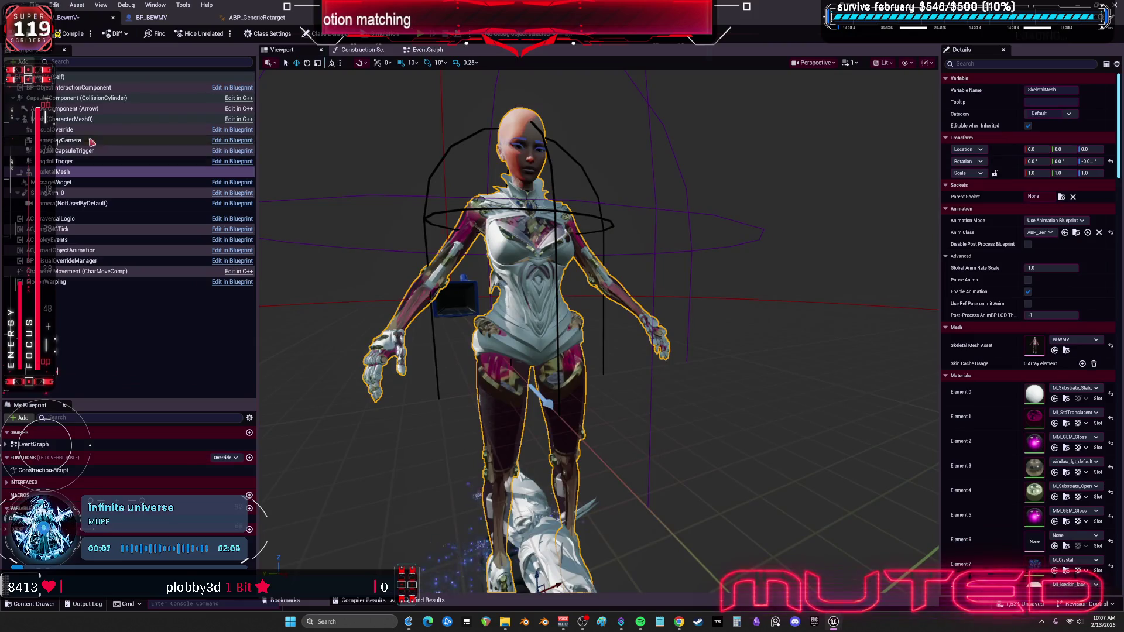
click(88, 119)
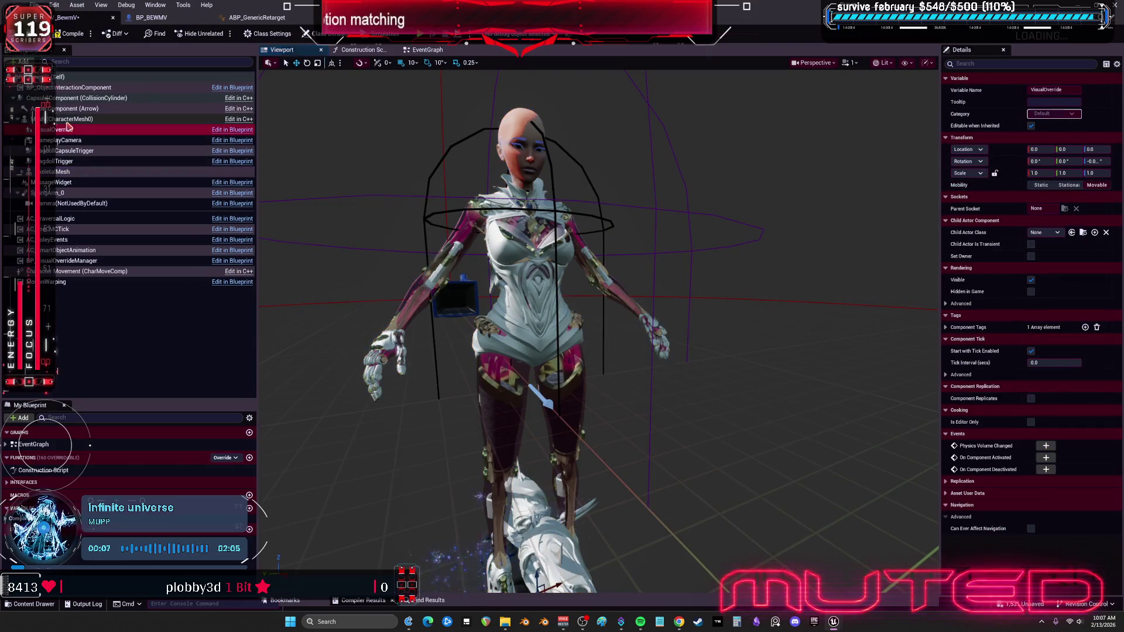
click(521, 257)
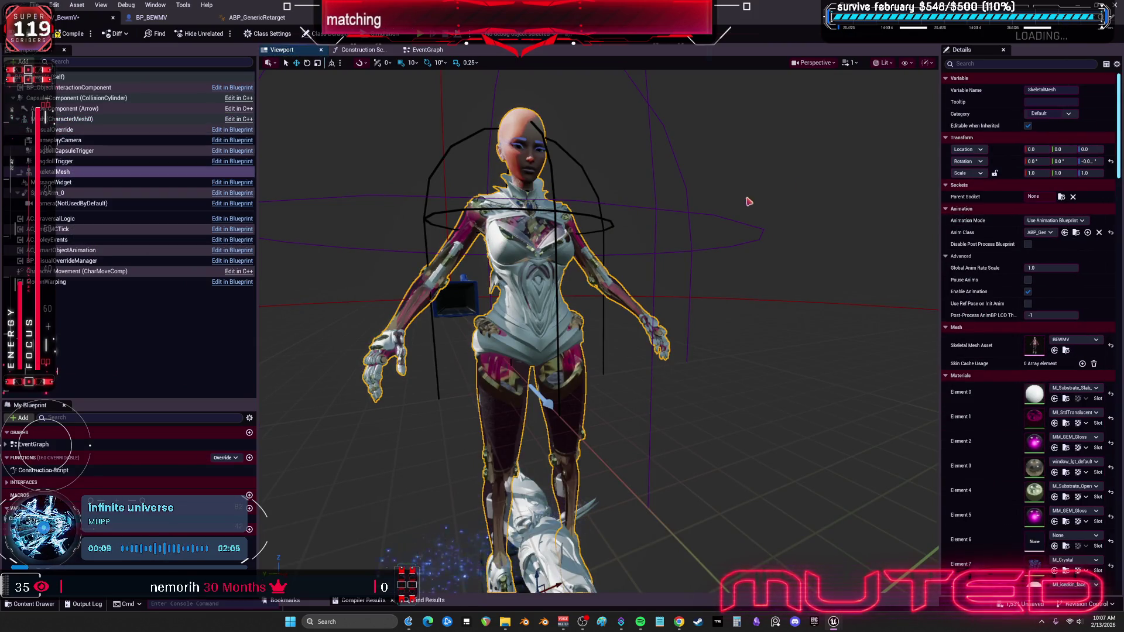
text(tag)
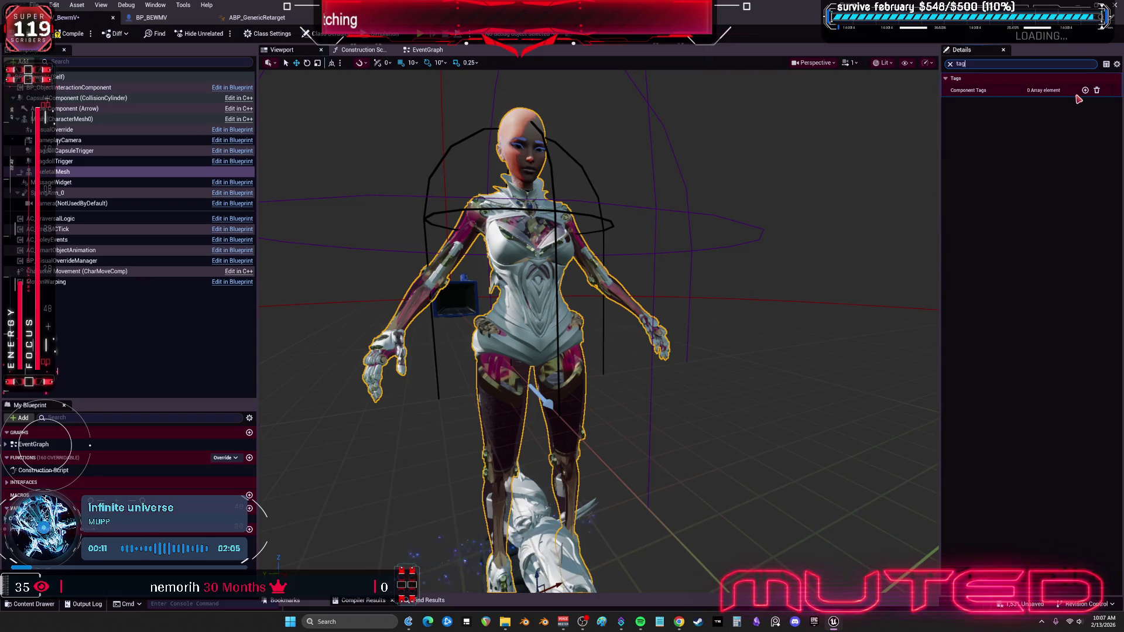
click(1085, 90)
text(RTG_LEFN_BEWM)
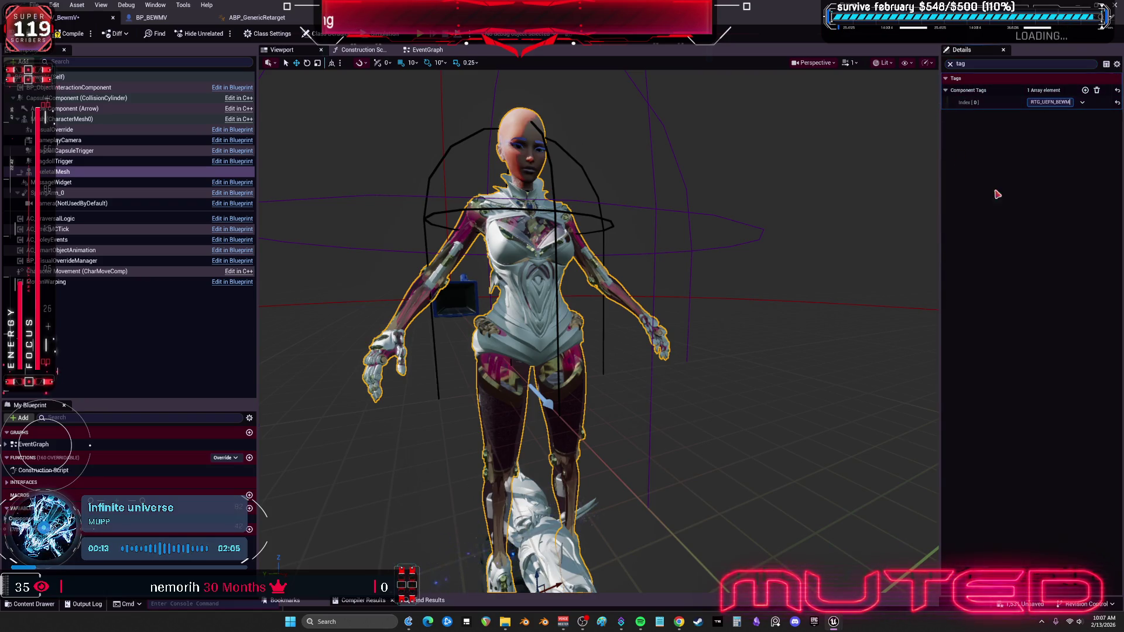
key(Return)
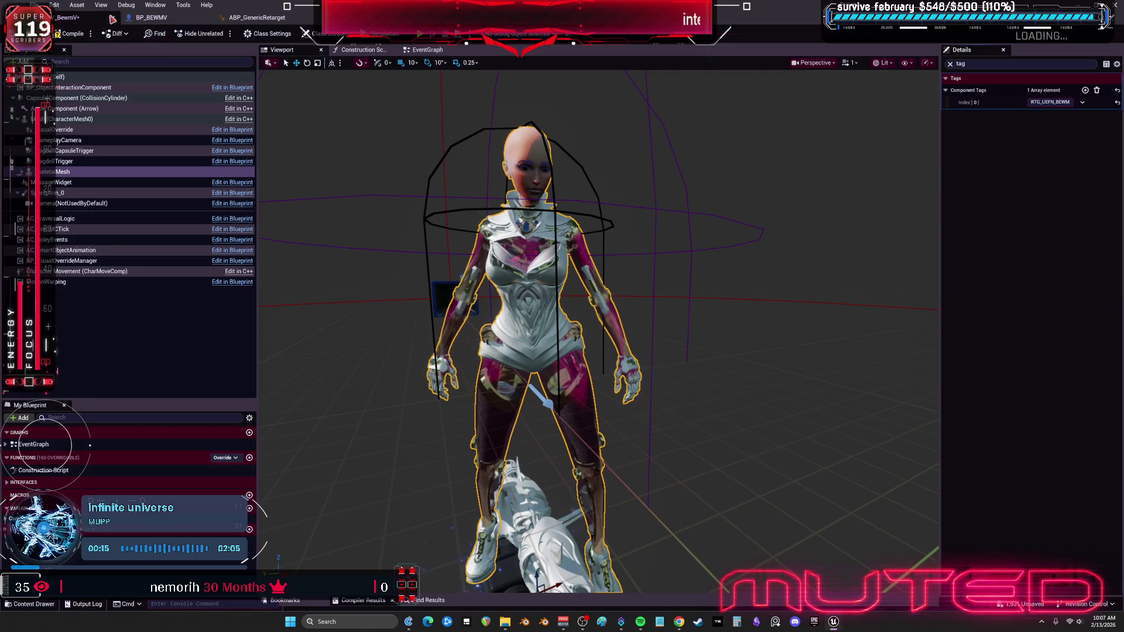
click(14, 34)
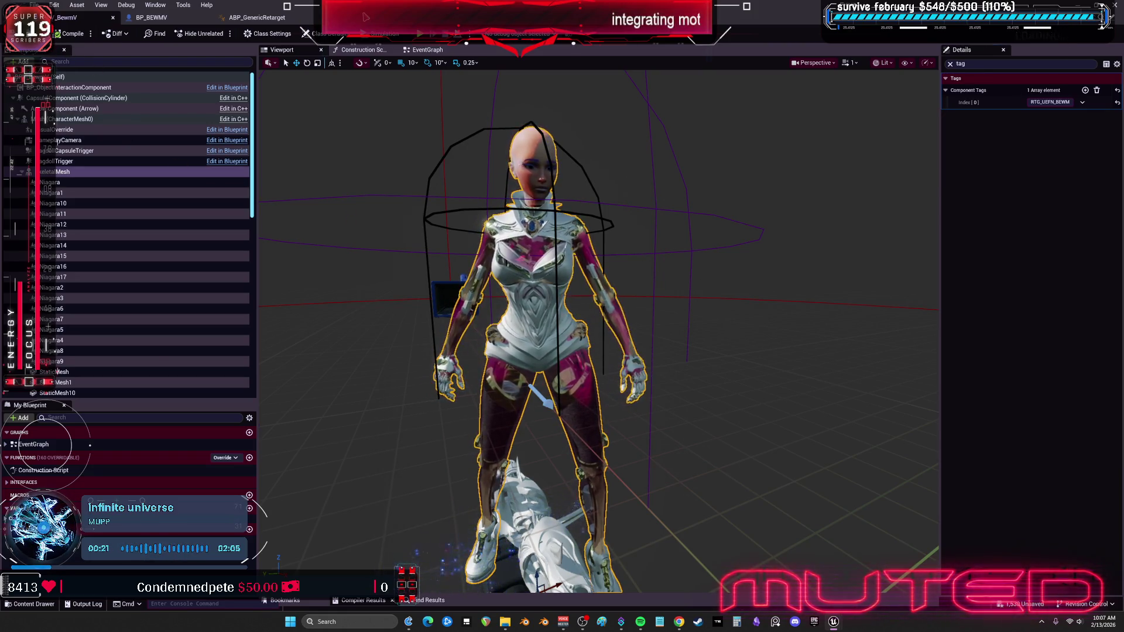
double_click(364, 17)
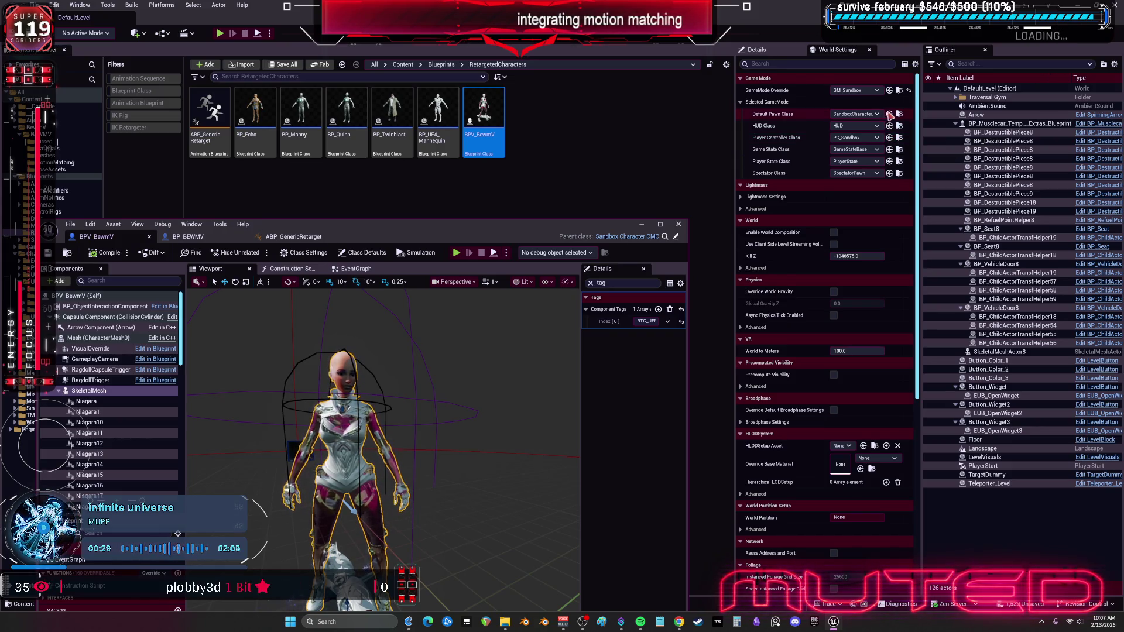
Make BPV_BewmV the level's Default Pawn Class, play-test, and open the failing anim blueprint's errors.
click(890, 115)
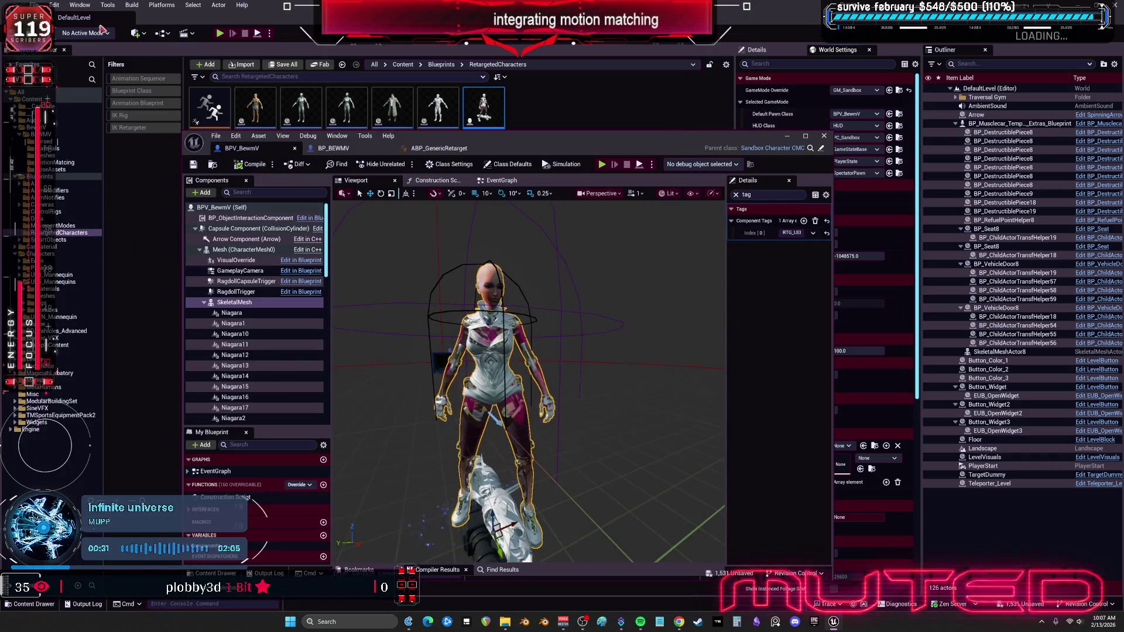
key(alt+p)
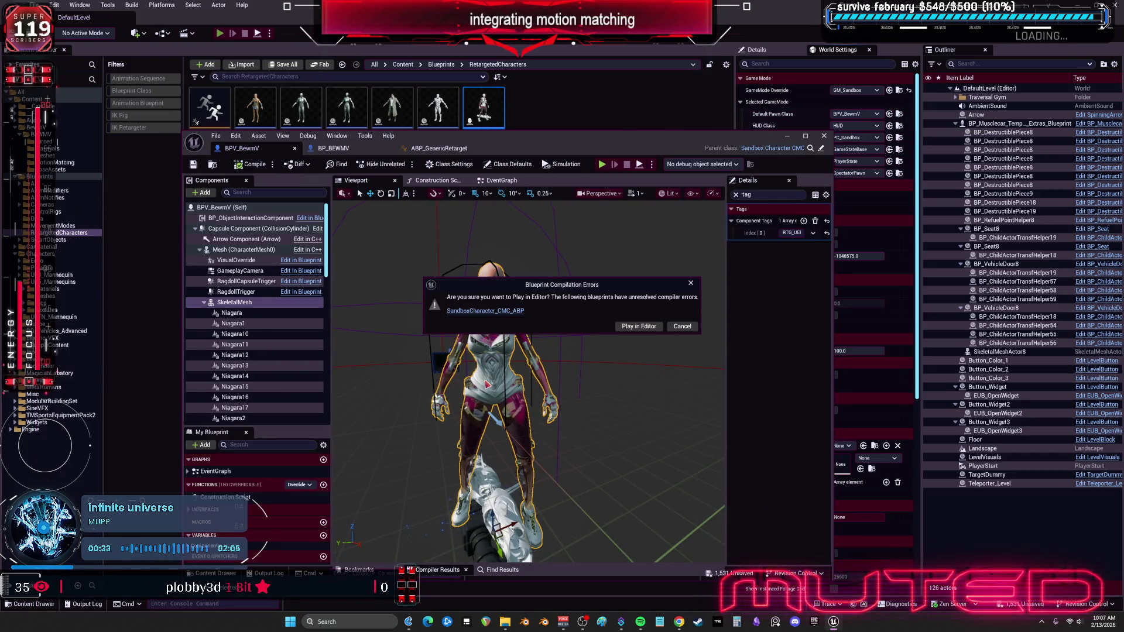
click(505, 312)
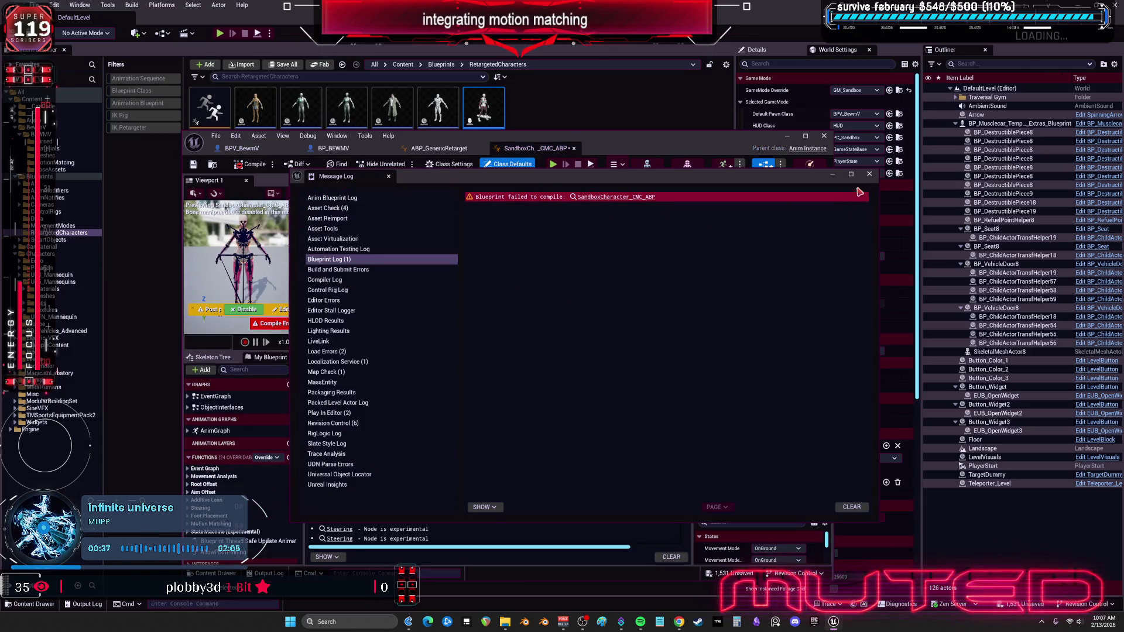
click(601, 198)
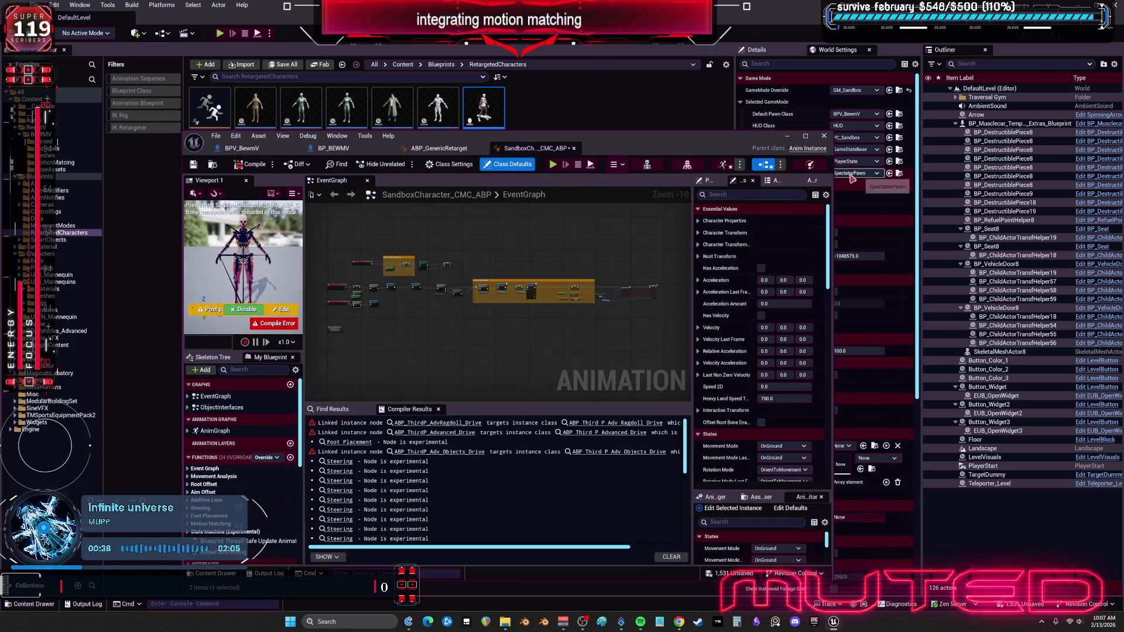
double_click(598, 144)
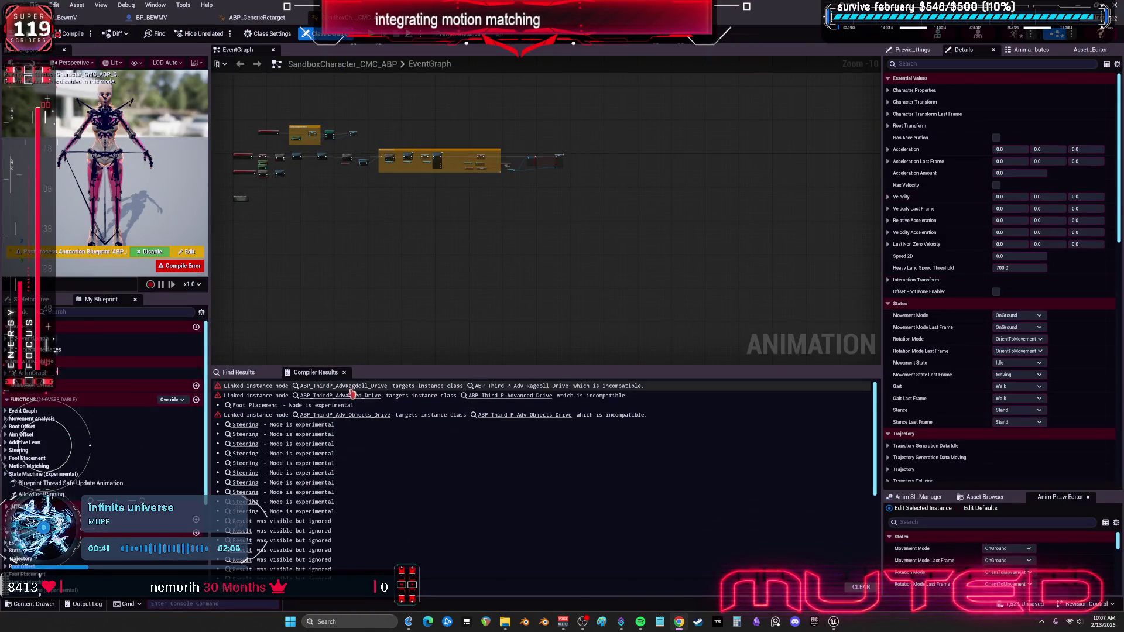
click(450, 387)
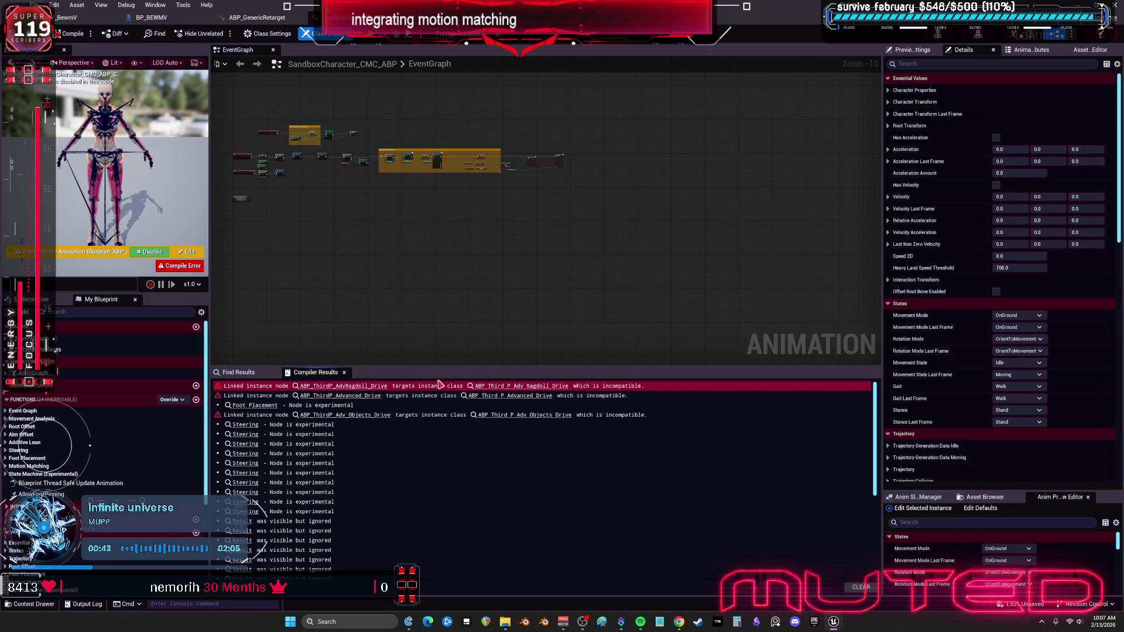
scroll(451, 194, up, 9)
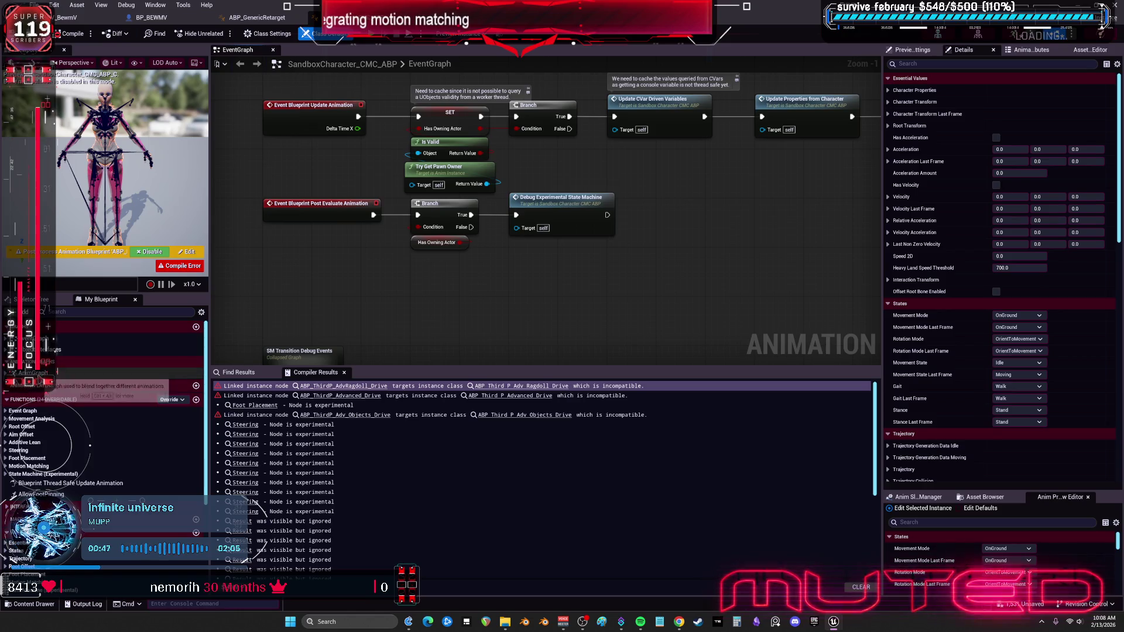
In the AnimGraph, enable receive and propagate notifies on the ABP_ThirdP_AdvRagdoll_Drive linked node.
double_click(35, 373)
scroll(401, 322, up, 10)
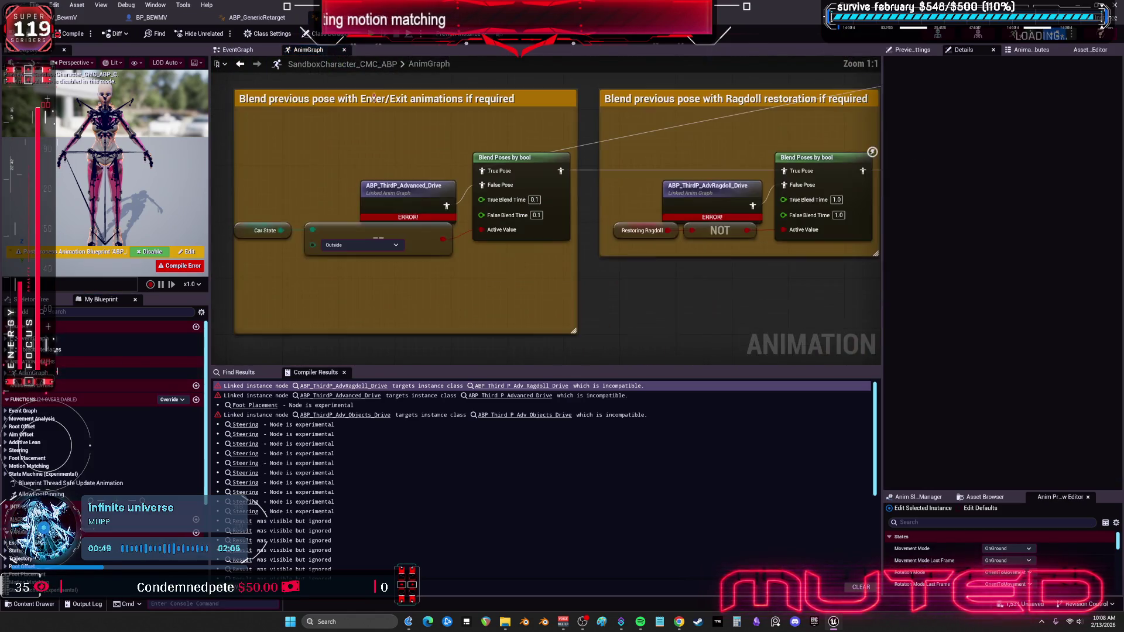
drag(405, 183, 408, 166)
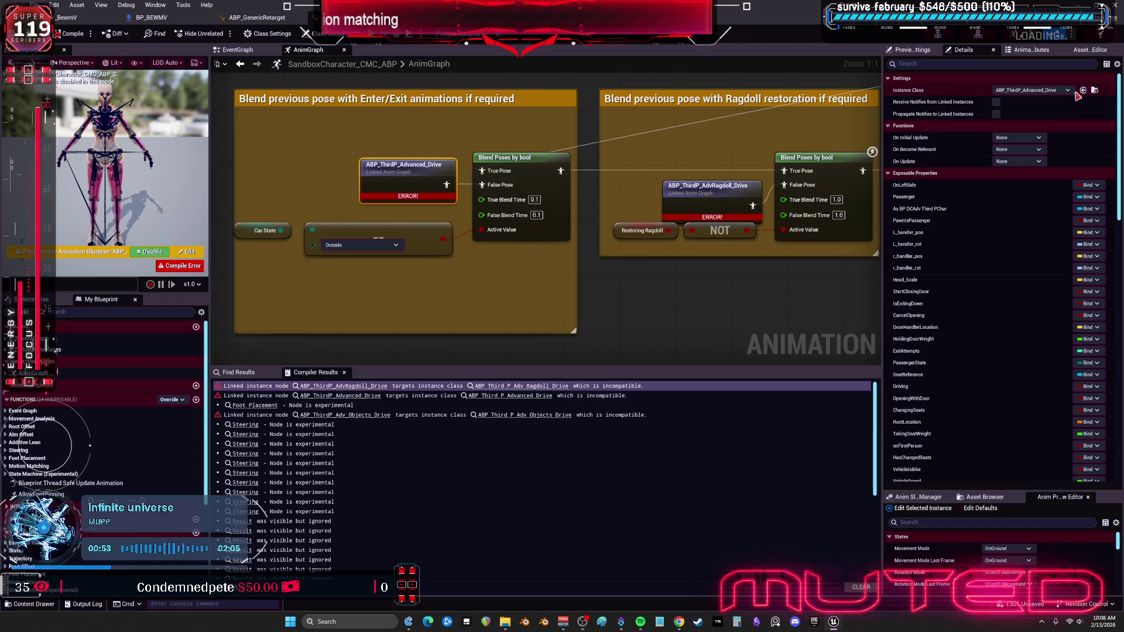
click(996, 104)
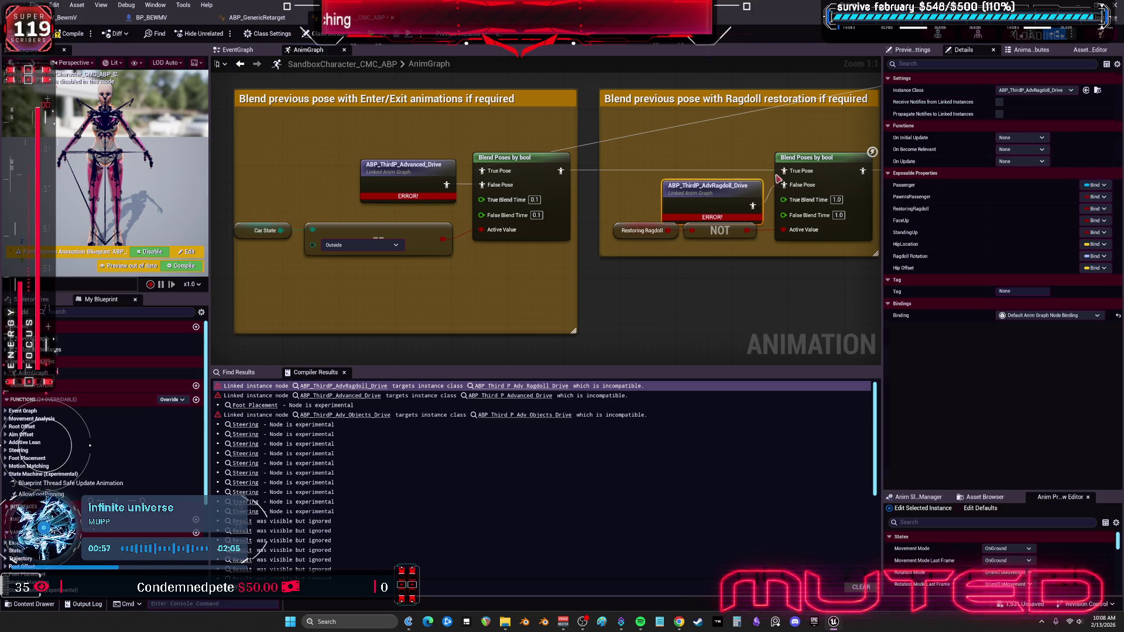
click(999, 114)
click(999, 102)
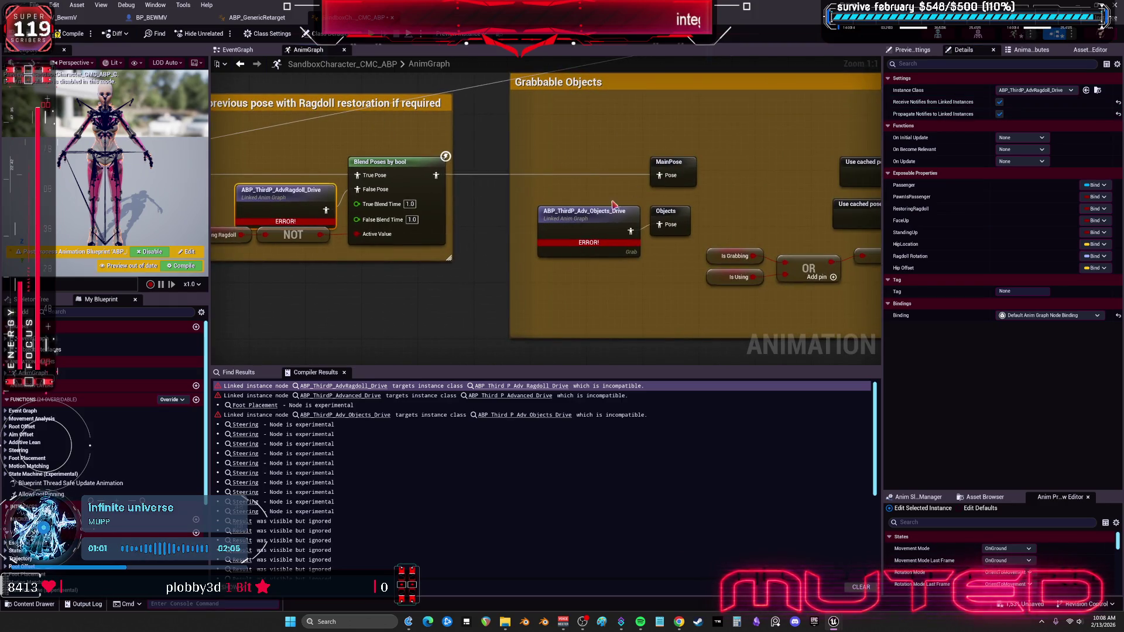
click(601, 216)
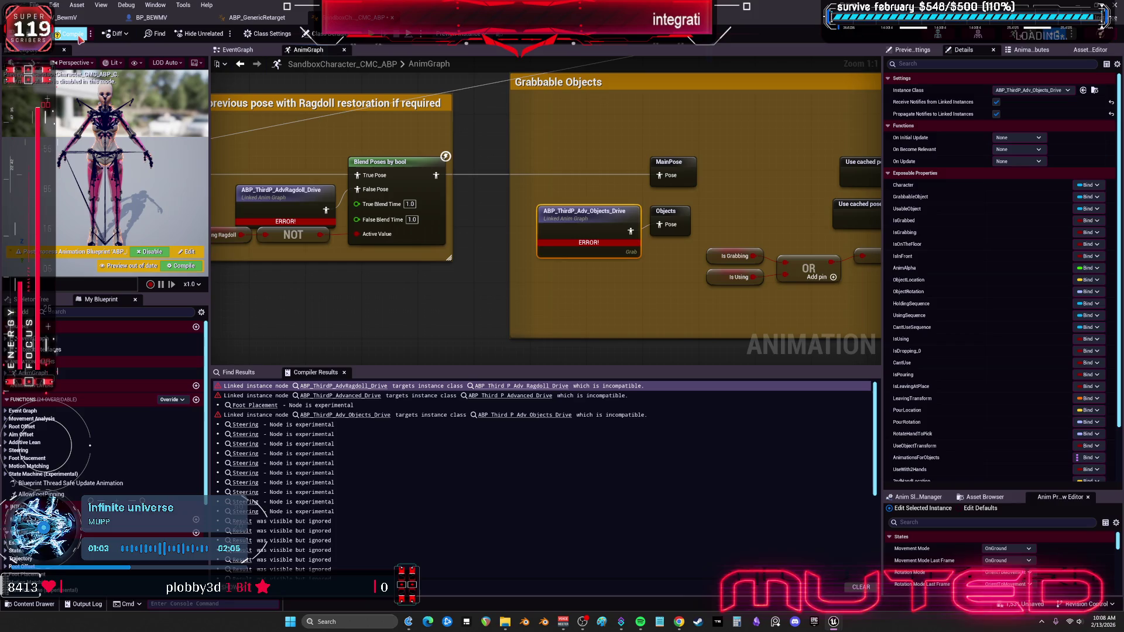
drag(494, 145, 609, 248)
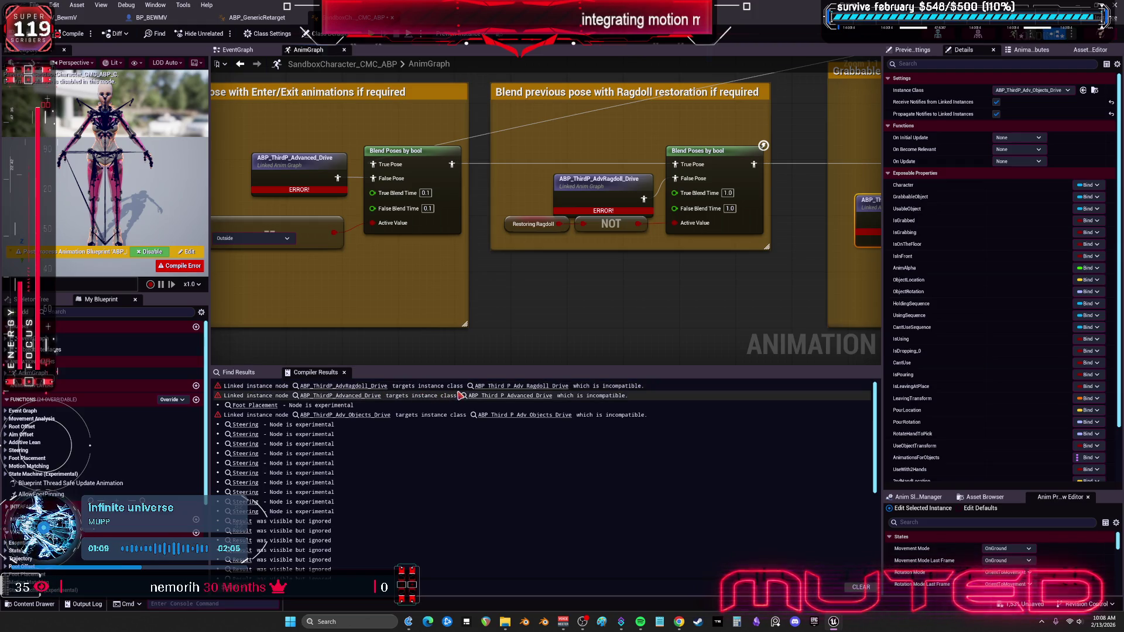
scroll(402, 271, down, 7)
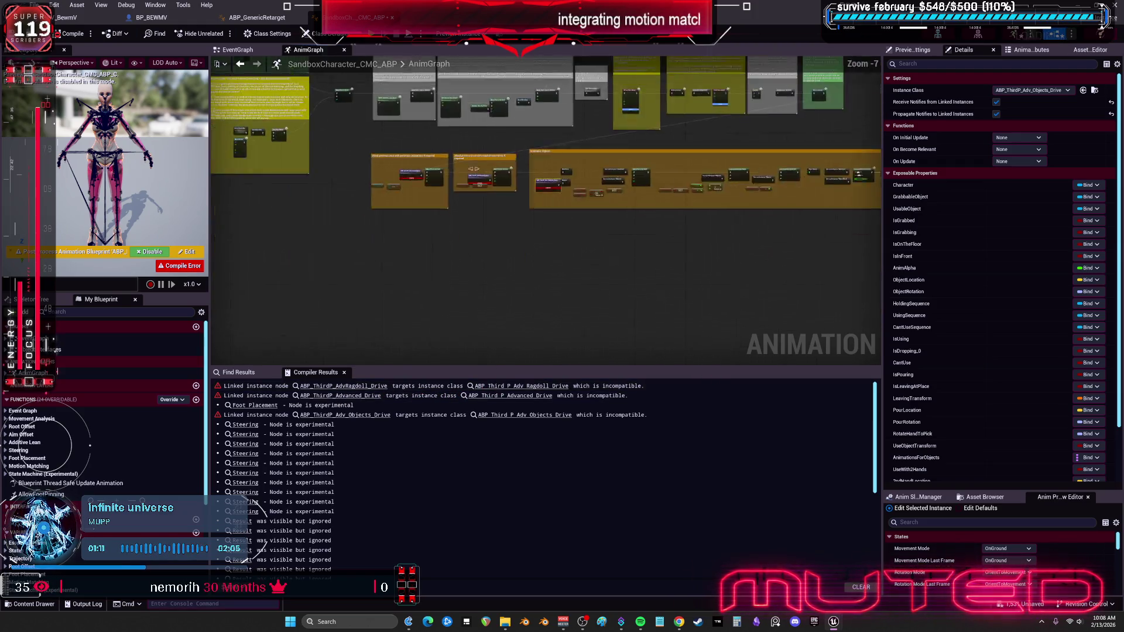
scroll(586, 236, up, 4)
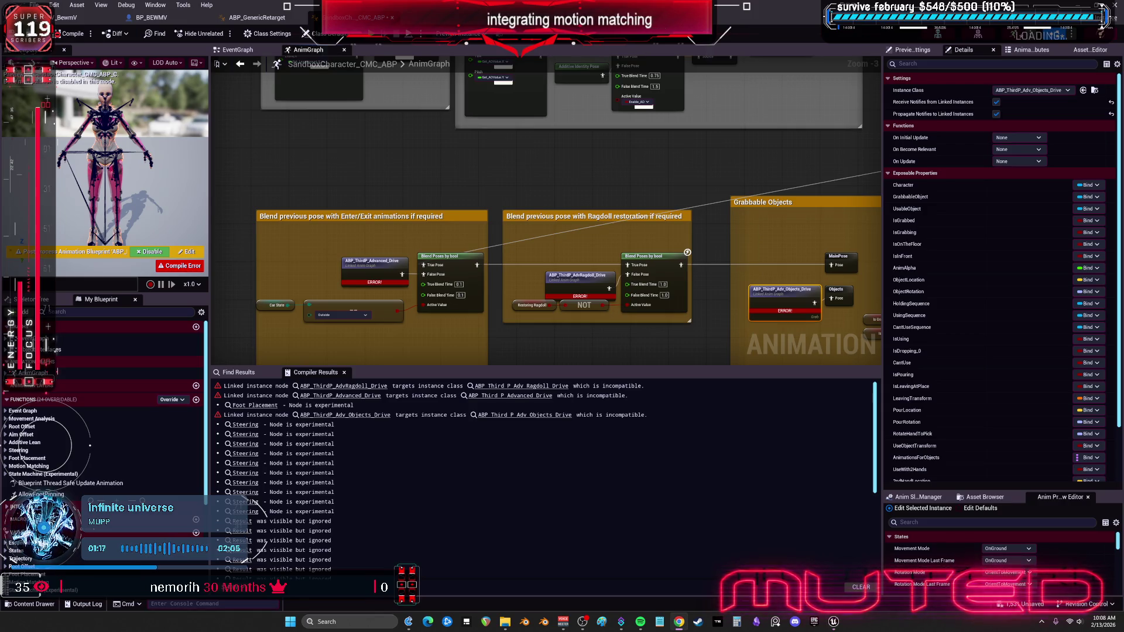
click(663, 199)
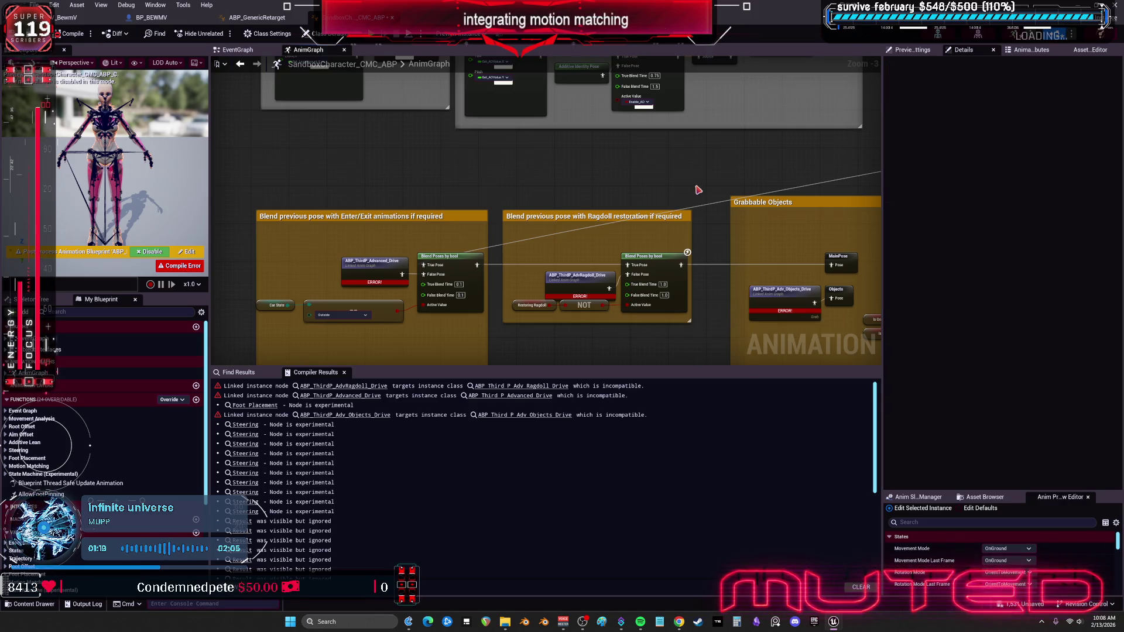
click(379, 277)
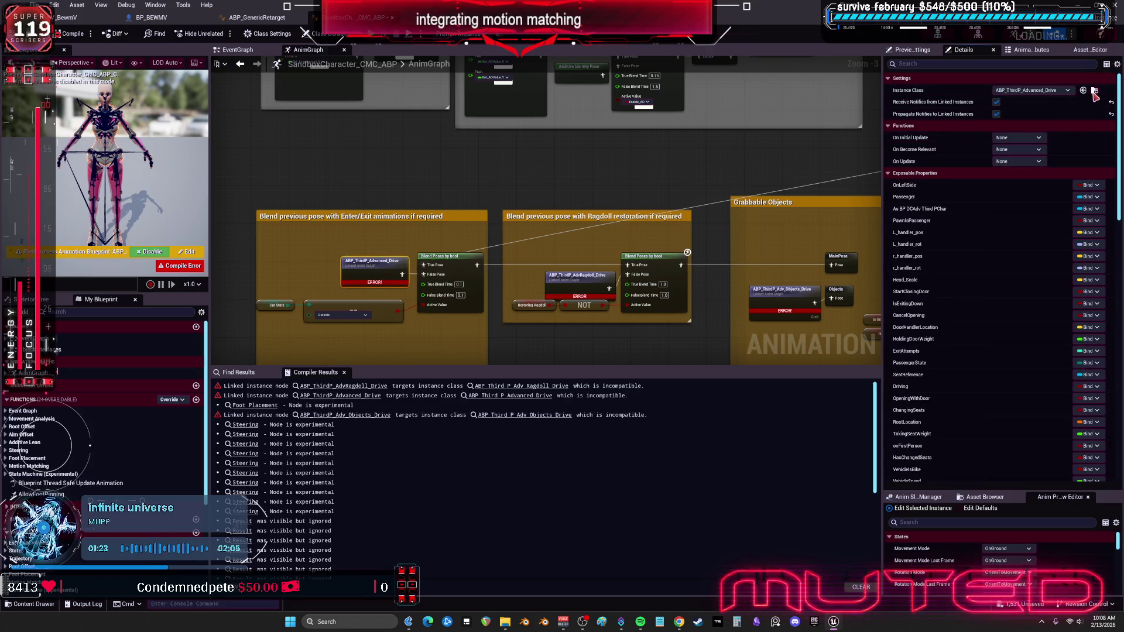
Open ABP_ThirdP_Advanced_Drive full screen and view its Bike Animations Setup block.
key(super+Down)
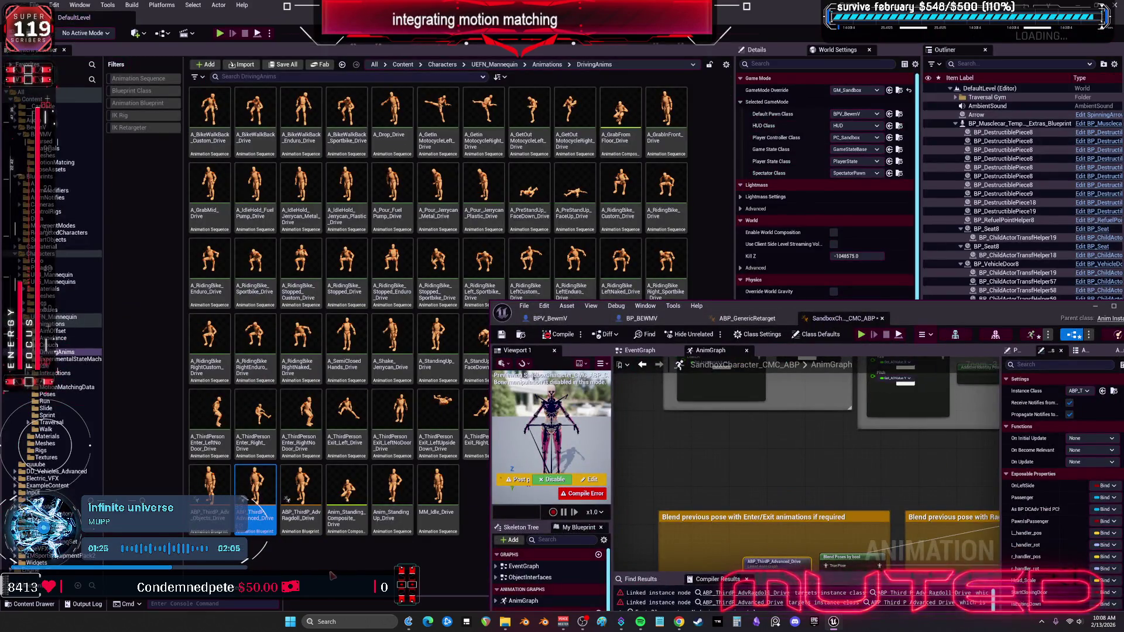
double_click(258, 492)
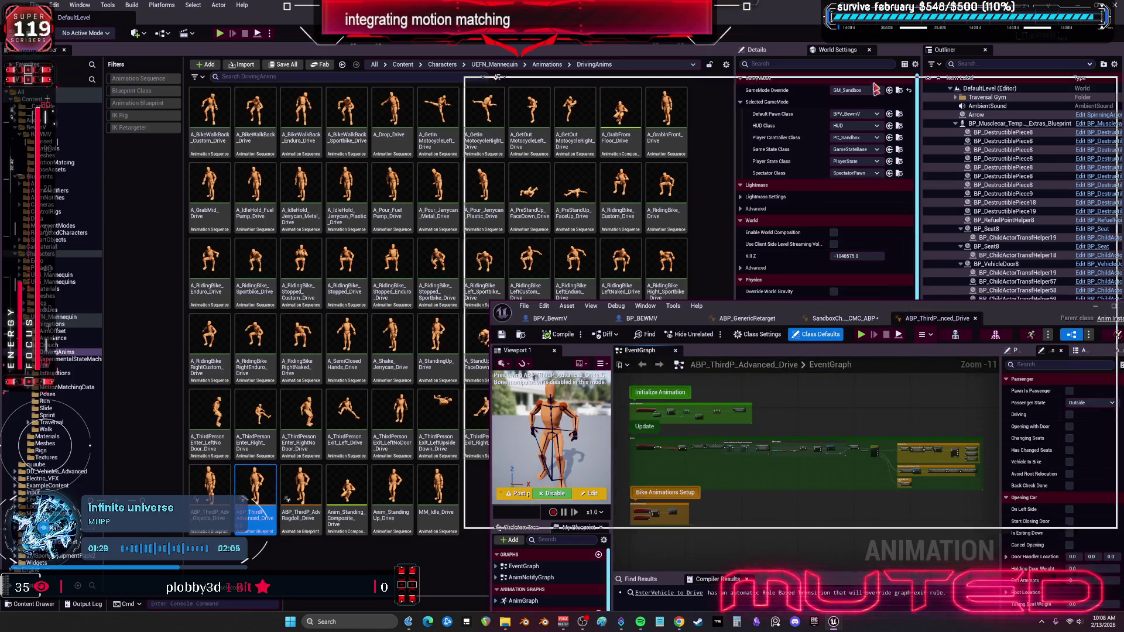
key(super+Up)
scroll(558, 285, up, 5)
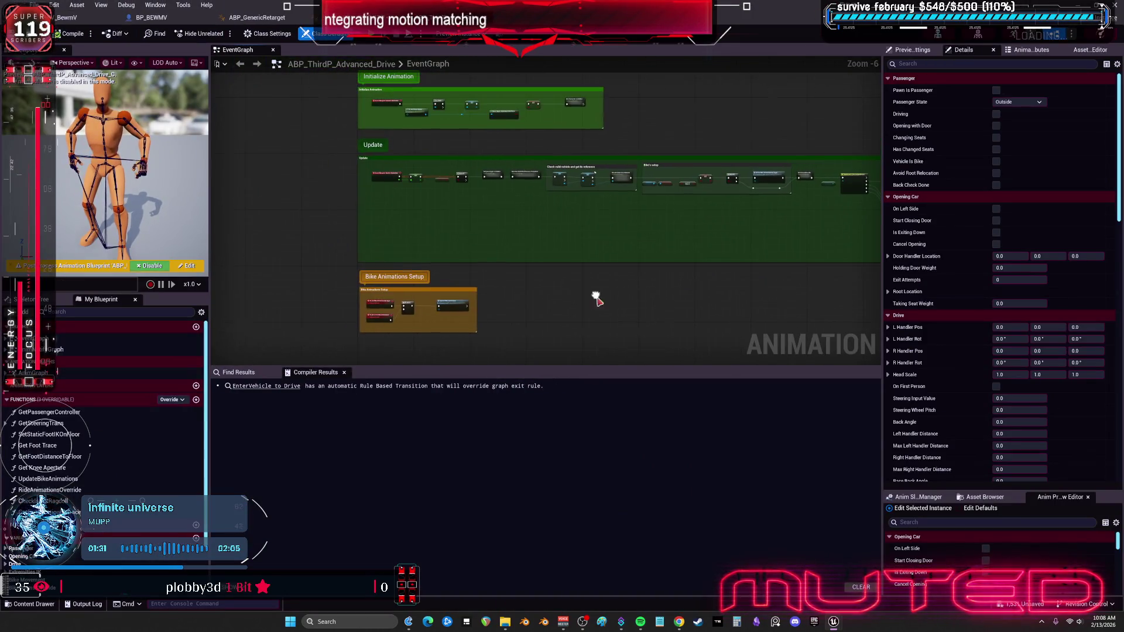
scroll(517, 228, up, 3)
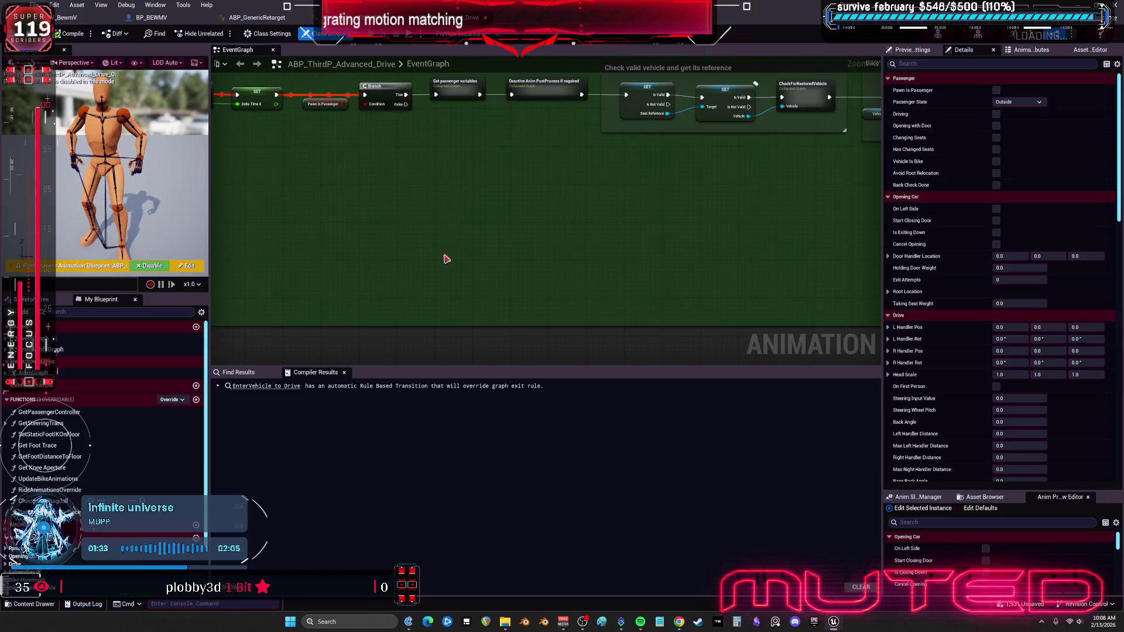
scroll(446, 259, down, 2)
mouse_move(445, 265)
mouse_down()
mouse_move(525, 179)
mouse_move(526, 218)
mouse_up()
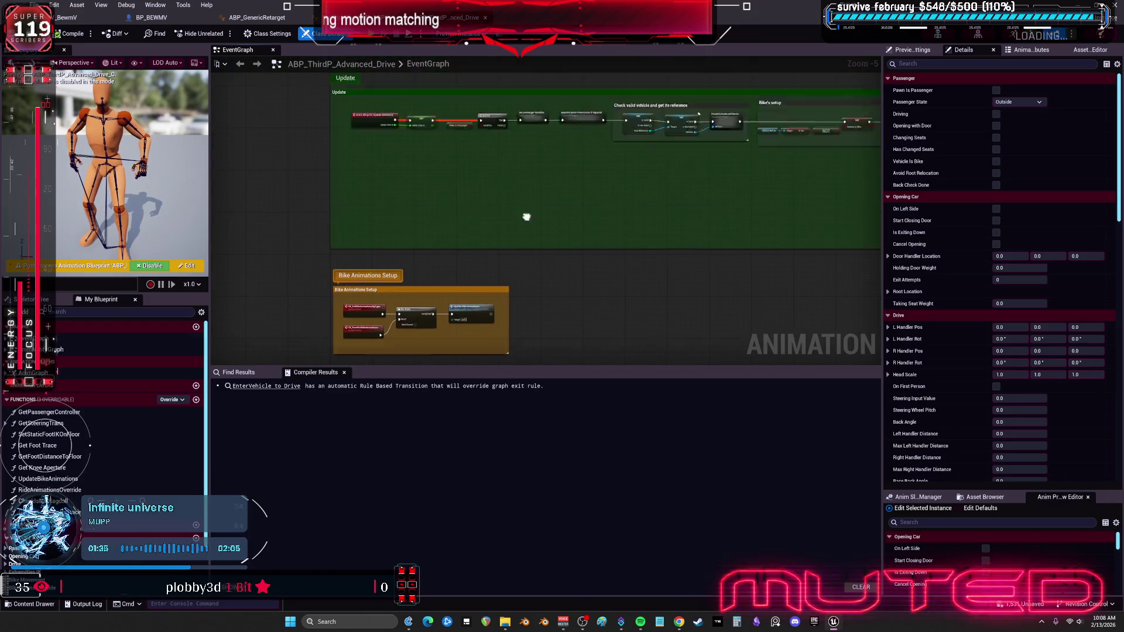
scroll(526, 217, down, 2)
scroll(527, 203, up, 4)
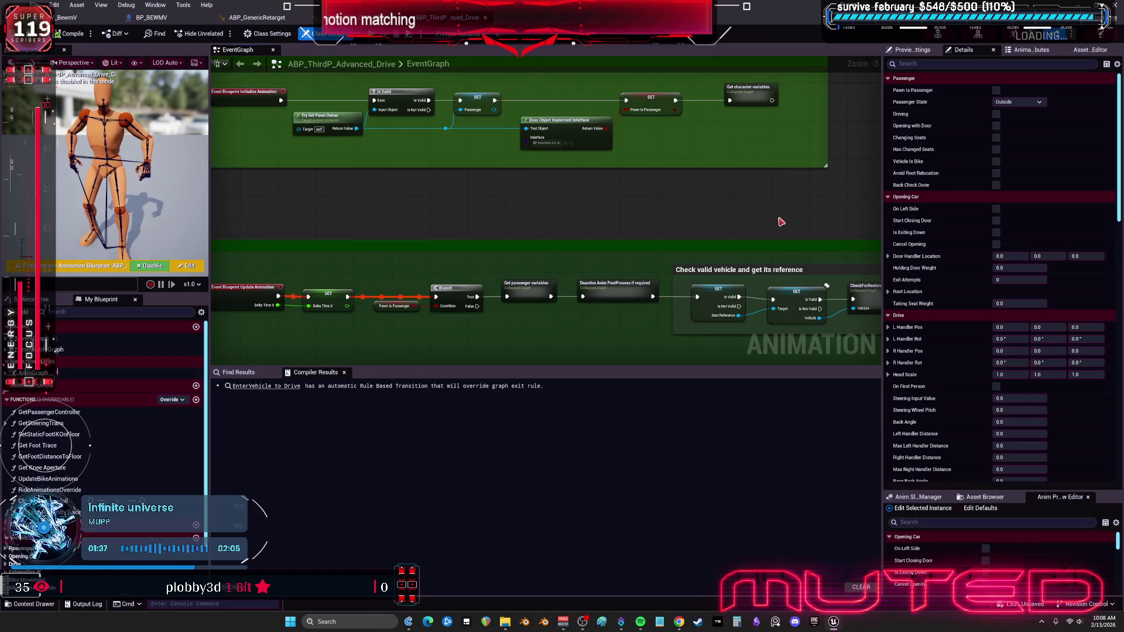
Review the passenger-state and vehicle-check sections, then shrink the editor to a window.
mouse_move(781, 225)
mouse_down()
mouse_move(687, 155)
mouse_move(735, 219)
mouse_move(379, 193)
mouse_move(213, 144)
mouse_up()
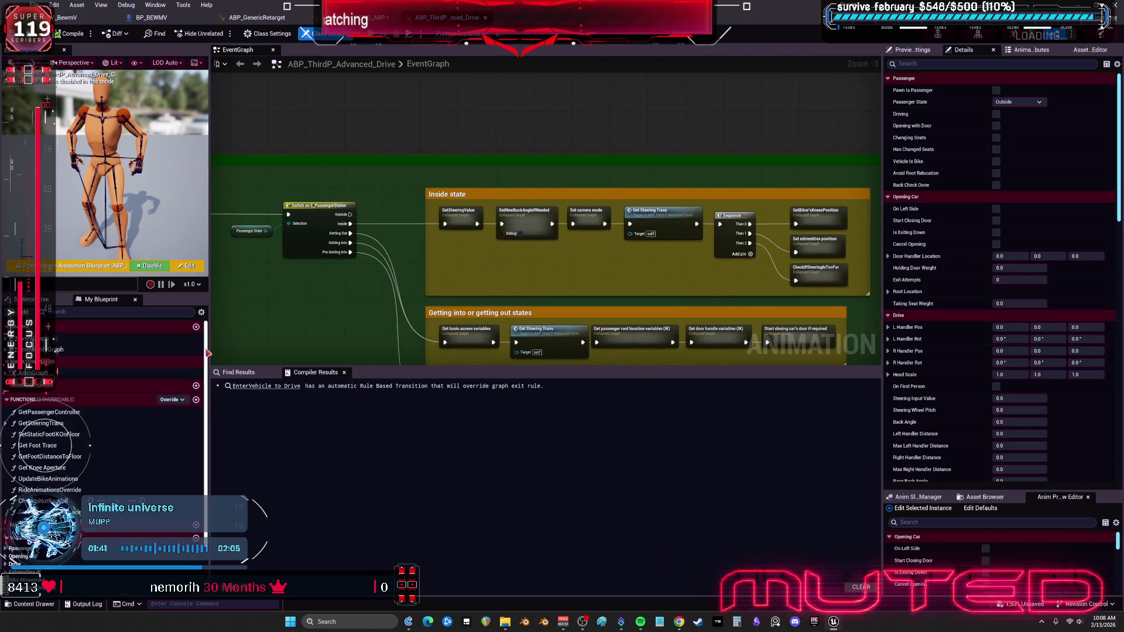
click(14, 387)
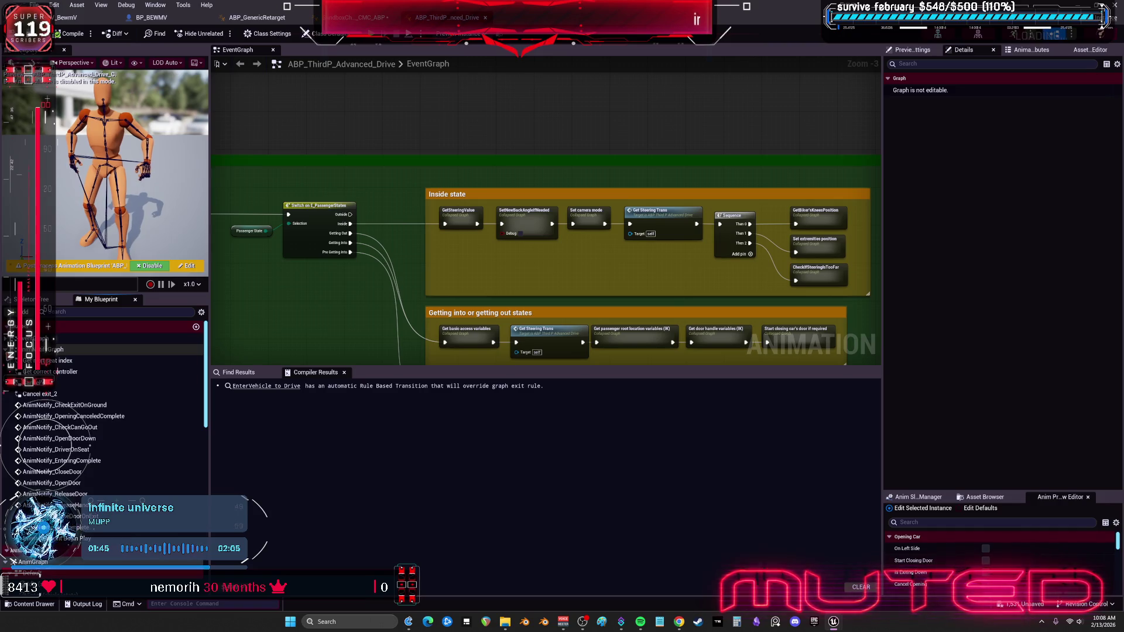
scroll(48, 350, down, 5)
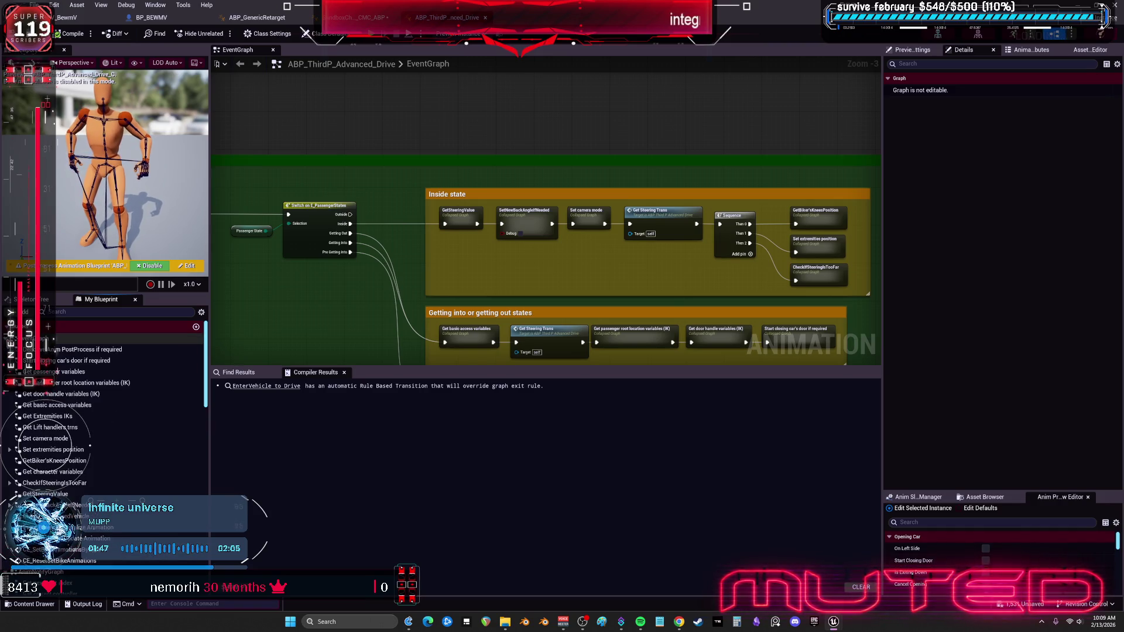
mouse_move(687, 278)
mouse_down()
mouse_move(245, 261)
mouse_move(693, 146)
mouse_up()
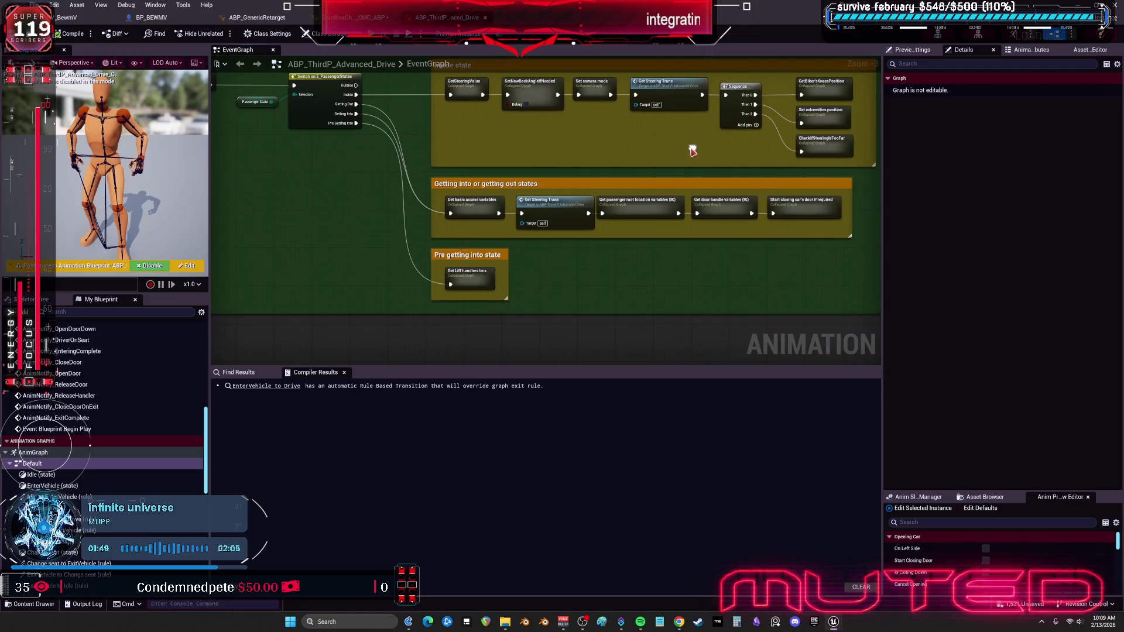
mouse_move(386, 224)
mouse_down()
mouse_move(701, 259)
mouse_move(678, 246)
mouse_move(585, 256)
mouse_move(852, 247)
mouse_up()
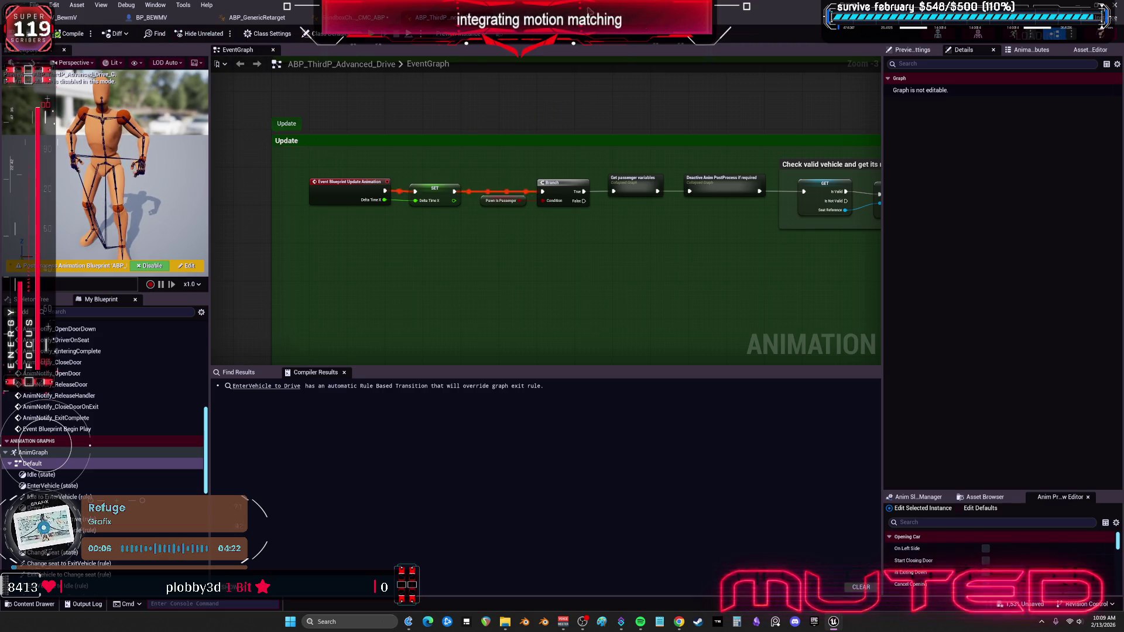
drag(589, 10, 707, 368)
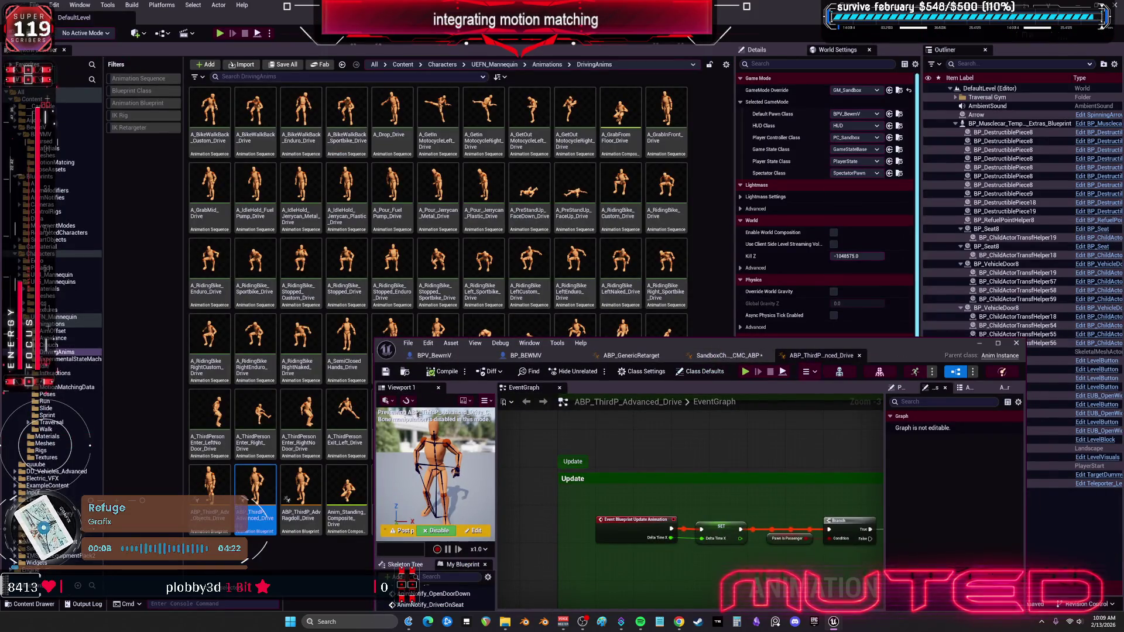
Retarget ABP_ThirdP_Advanced_Drive with BEWMV as target mesh and RTG_UEFN_BEWM as retarget asset.
click(979, 343)
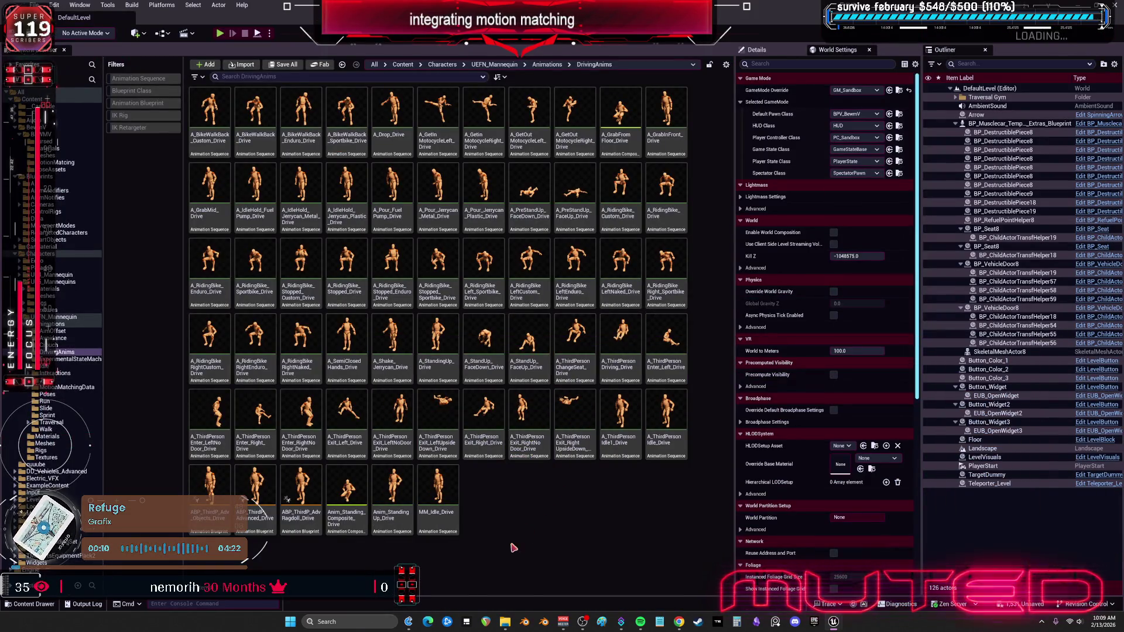
right_click(259, 483)
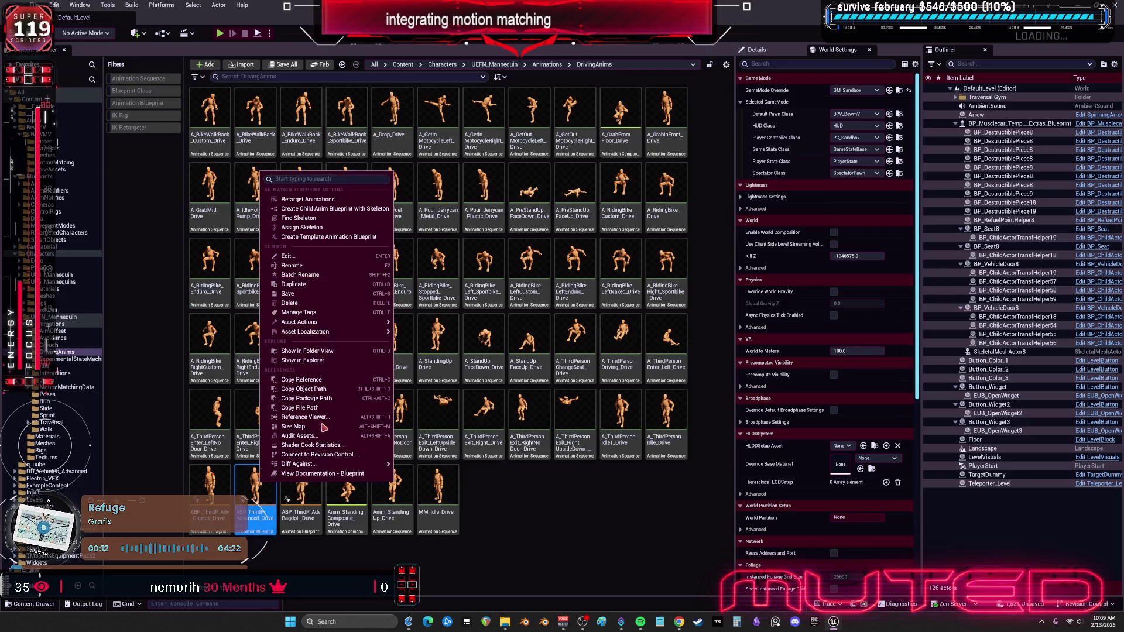
click(373, 199)
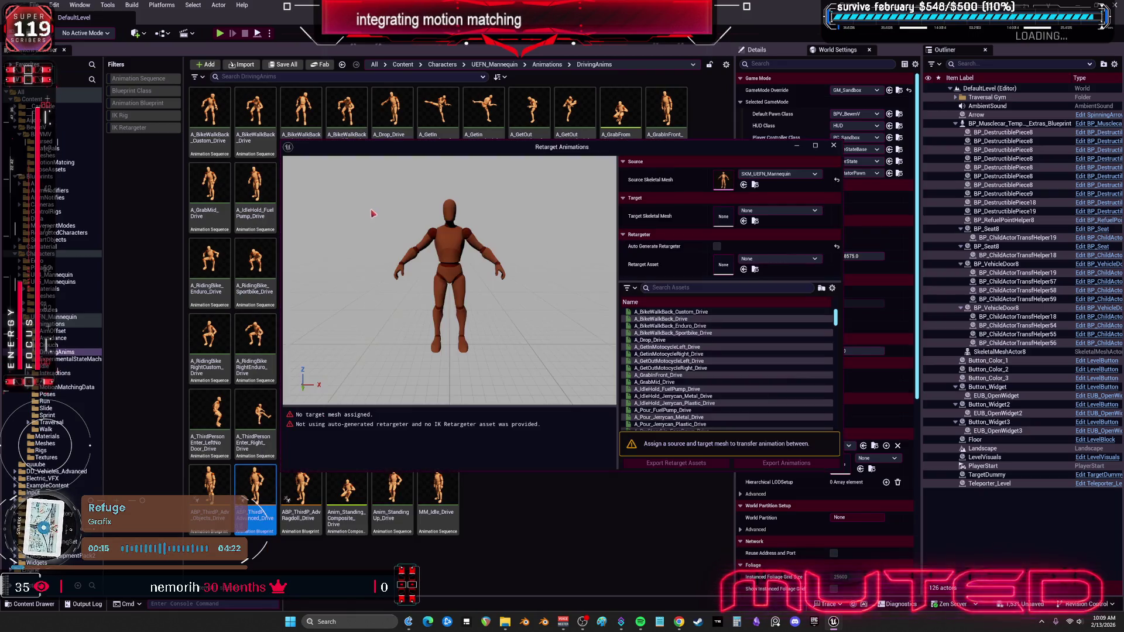
click(787, 209)
click(810, 303)
click(785, 259)
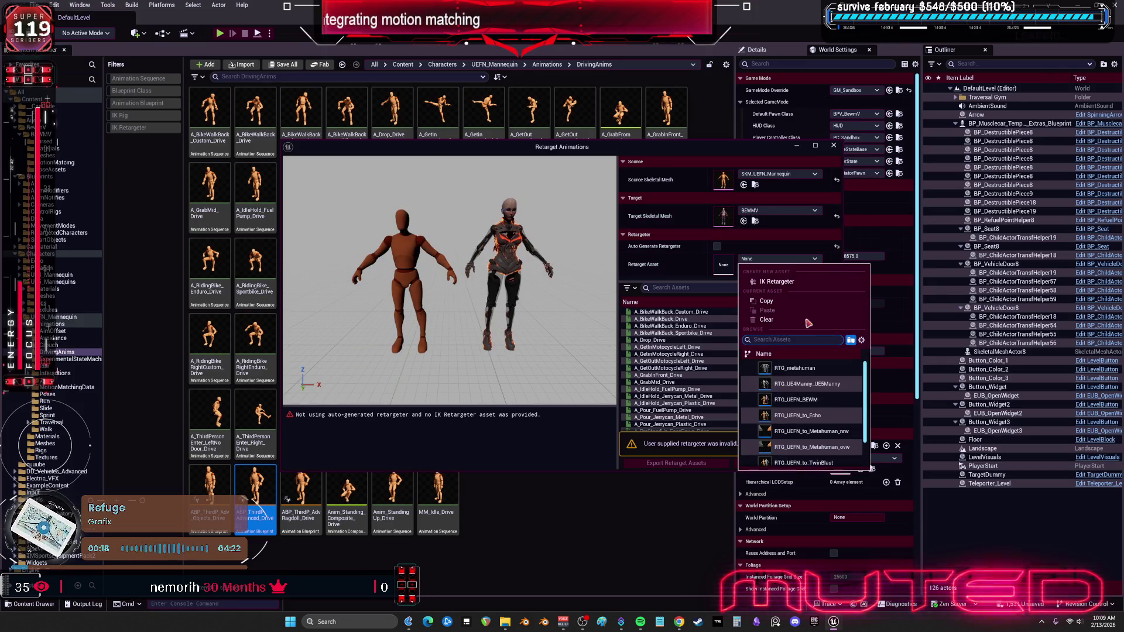
click(797, 400)
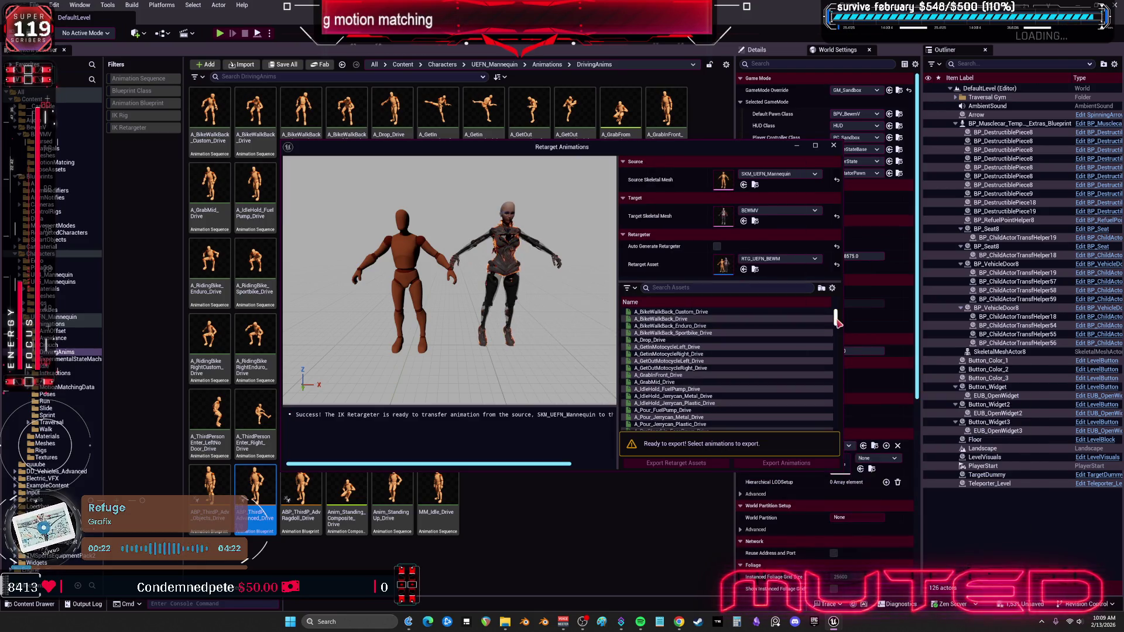
Select ABP_ThirdP_Advanced_Drive in the asset list and start Export Animations.
drag(835, 320, 836, 441)
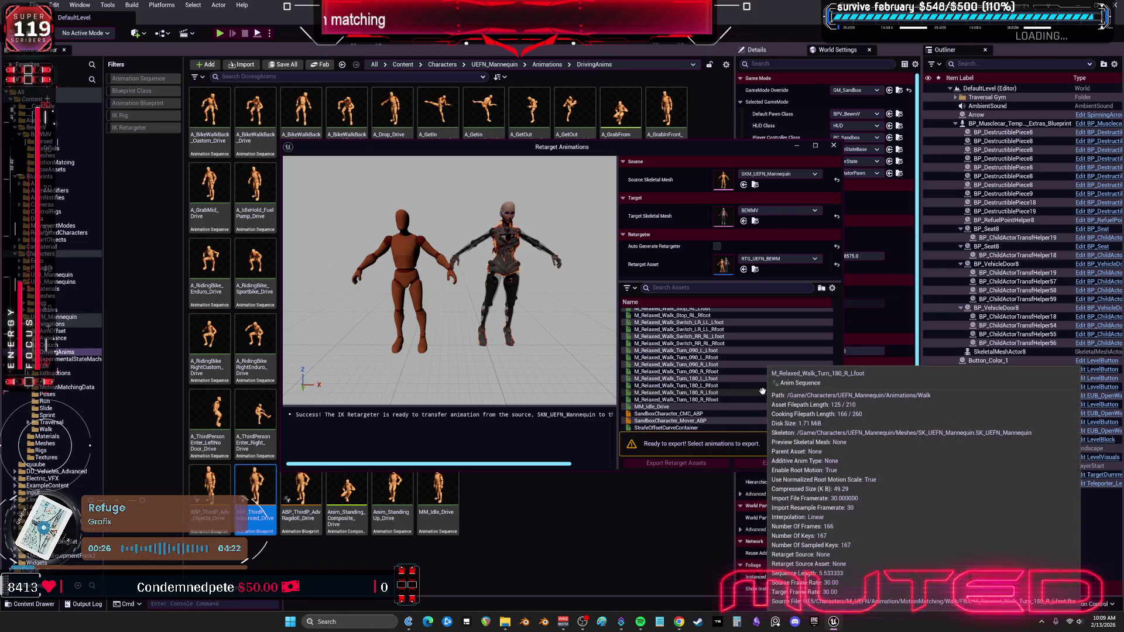
scroll(820, 392, up, 5)
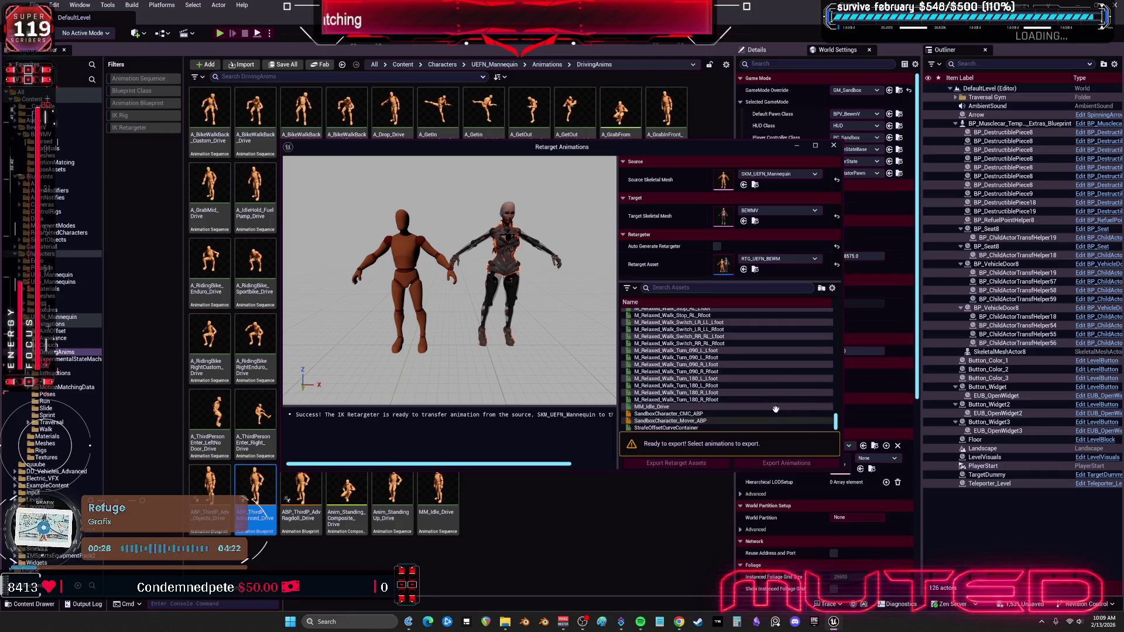
drag(835, 421, 834, 298)
scroll(741, 355, down, 10)
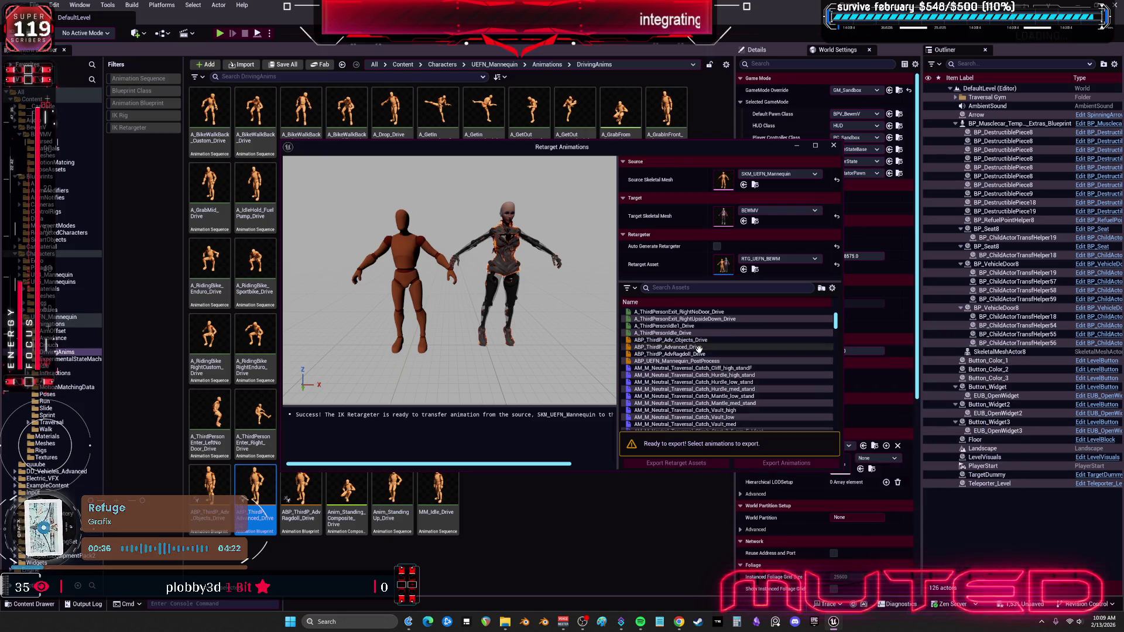
click(700, 347)
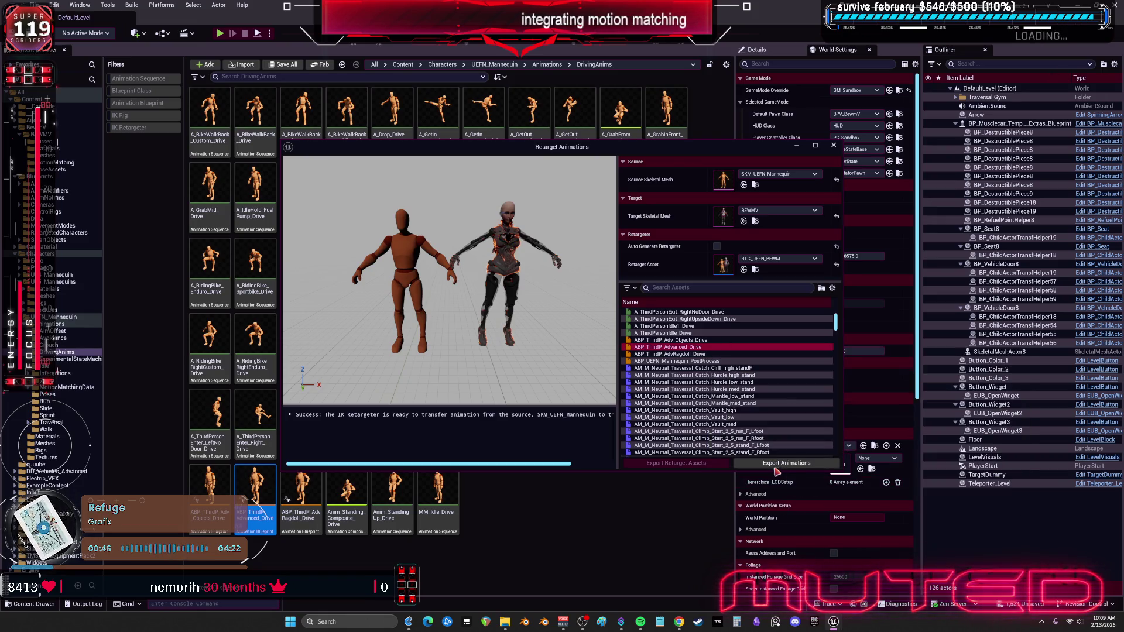
click(771, 462)
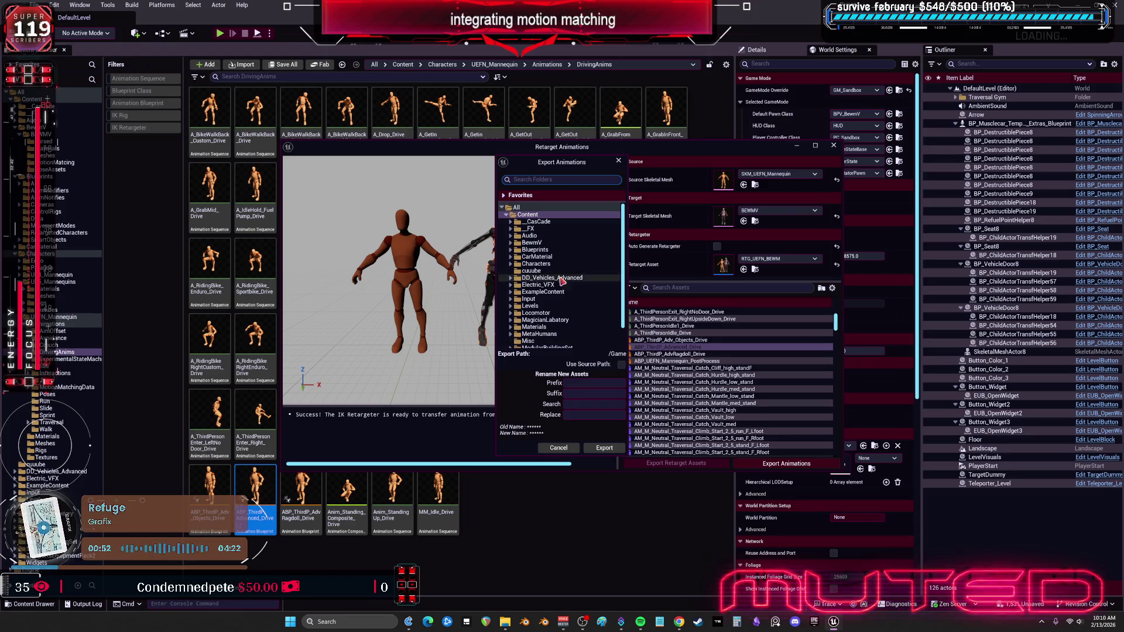
Create an ADVDriveAnims folder under BewmV/BEWMV and export the retargeted animations into it.
click(510, 242)
click(514, 249)
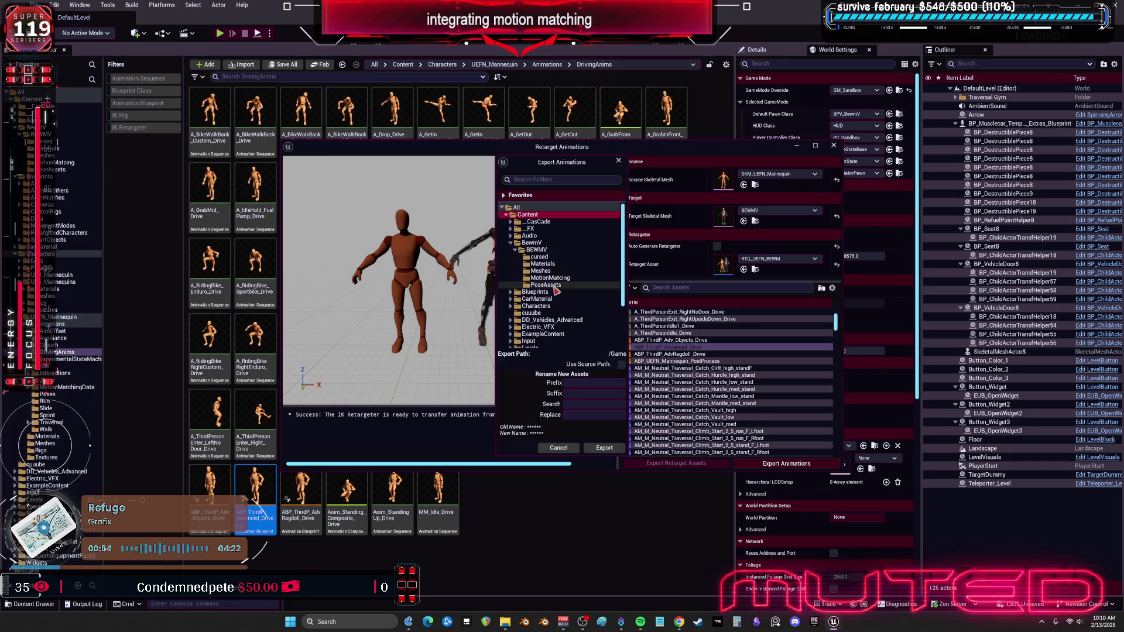
click(547, 279)
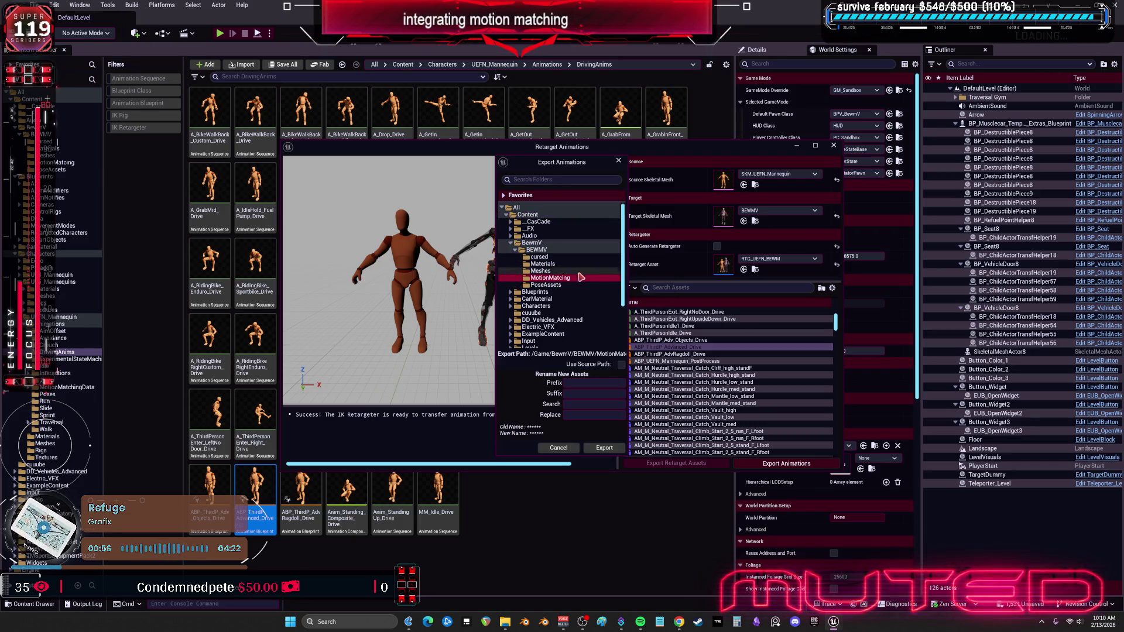
right_click(557, 251)
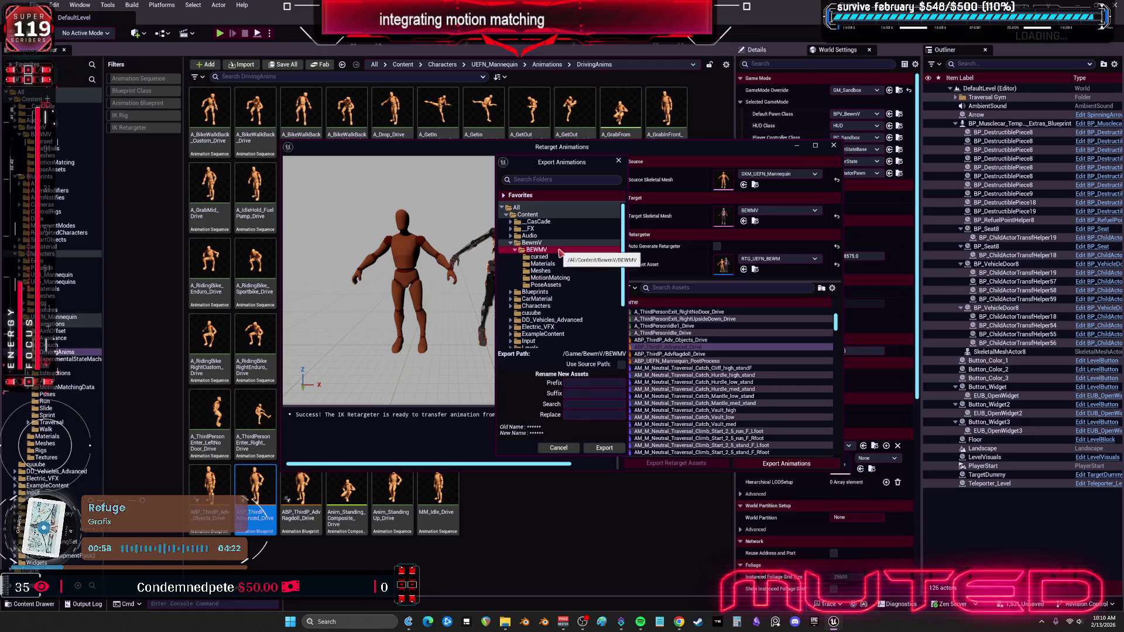
click(594, 259)
text(ADVDriveAnims)
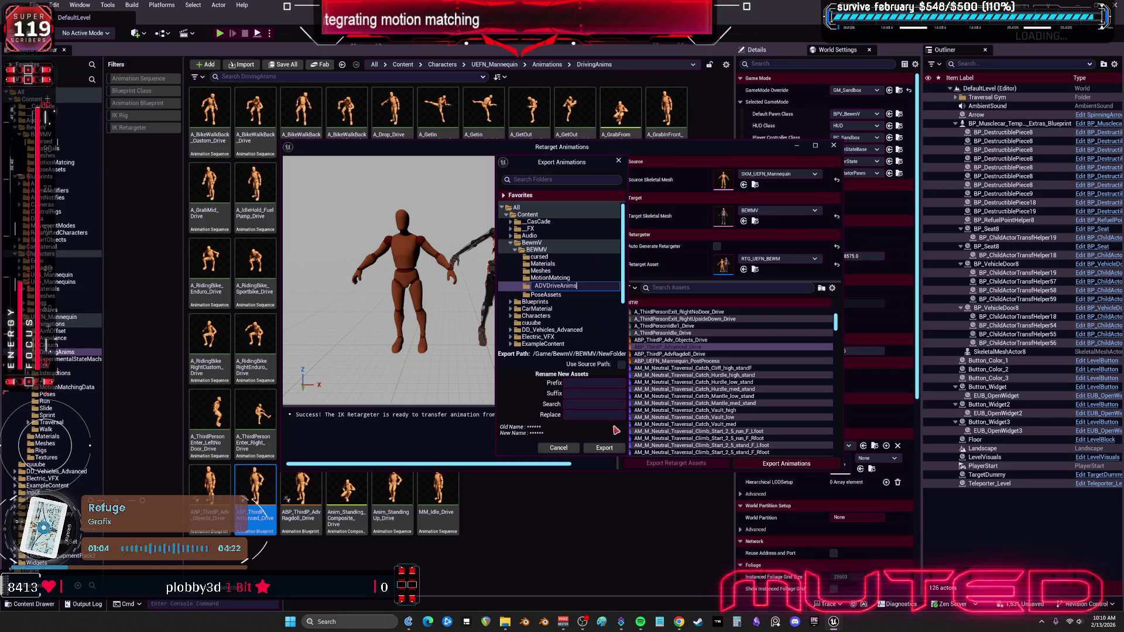
click(605, 448)
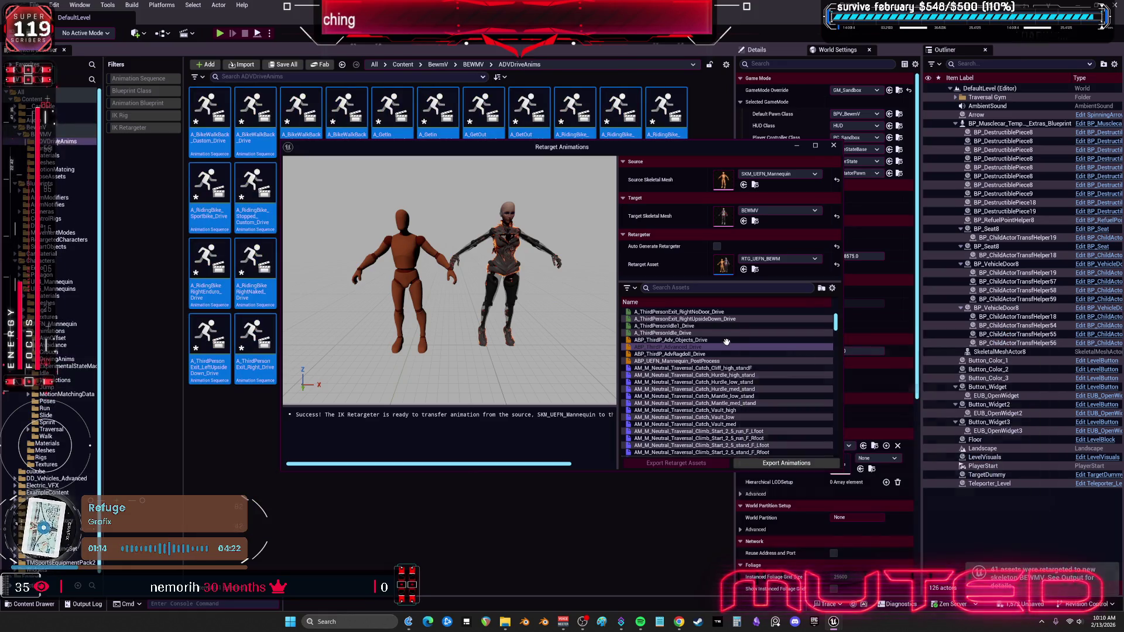
Export ABP_ThirdP_Adv_Objects_Drive retargeted into ADVDriveAnims as well.
click(715, 340)
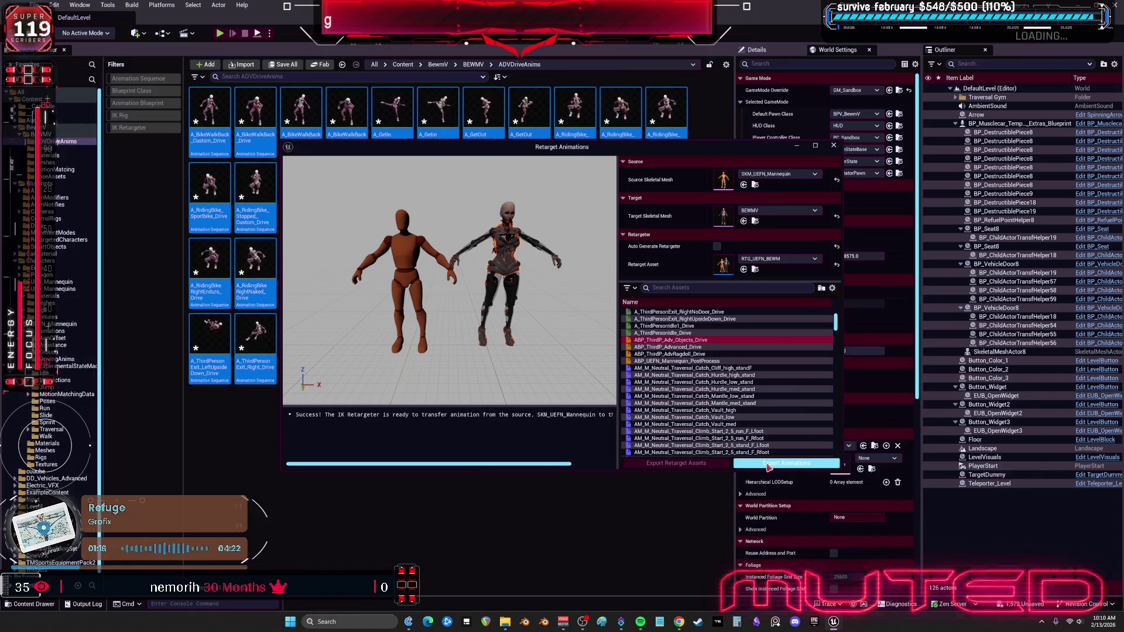
click(770, 464)
click(605, 448)
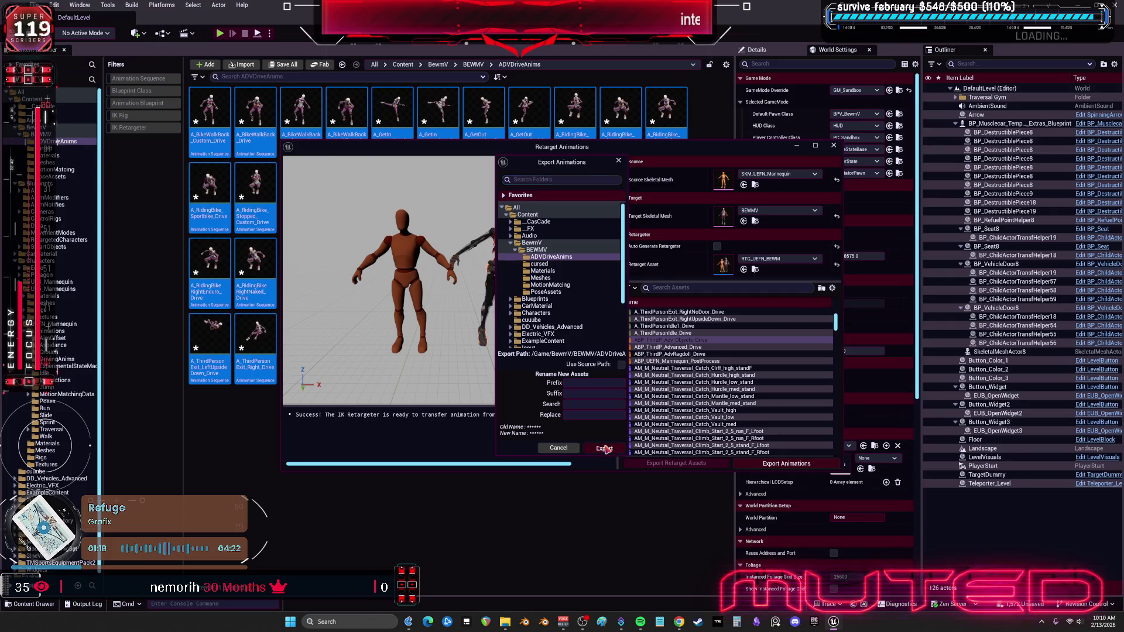
click(641, 346)
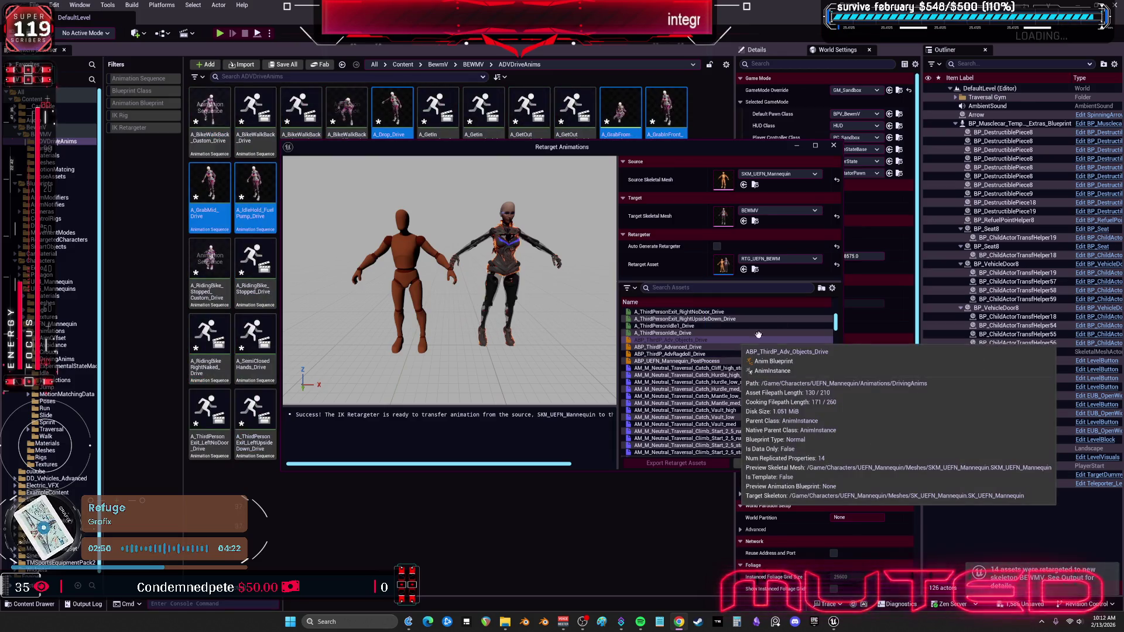
Export ABP_ThirdP_AdvRagdoll_Drive retargeted to BEWMV into the ADVDriveAnims folder.
click(755, 355)
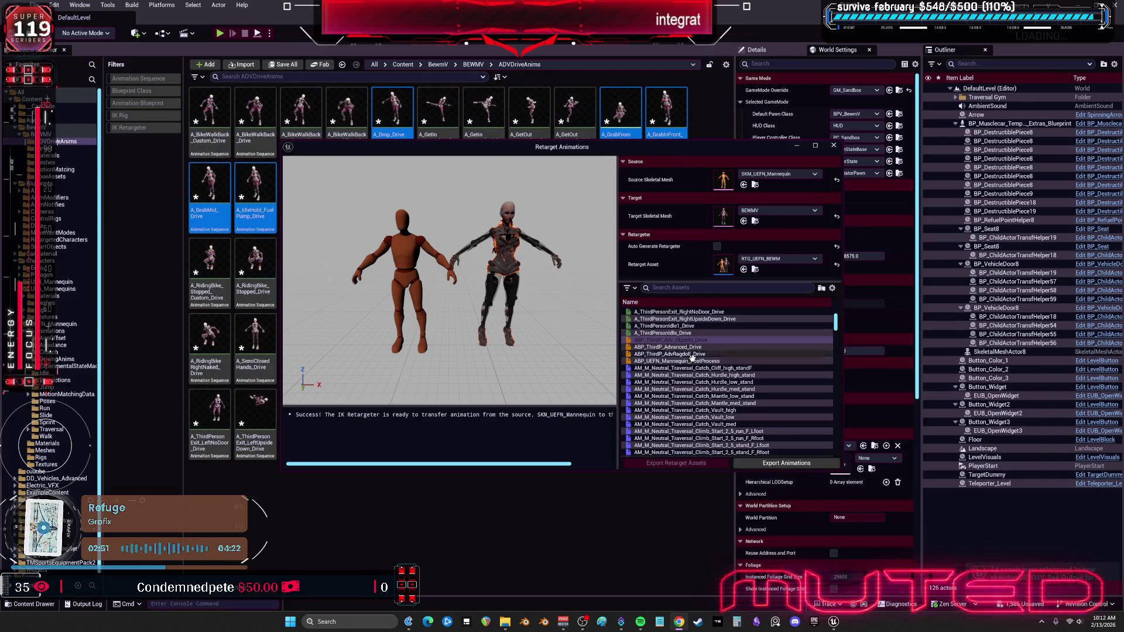
click(781, 464)
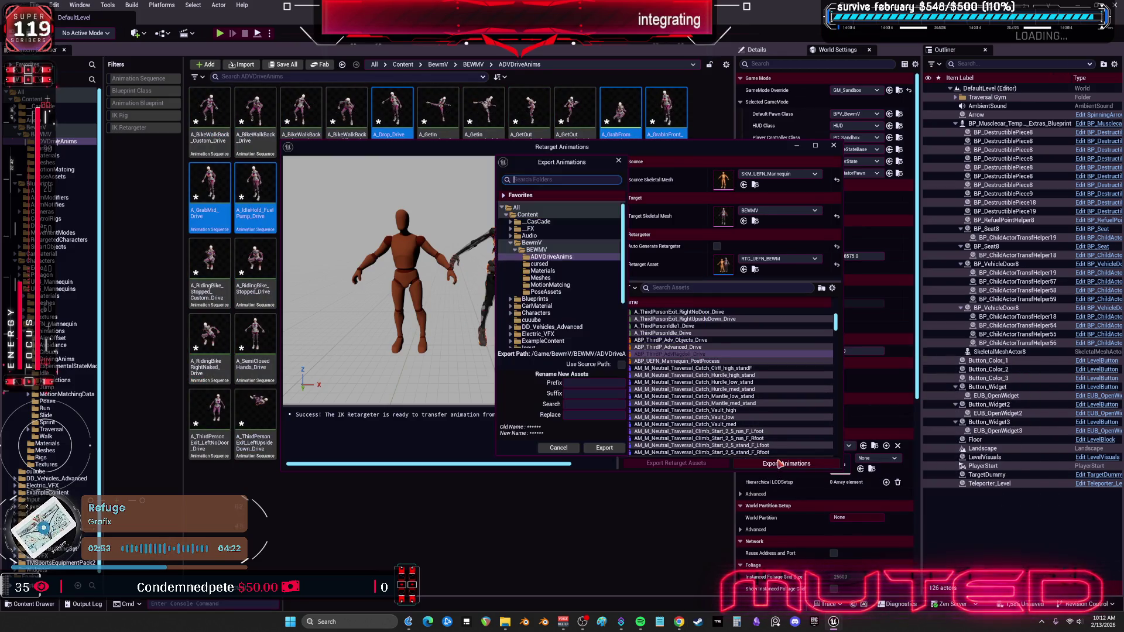
click(604, 448)
click(637, 349)
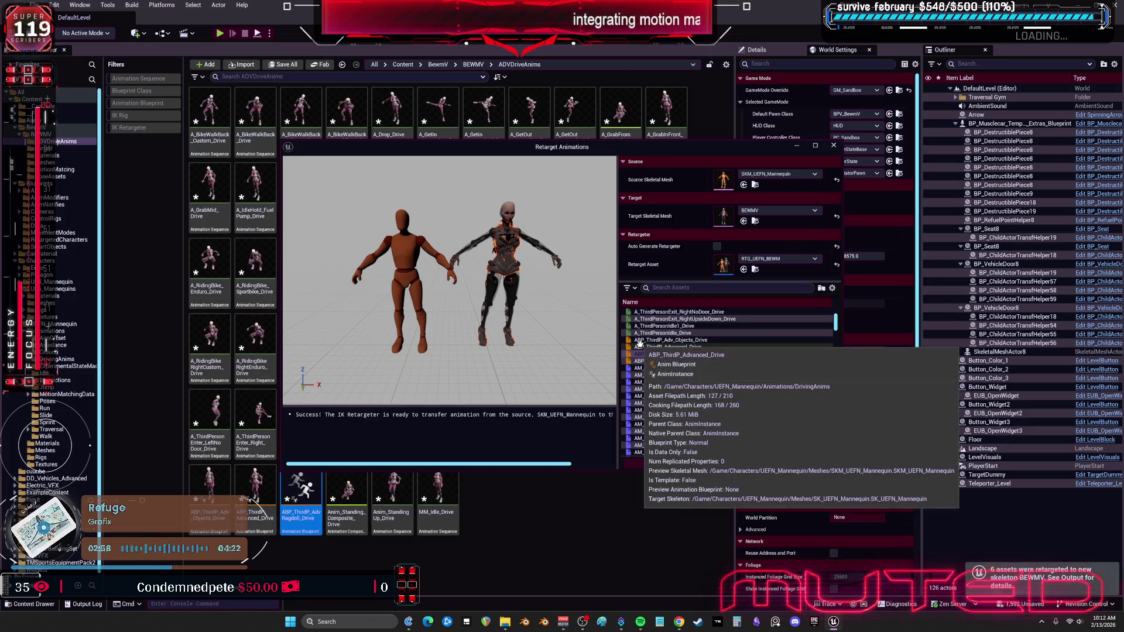
Close the Retarget Animations window and save all unsaved assets.
click(834, 145)
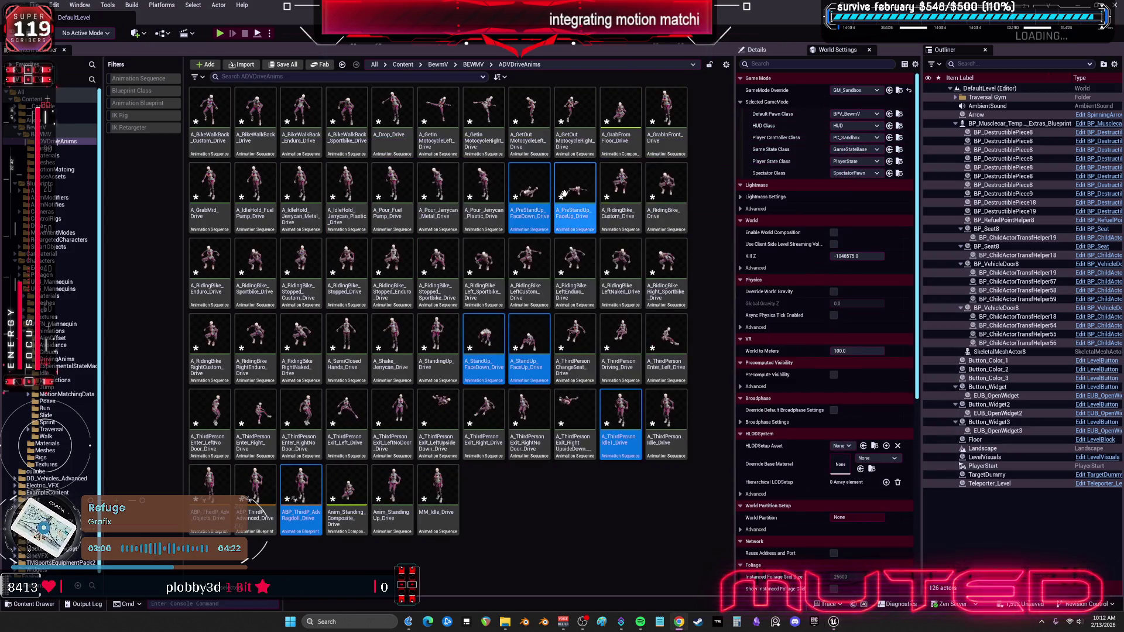
click(34, 5)
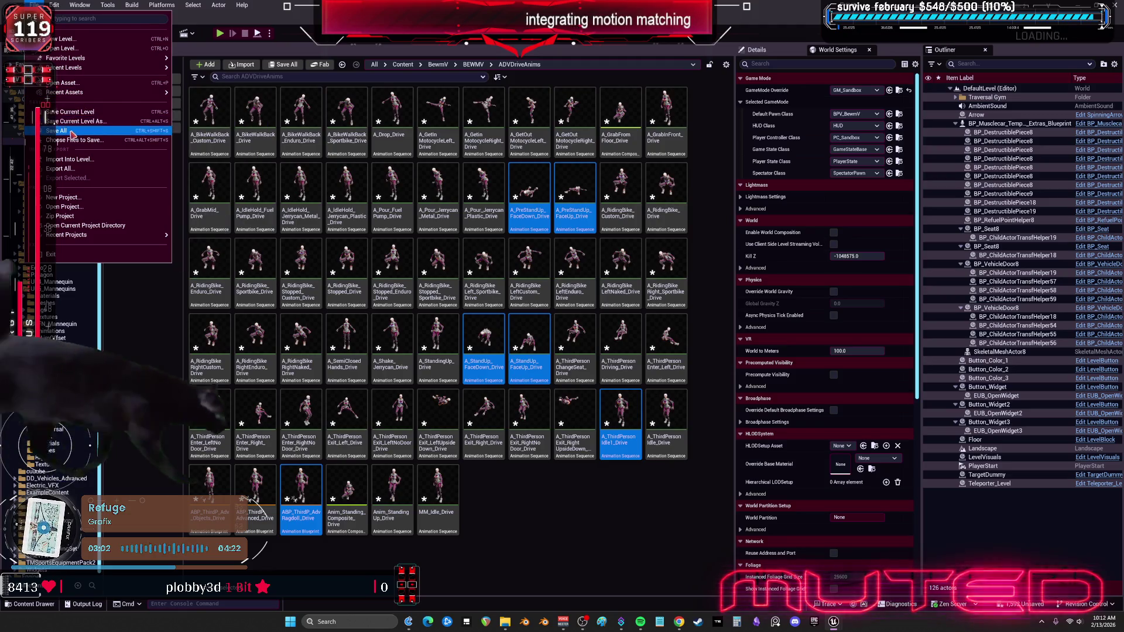
click(88, 128)
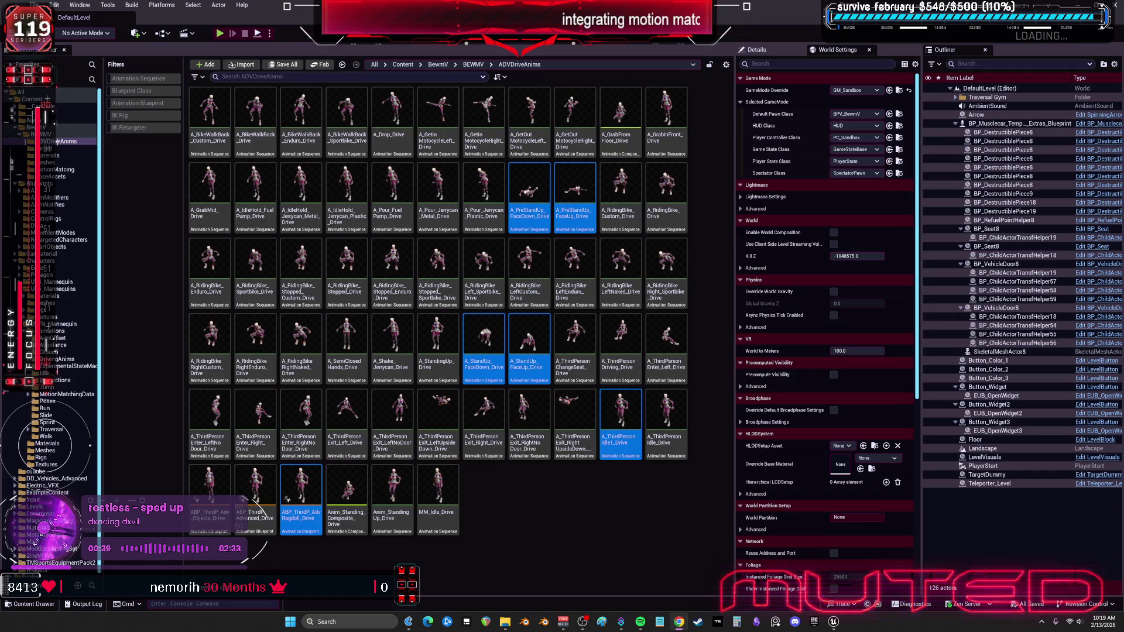
Browse the BEWMV, retargeted characters and Blueprints folders, inspecting the sandbox character animation blueprint.
click(49, 134)
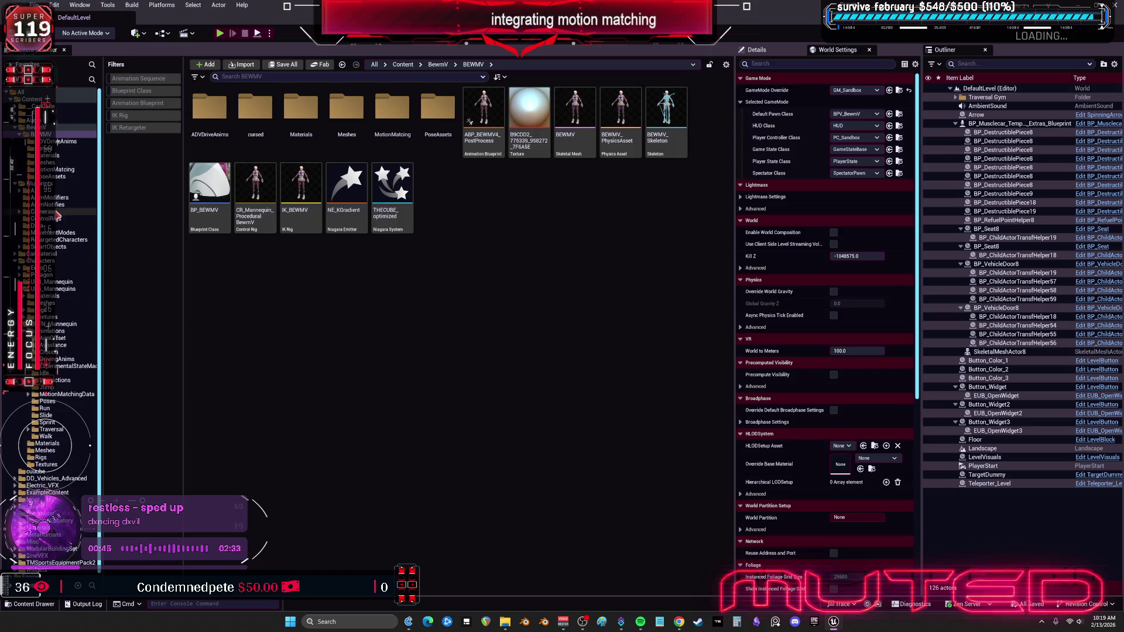
click(64, 240)
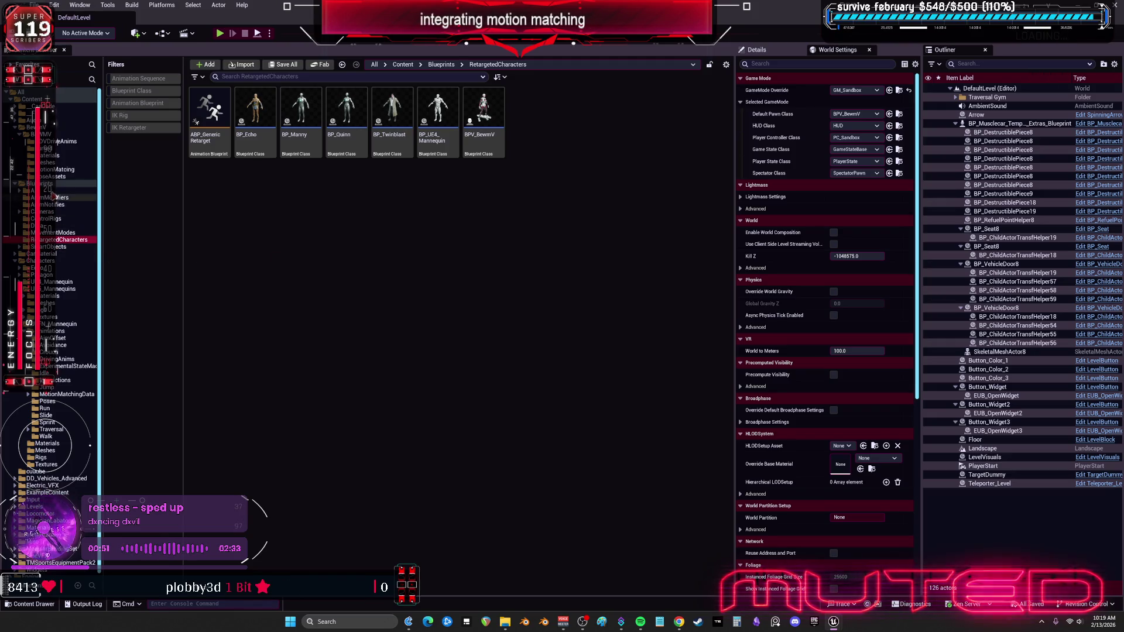
click(47, 184)
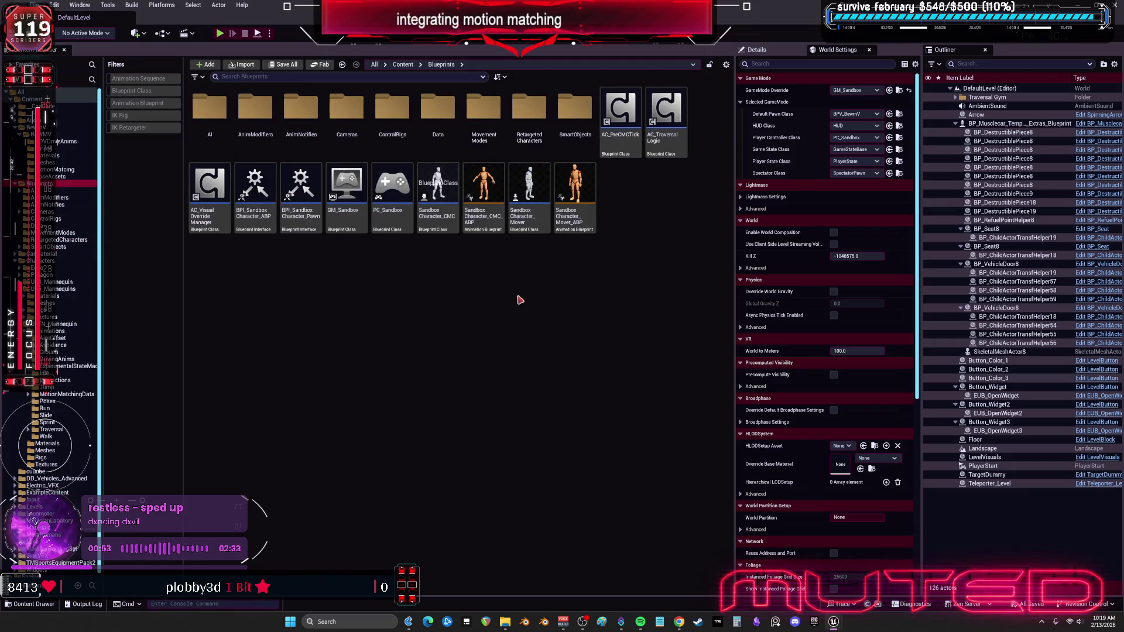
click(485, 229)
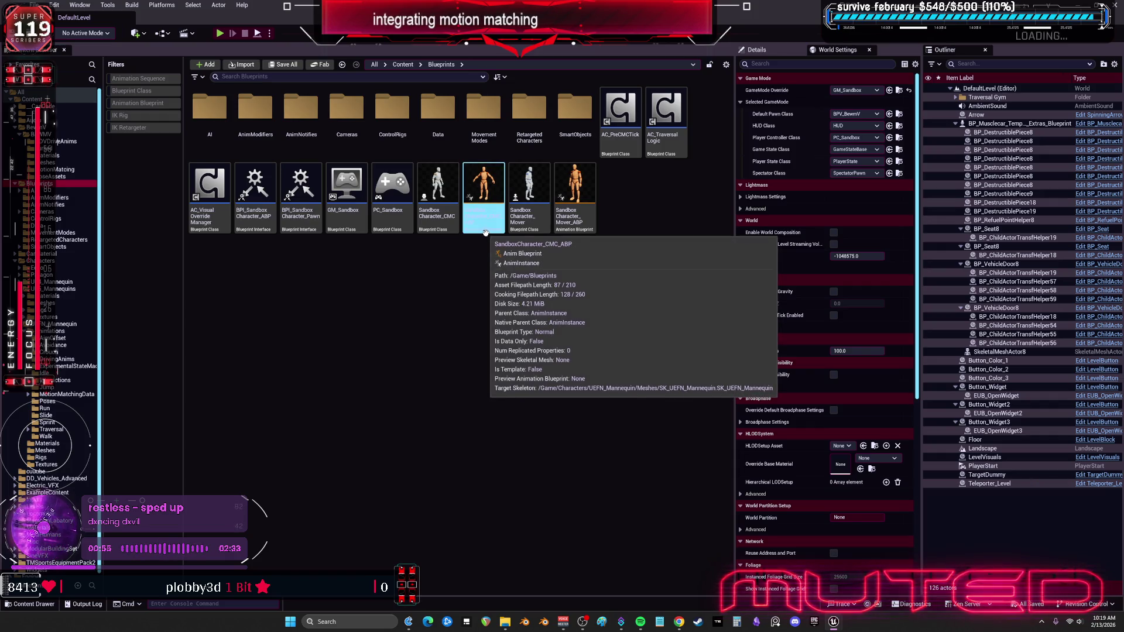
click(57, 136)
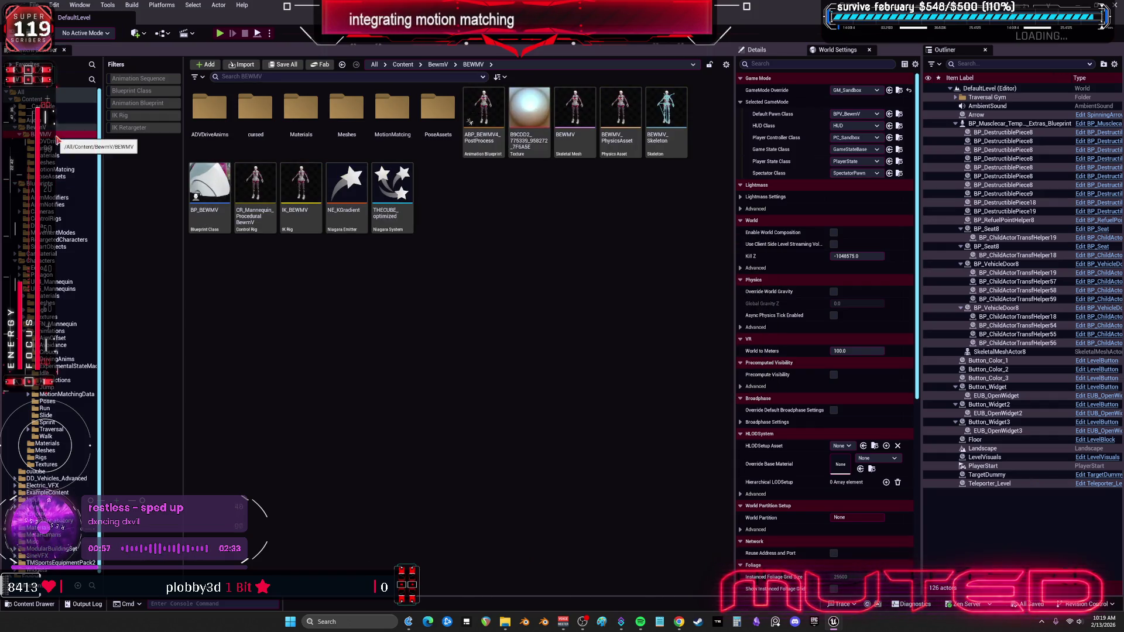
From the Content root, filter to Animation Blueprints and select the BEWMV SandboxCharacter_CMC_ABP.
click(59, 99)
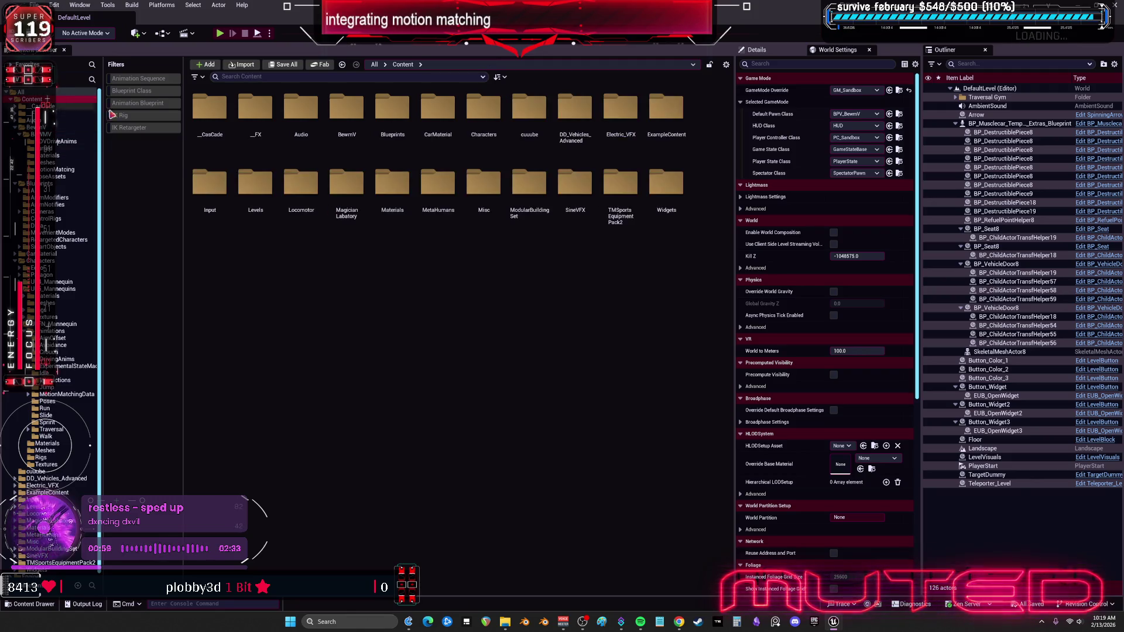
click(141, 107)
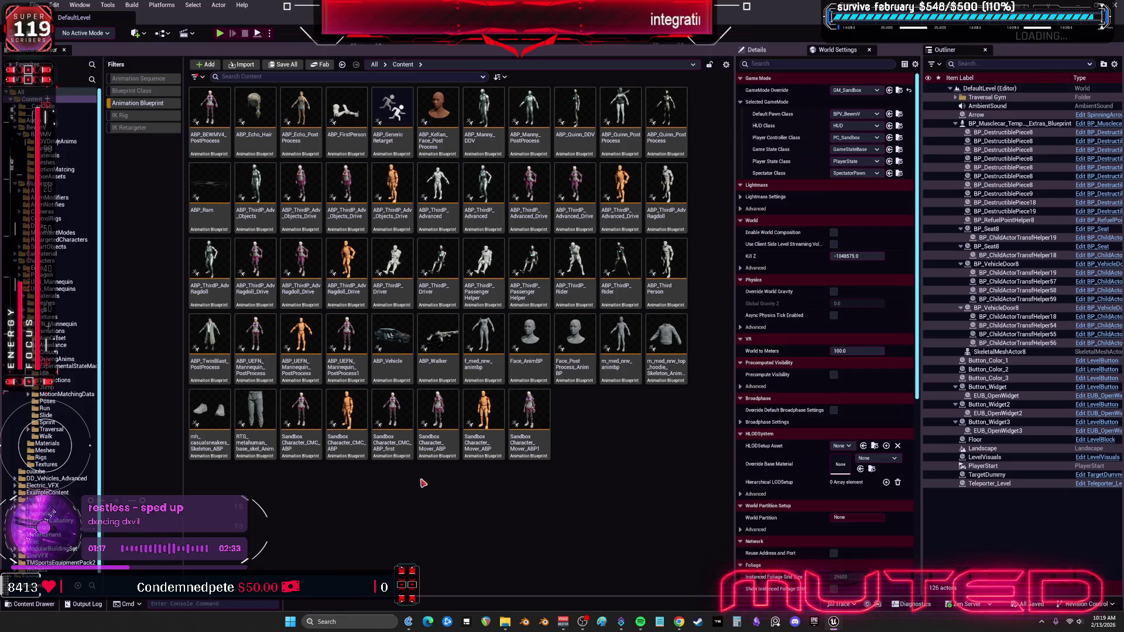
click(392, 456)
click(371, 490)
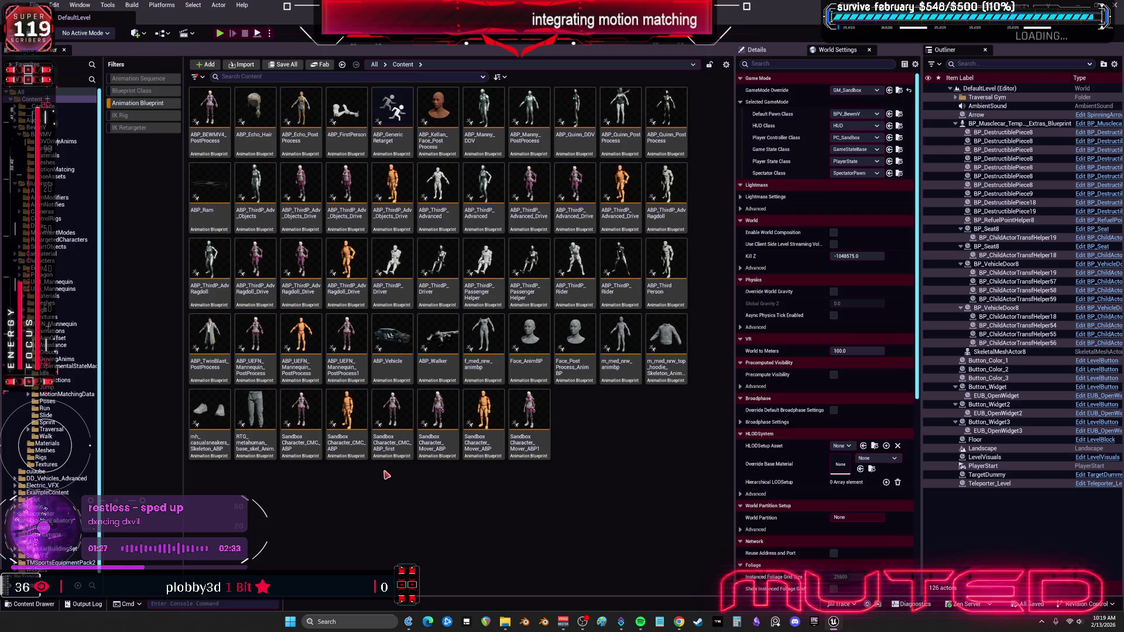
mouse_move(311, 443)
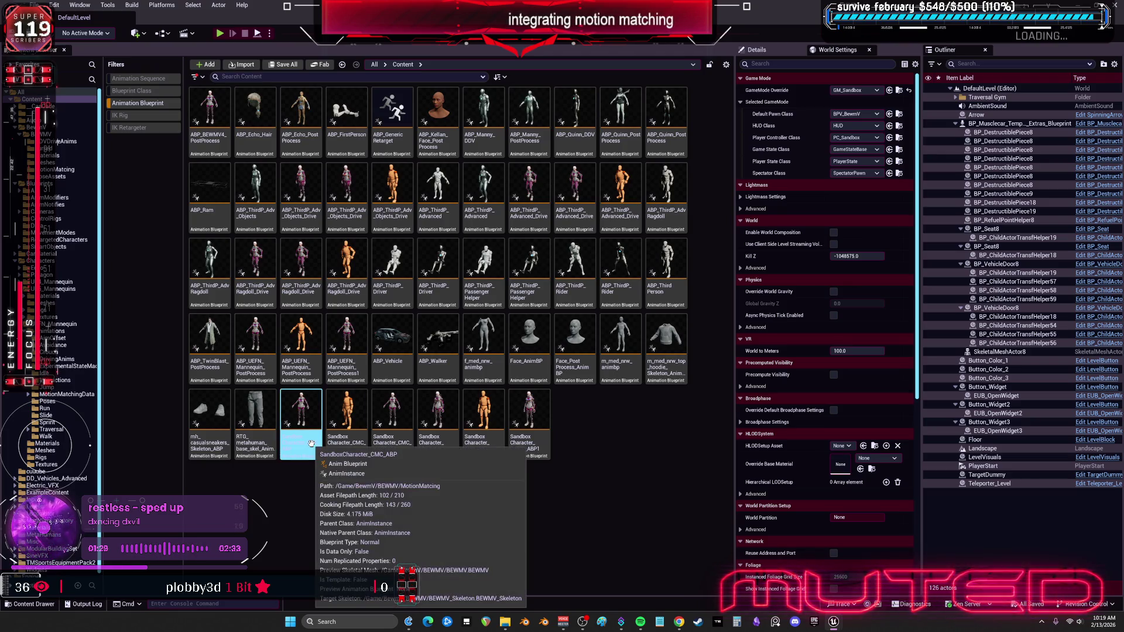
click(311, 443)
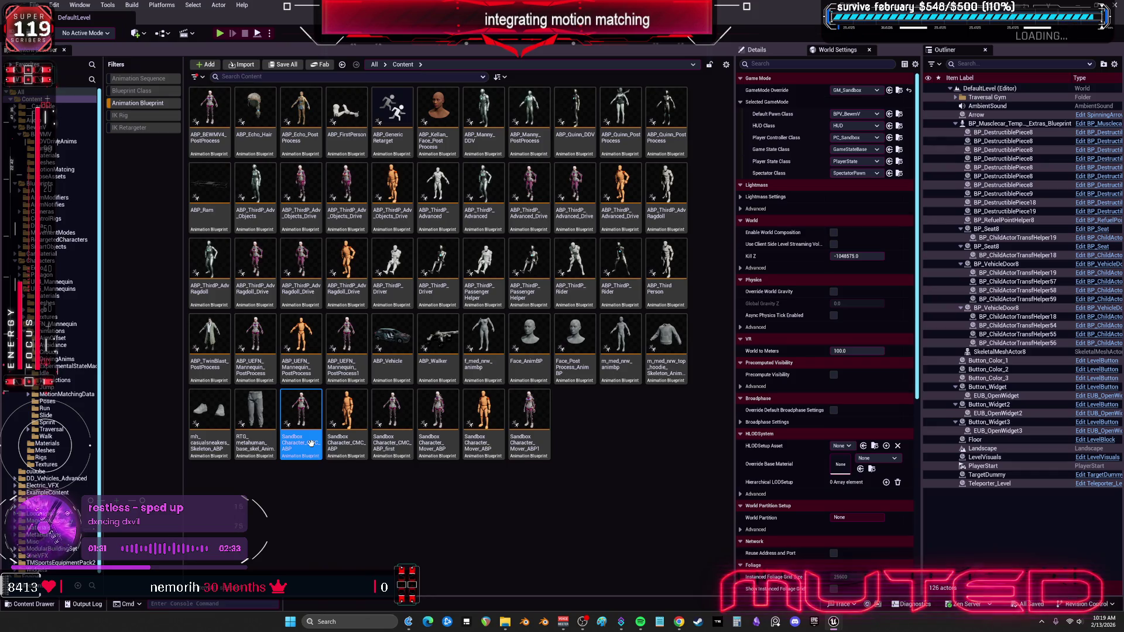
In SandboxCharacter_CMC_ABP, set the linked drive node's instance class to the BEWMV drive blueprint.
double_click(311, 443)
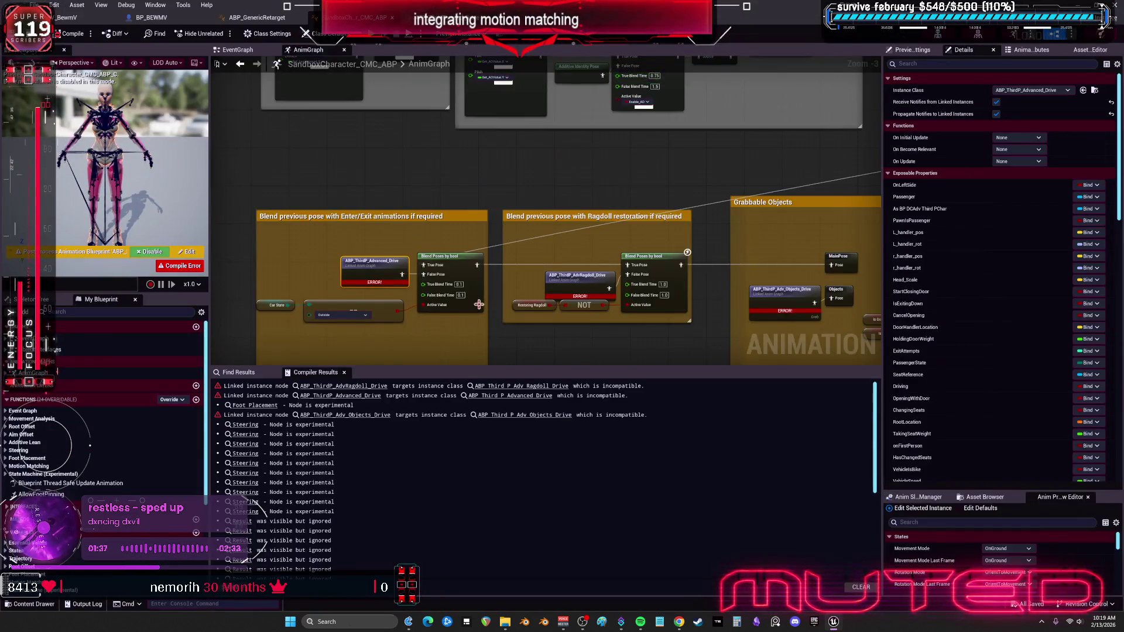
scroll(479, 305, up, 1)
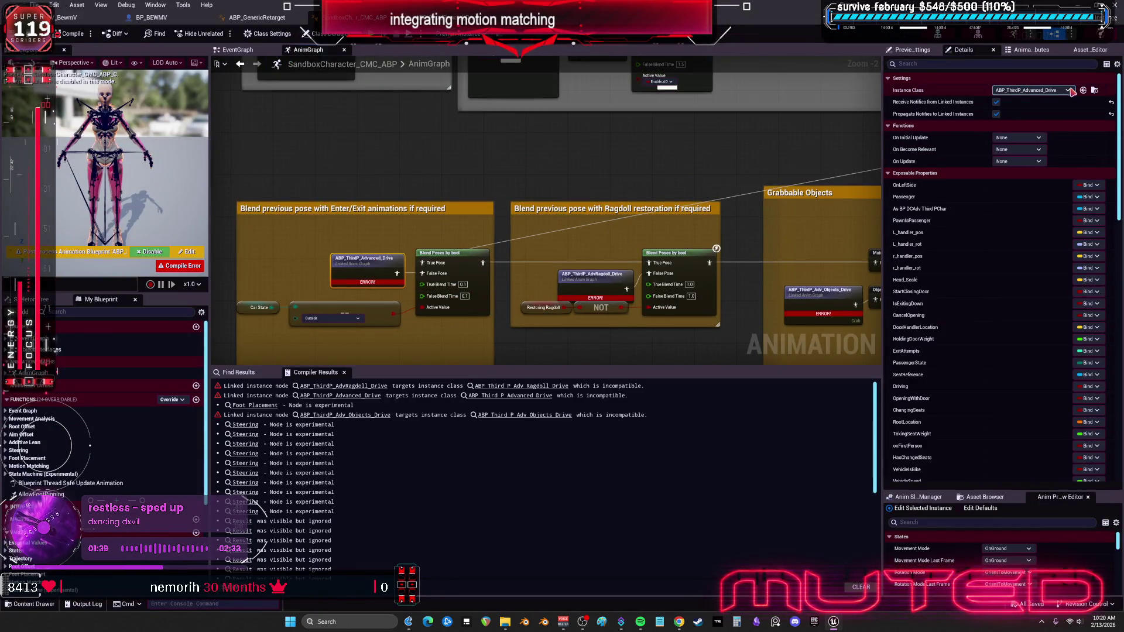
click(1069, 91)
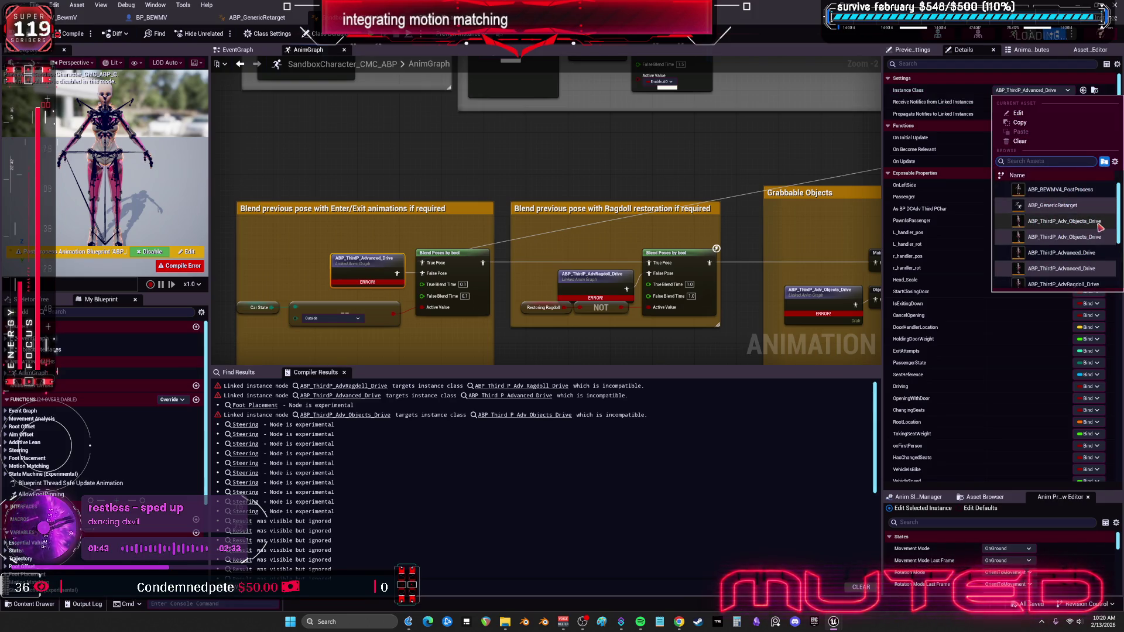
mouse_move(1094, 241)
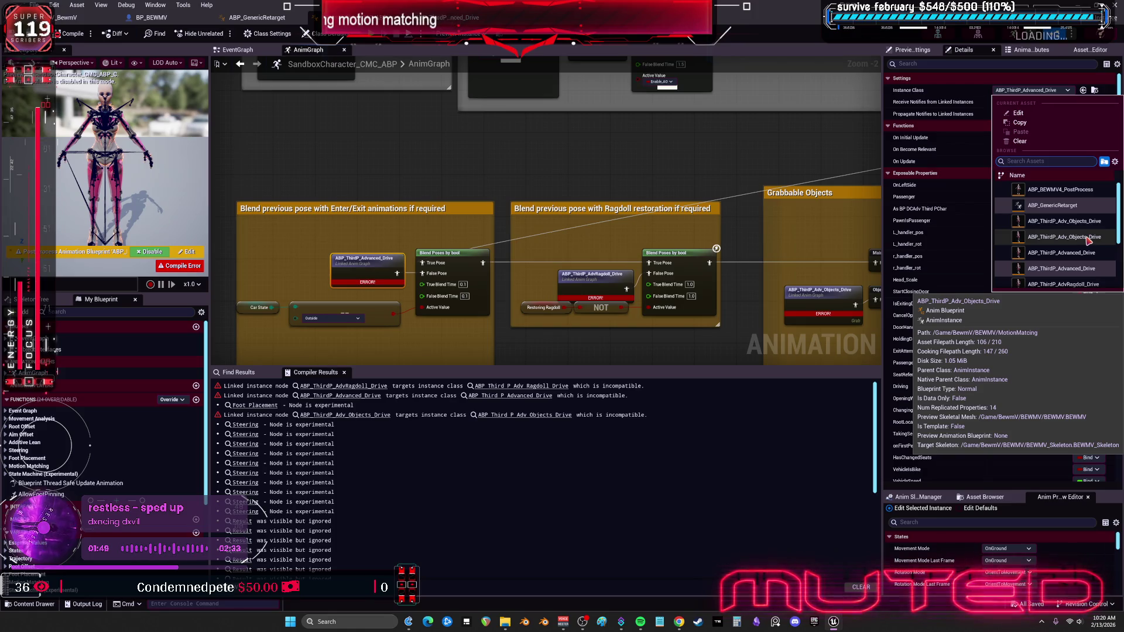
click(1071, 253)
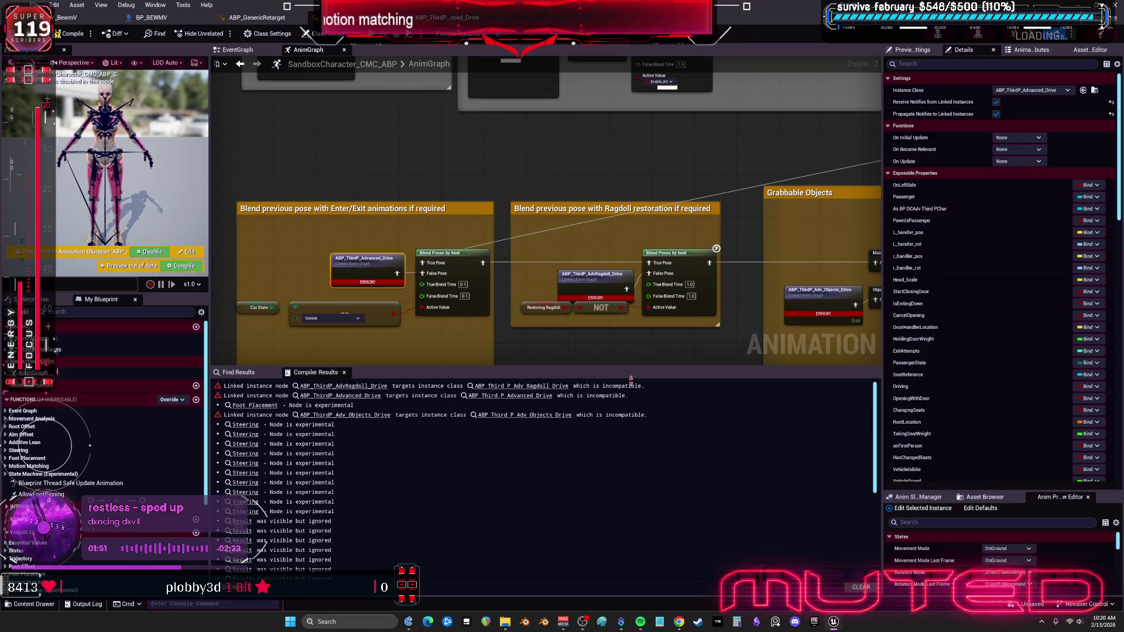
Check the ragdoll linked node's instance class list, leaving it unchanged.
click(603, 280)
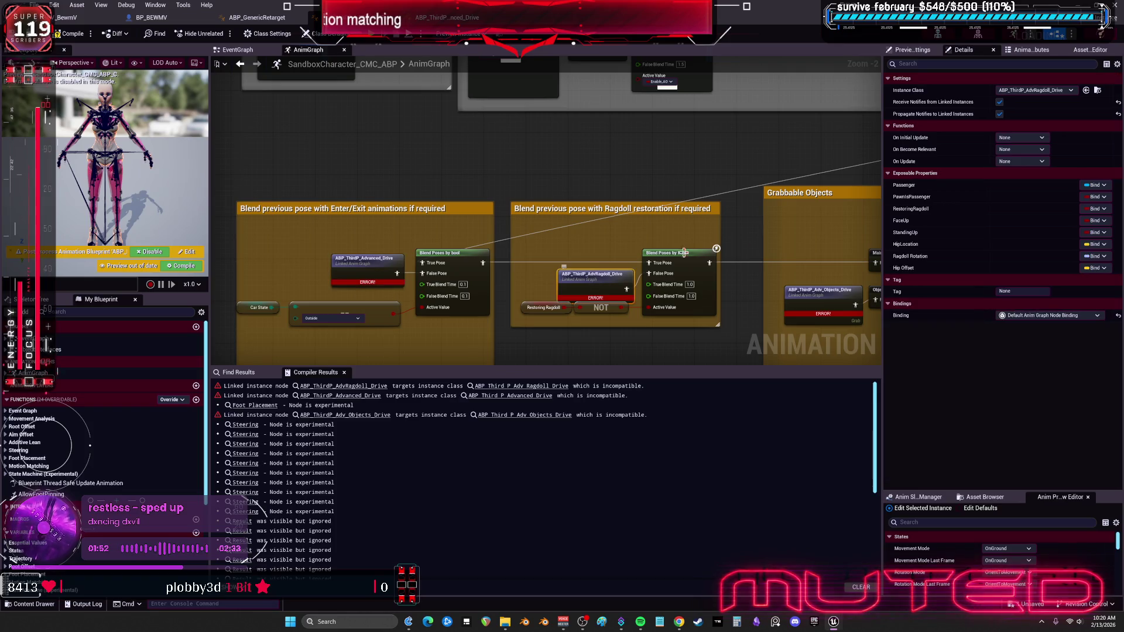
click(1053, 90)
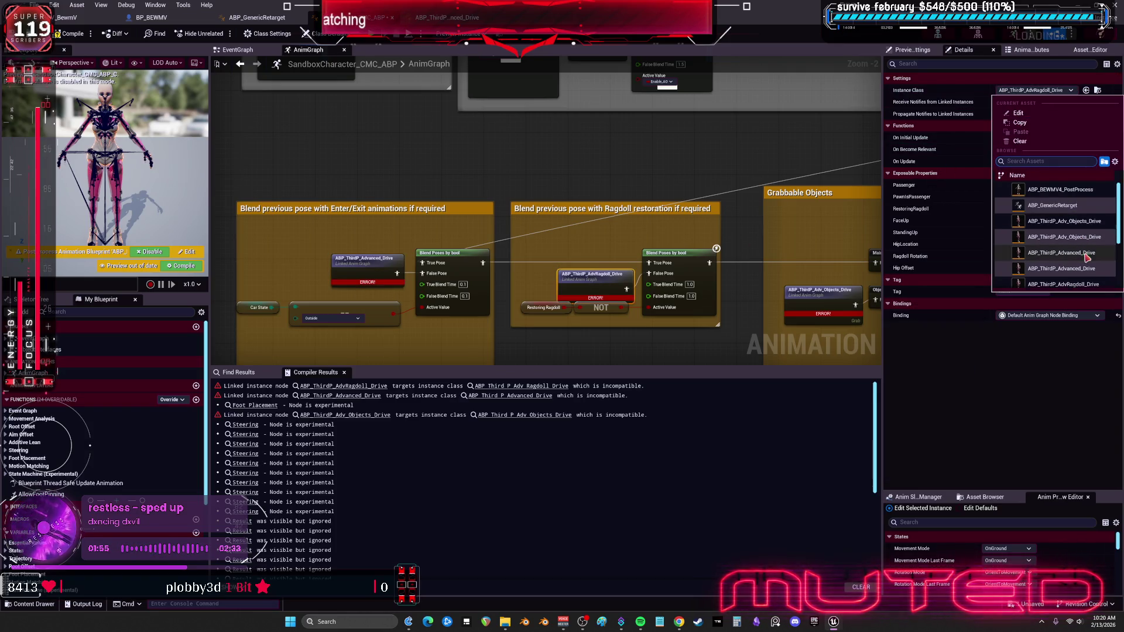
scroll(1087, 257, down, 2)
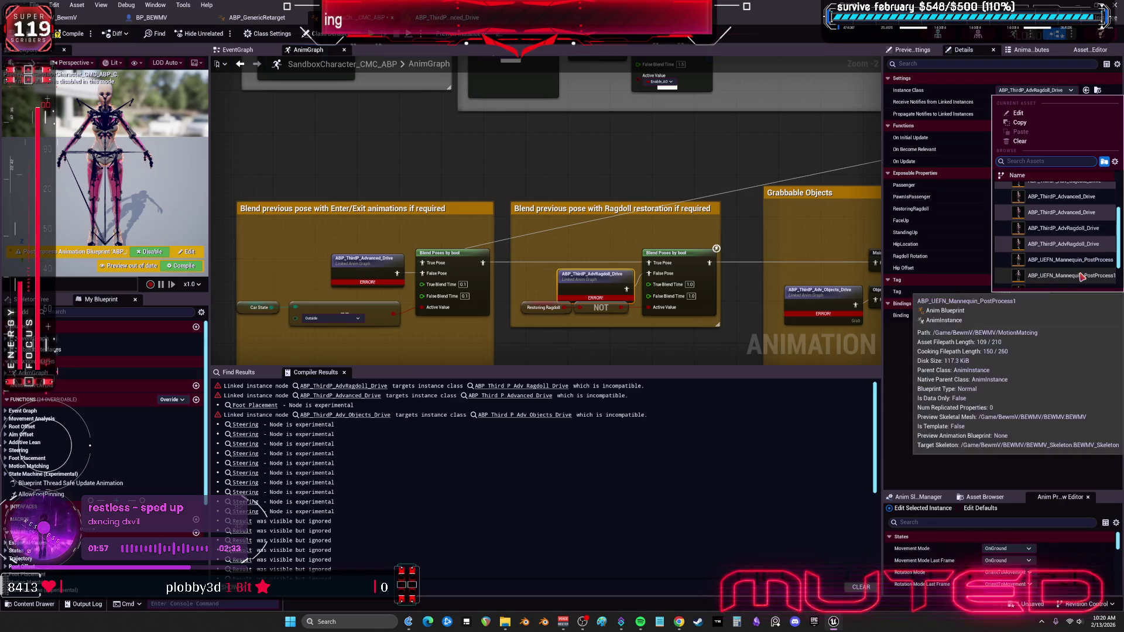
click(1018, 259)
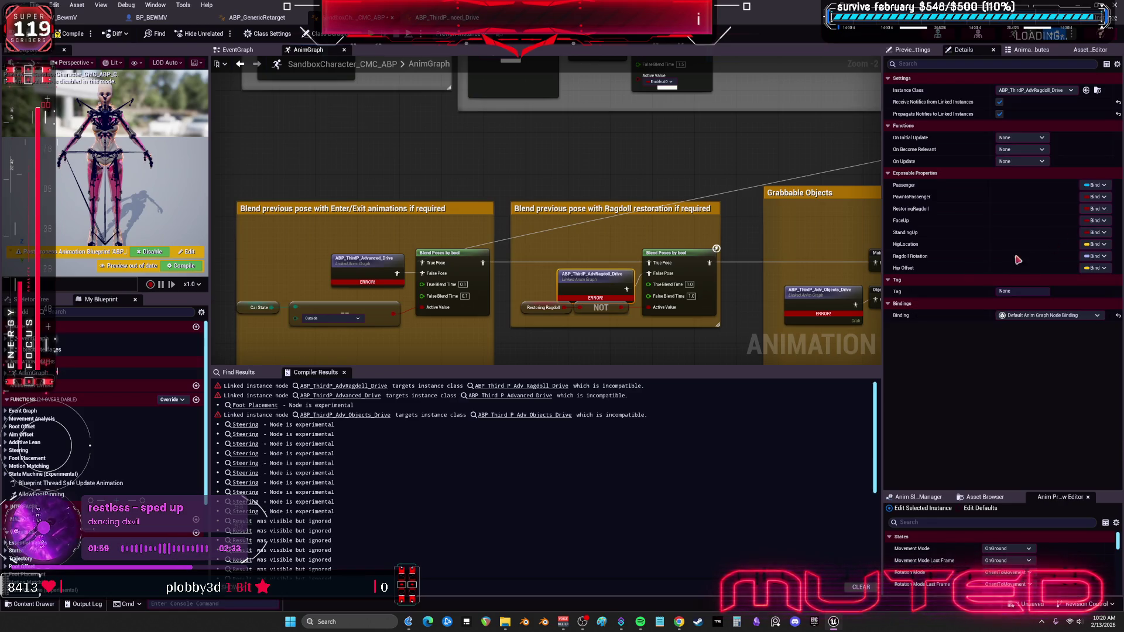
Set the Grabbable Objects linked node to ABP_ThirdP_Adv_Objects_Drive and compile the blueprint.
click(836, 295)
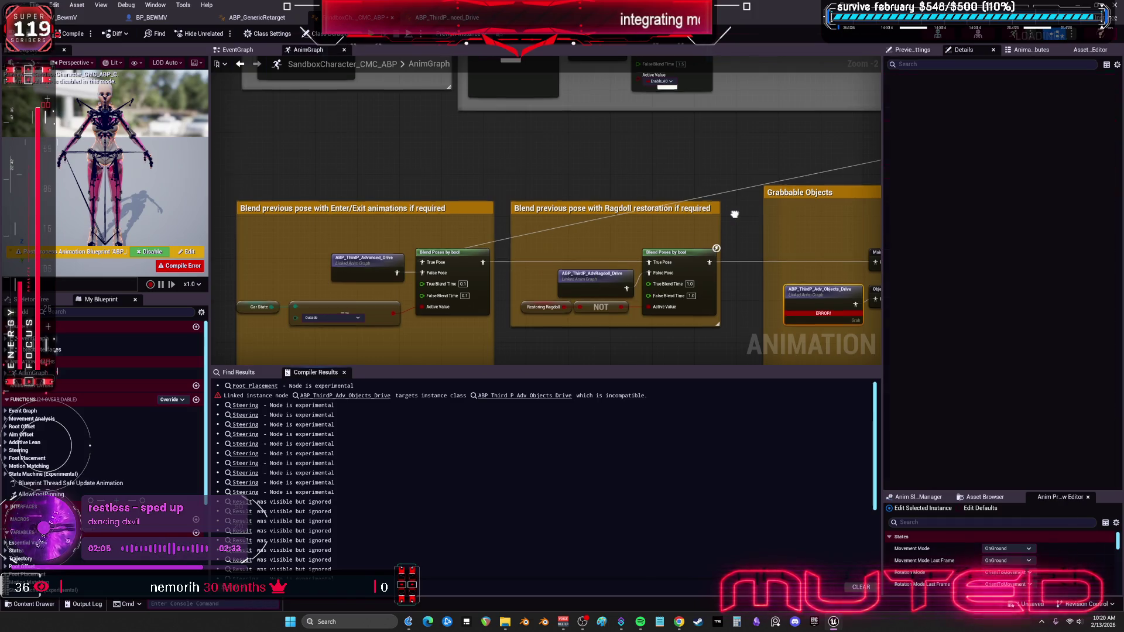
drag(846, 291, 644, 262)
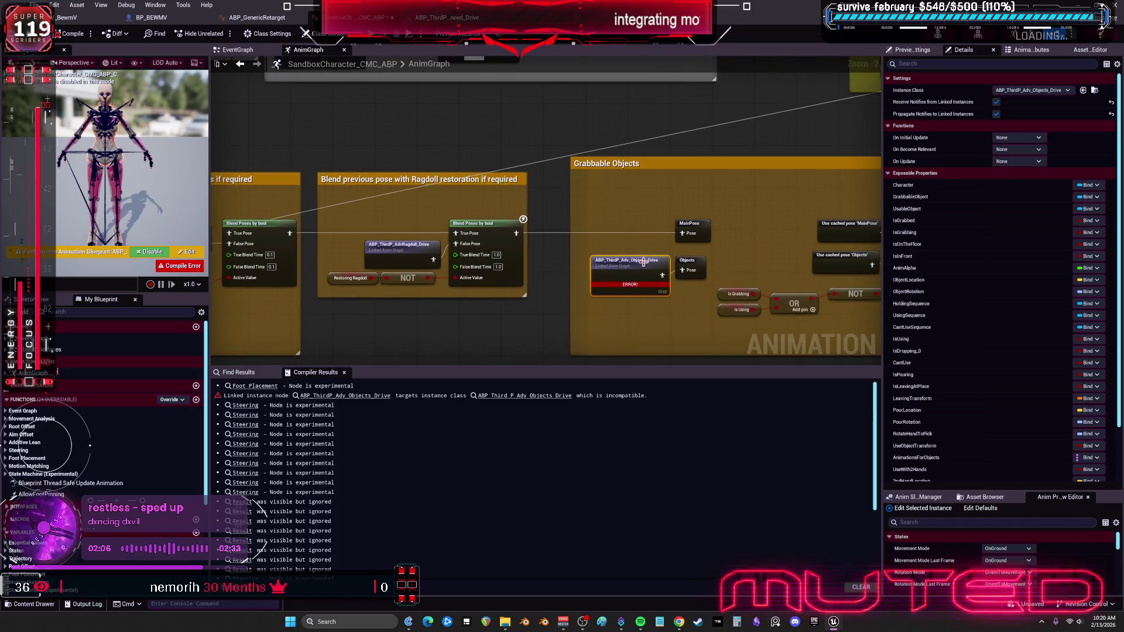
click(1062, 93)
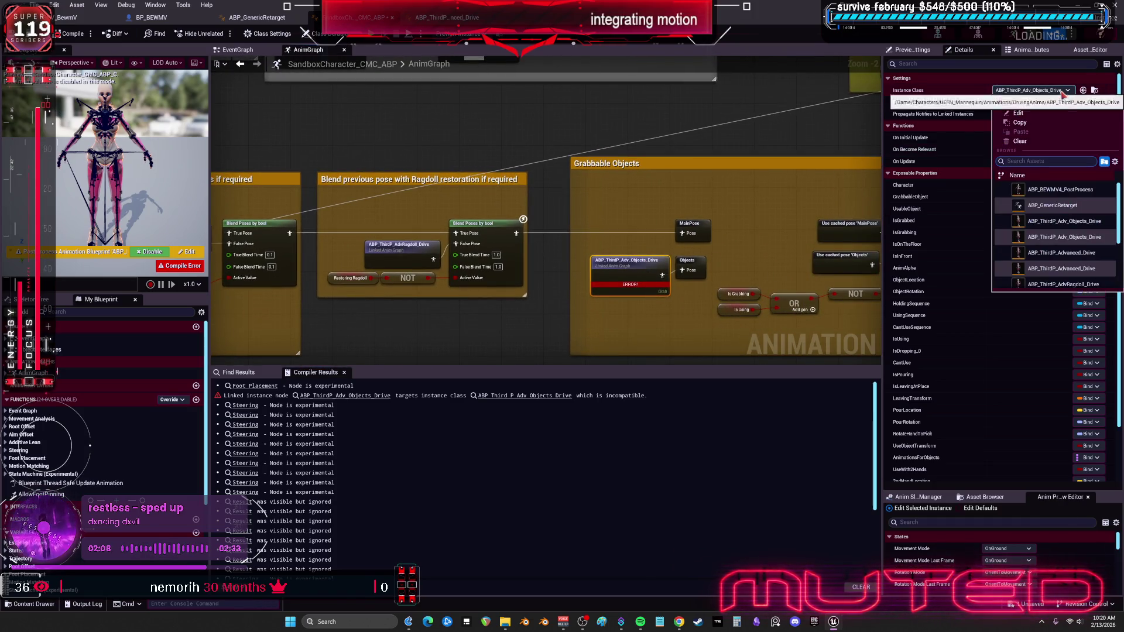
click(1100, 224)
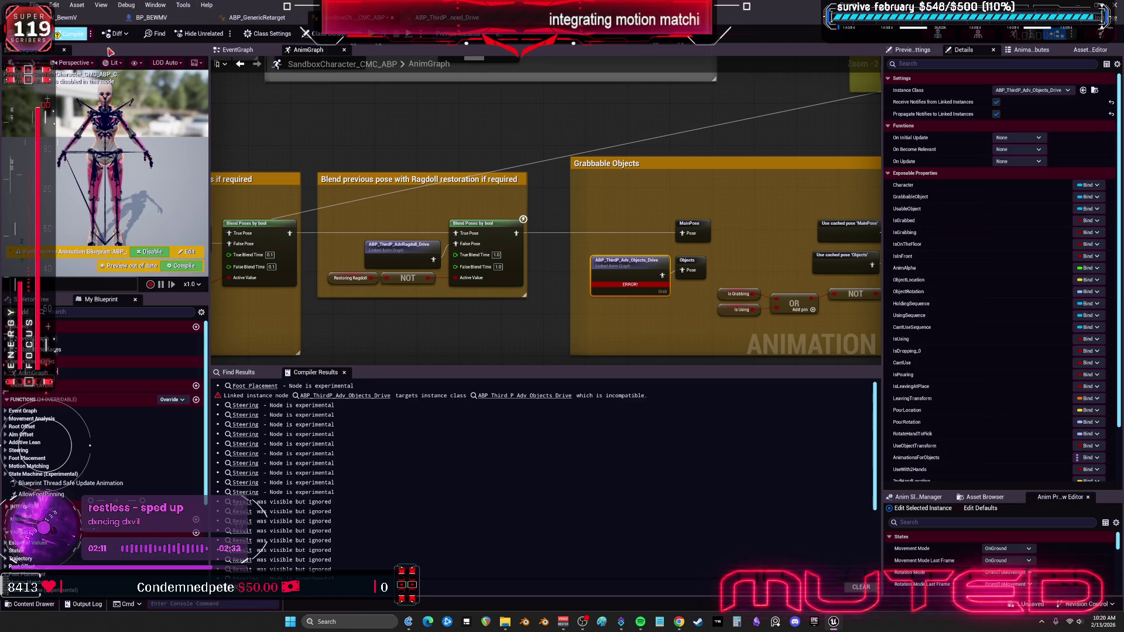
click(72, 34)
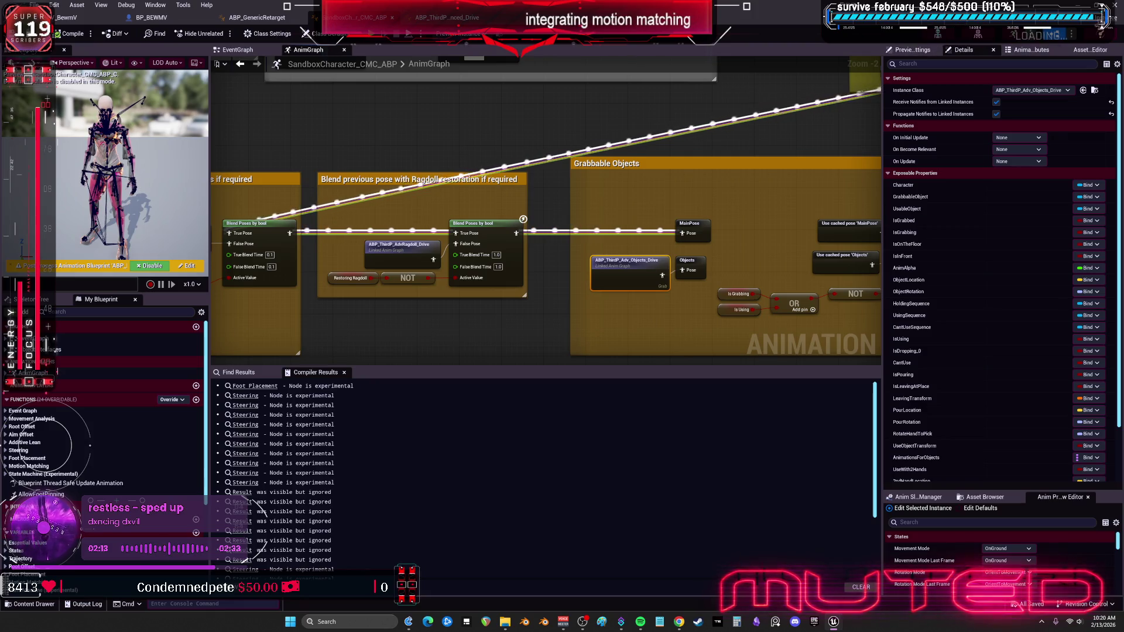
Play-test the character running and vaulting onto the red car, then show the Blueprints folder.
key(alt+Tab)
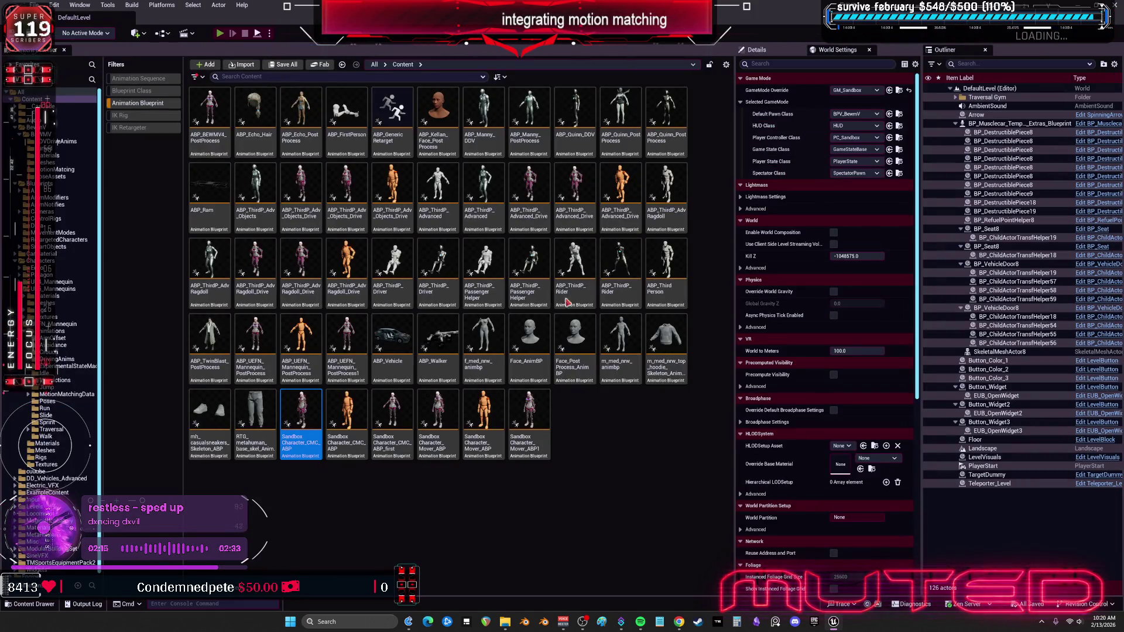
key(alt+p)
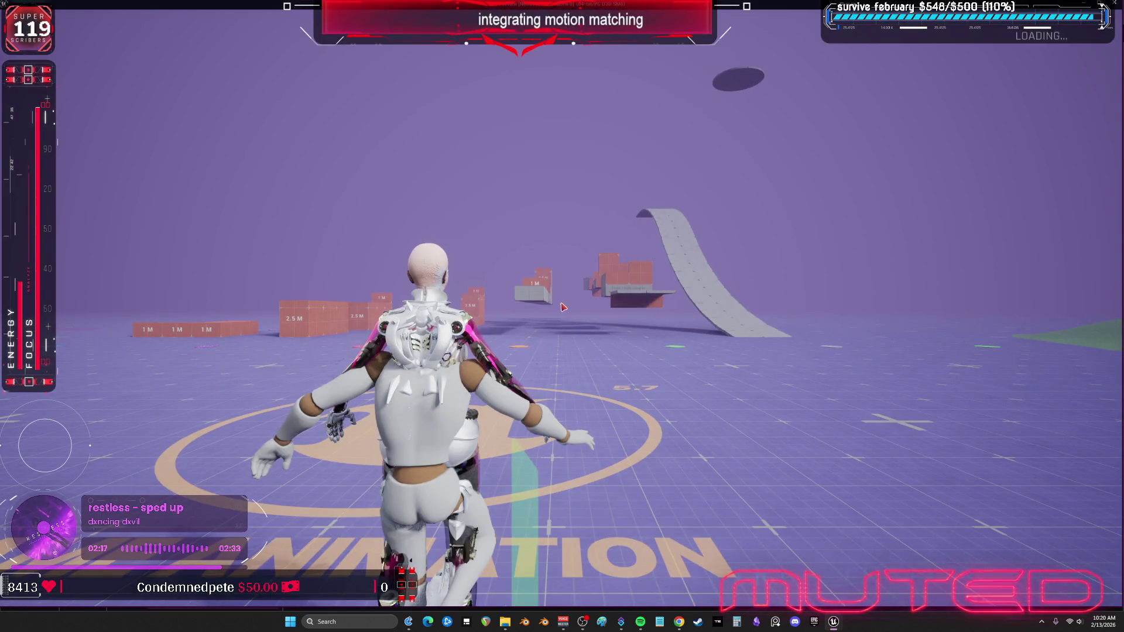
click(563, 305)
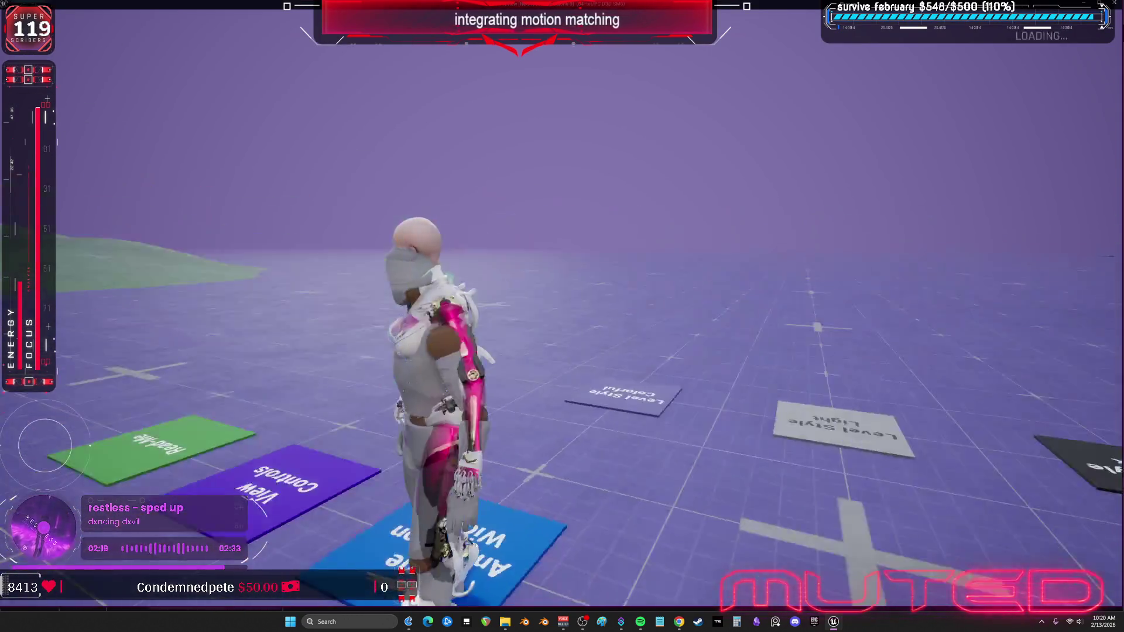
key(w)
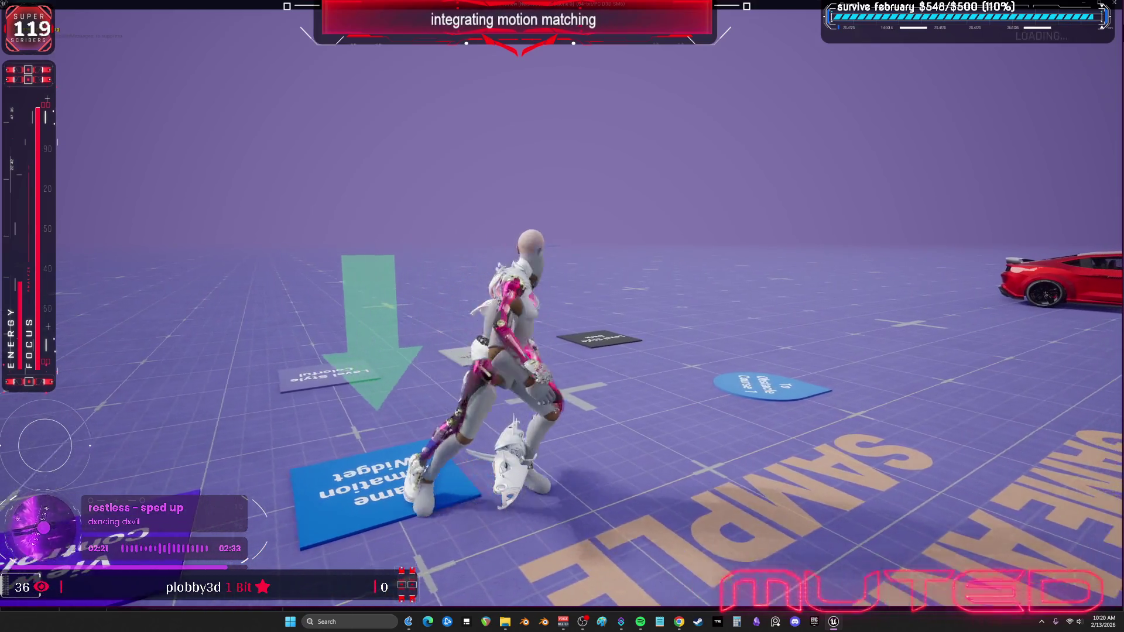
key(w)
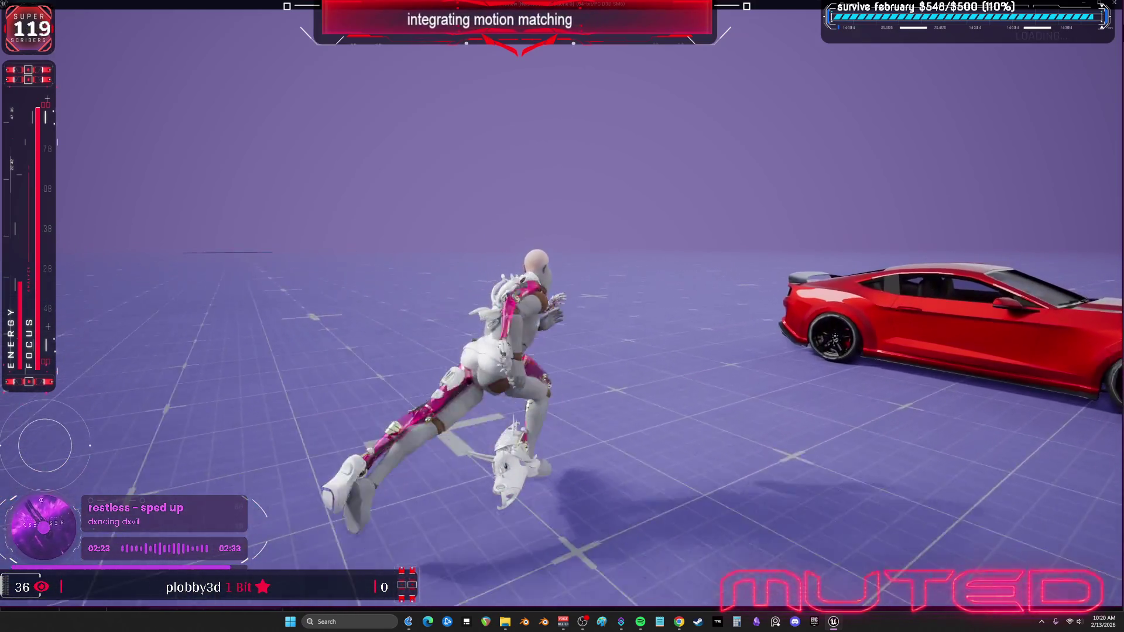
key(space)
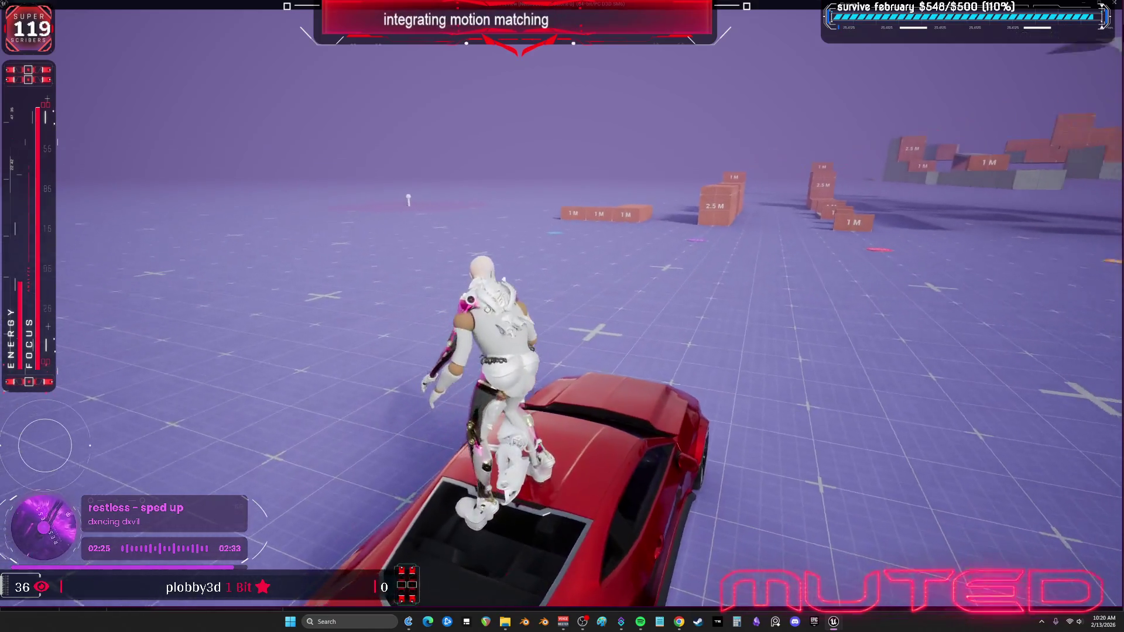
key(w)
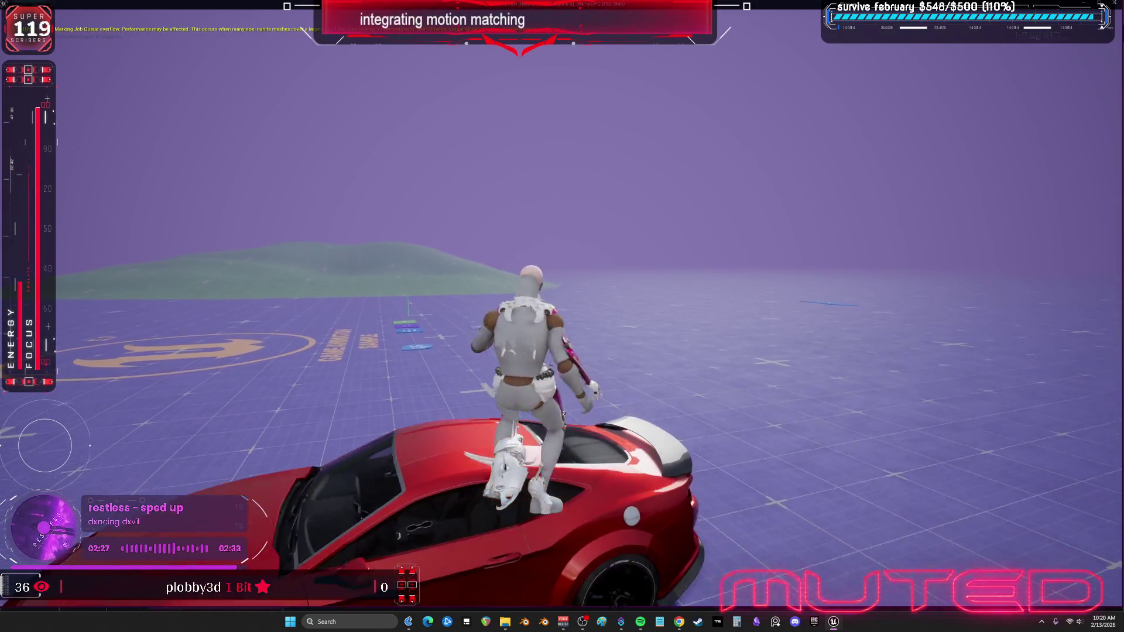
key(Escape)
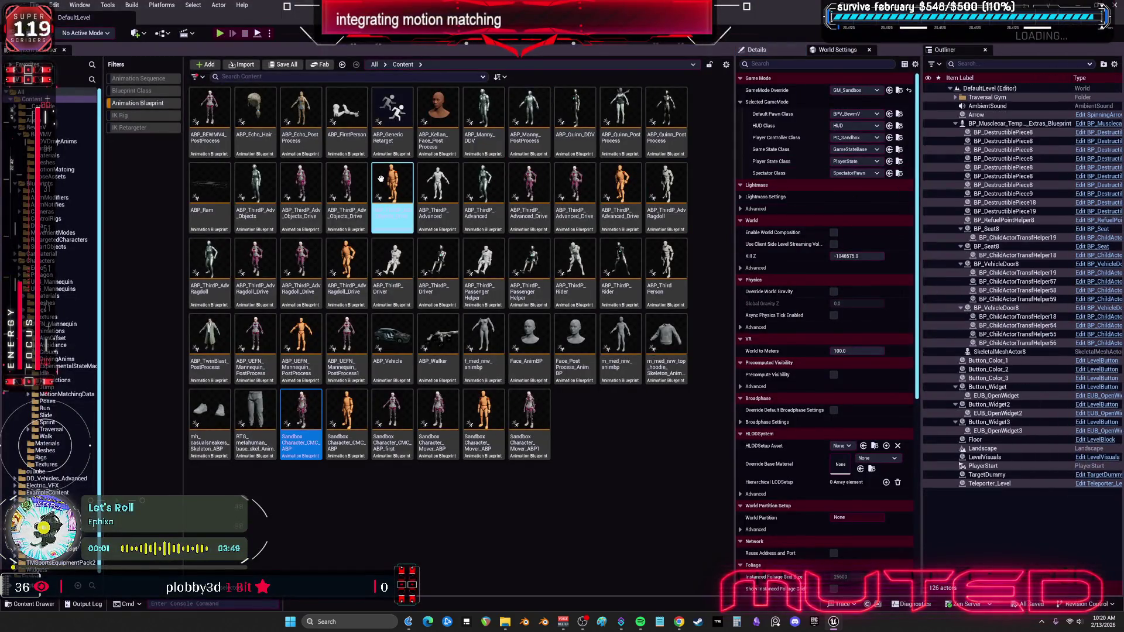
click(57, 185)
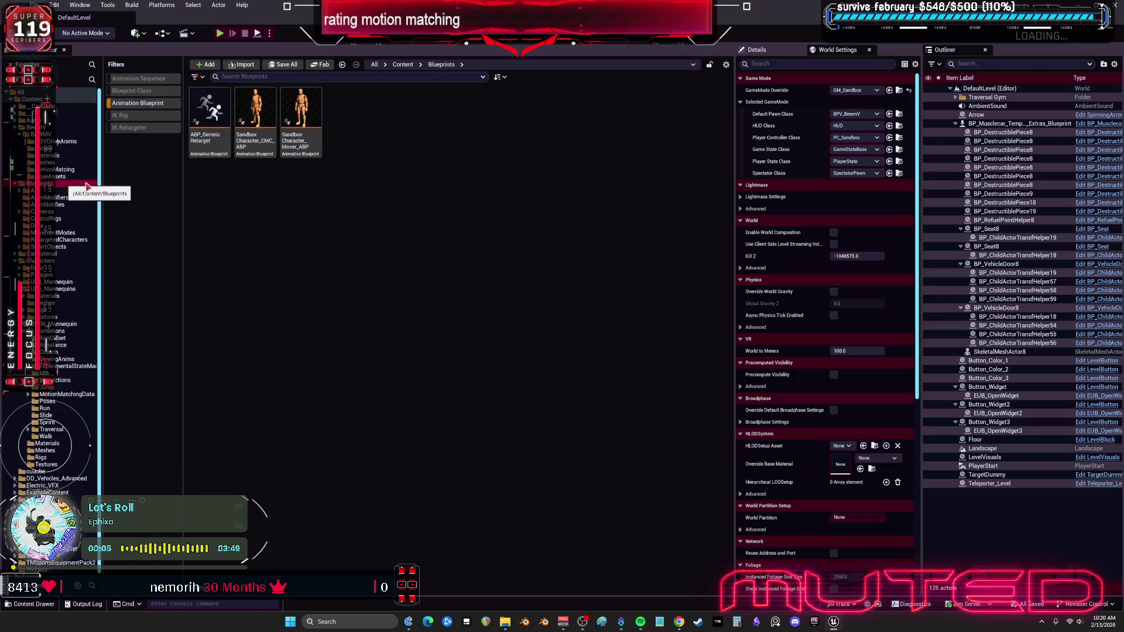
Switch the Content Browser filter from Animation Blueprint to Blueprint Class in the BEWMV folder.
click(152, 103)
click(150, 92)
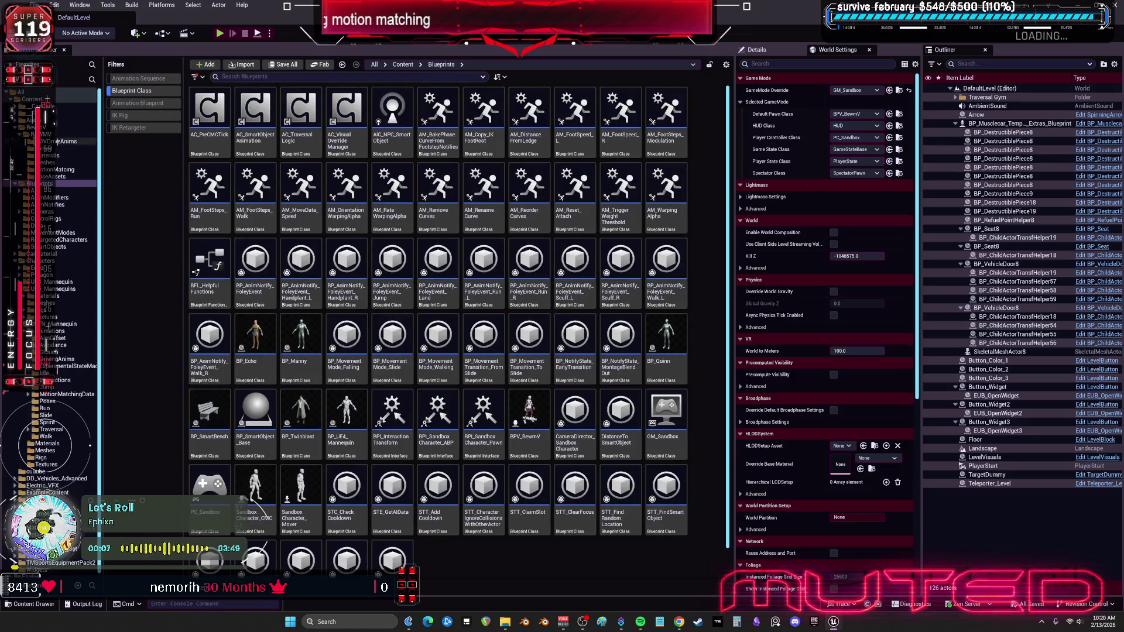
click(44, 134)
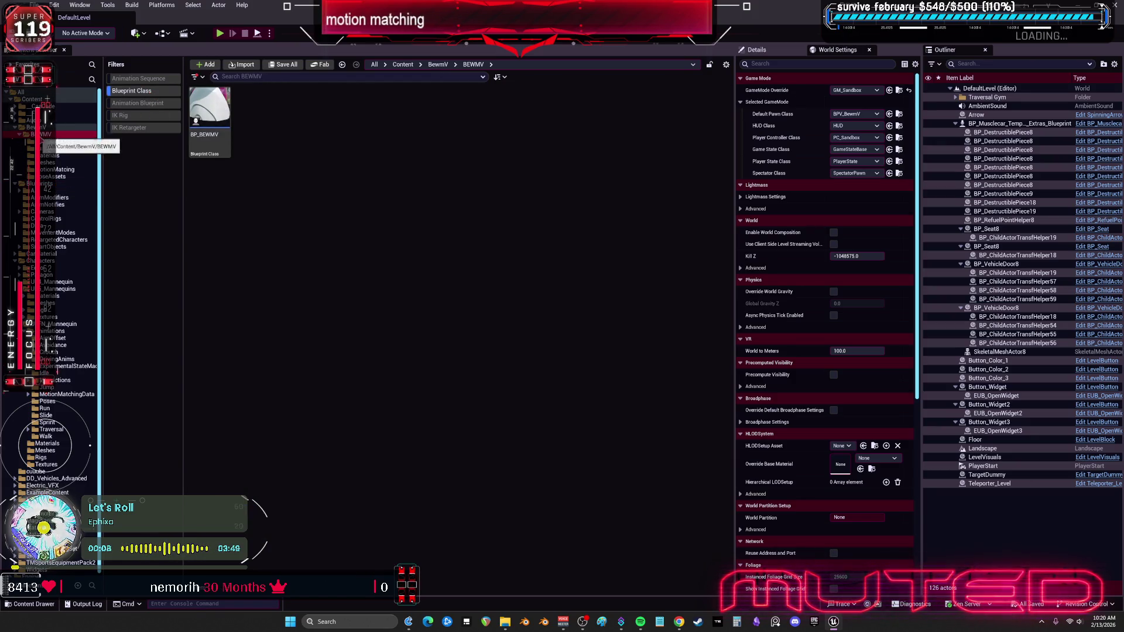
Inspect BP_BEWMV's character mesh, close it, and return to the Blueprints folder listing.
double_click(204, 106)
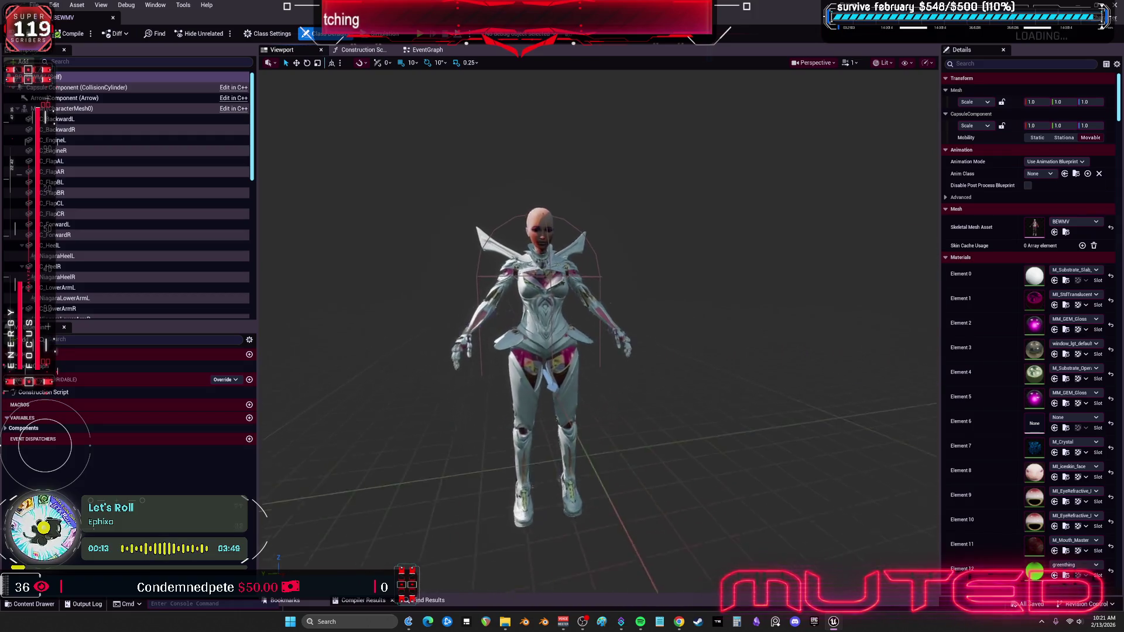
click(82, 109)
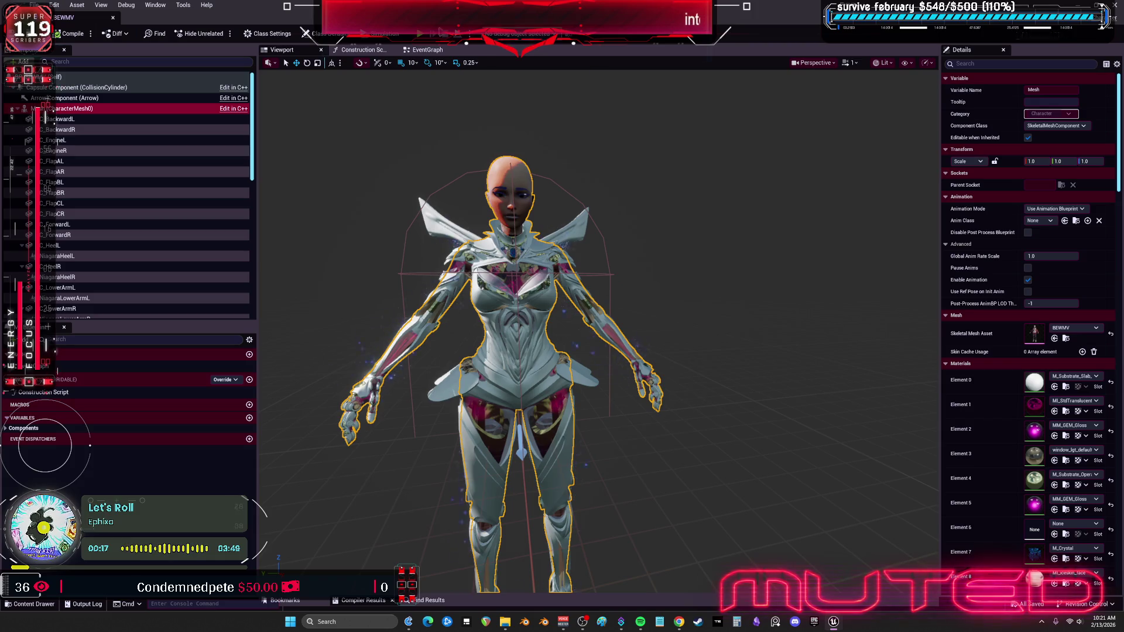
click(114, 18)
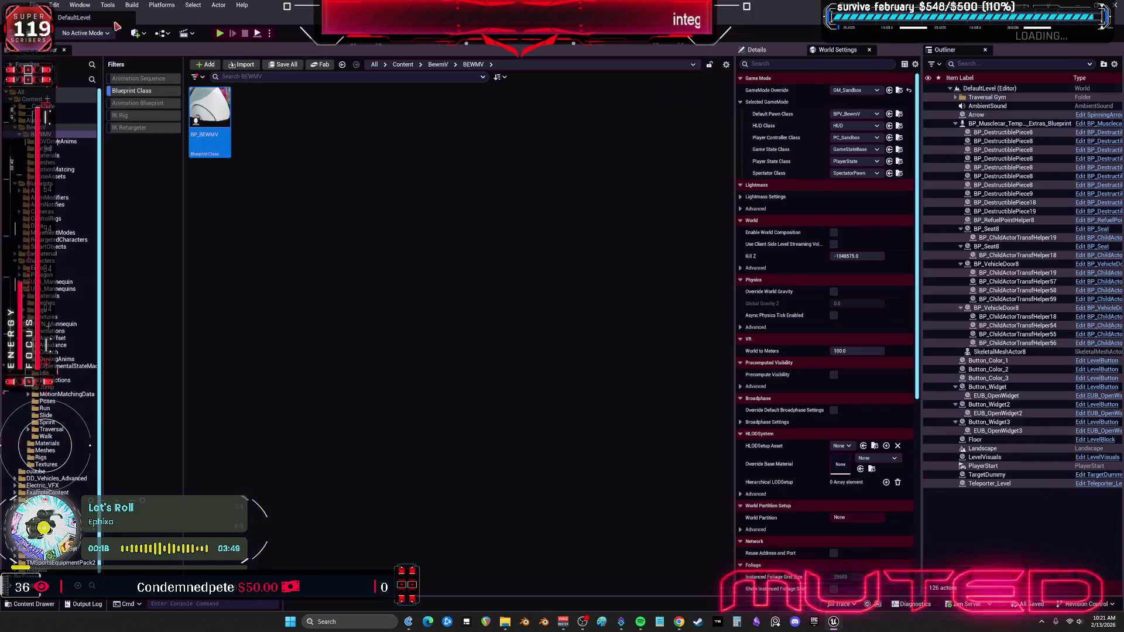
click(59, 185)
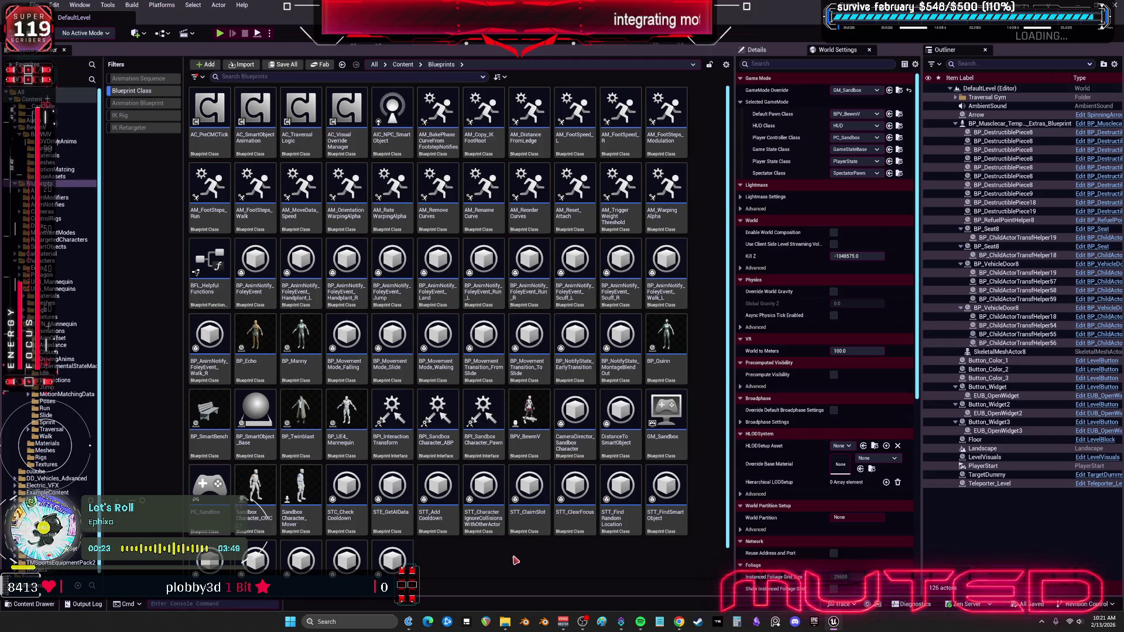
scroll(524, 550, down, 1)
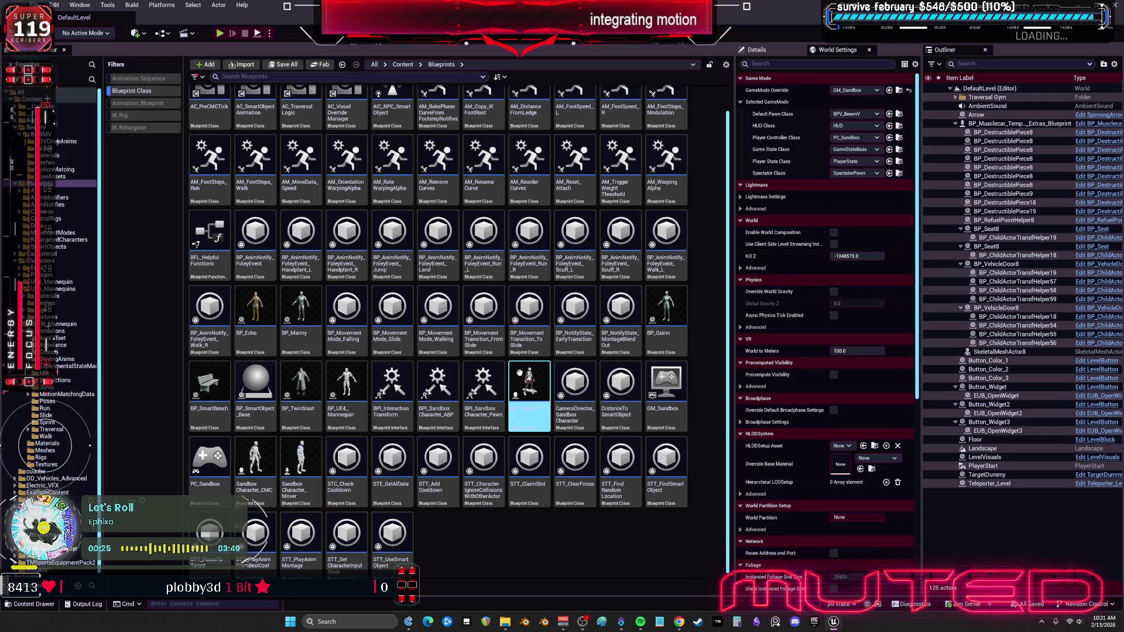
On BPV_BewmV's Mesh, enable Hidden in Game, Hidden Shadow and Hidden in Scene Capture.
double_click(519, 373)
click(293, 51)
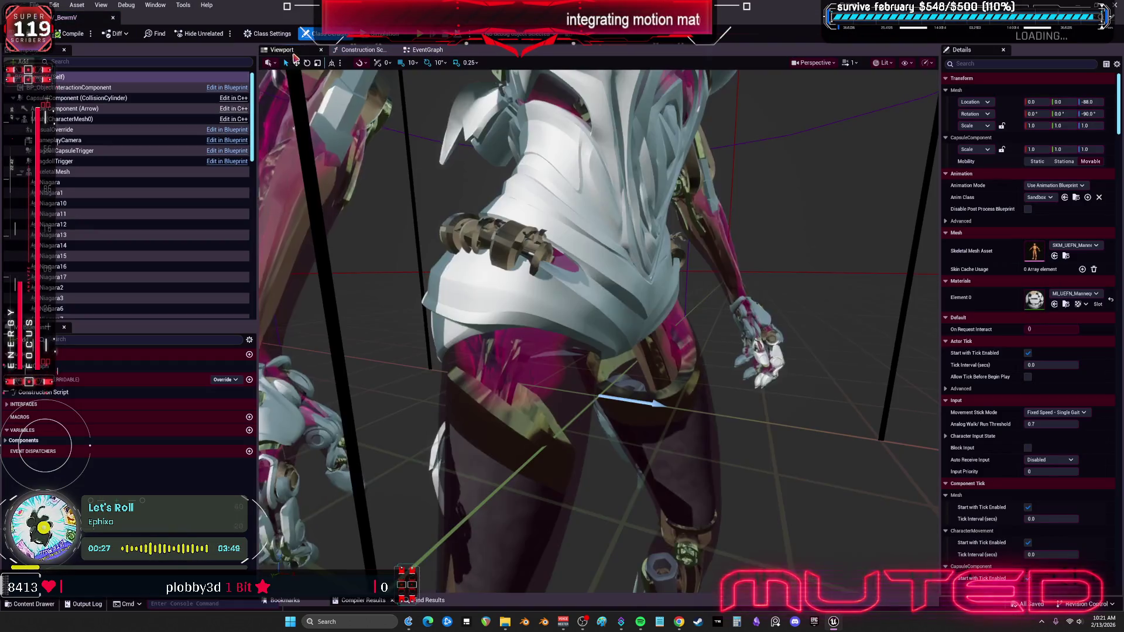
scroll(504, 257, down, 5)
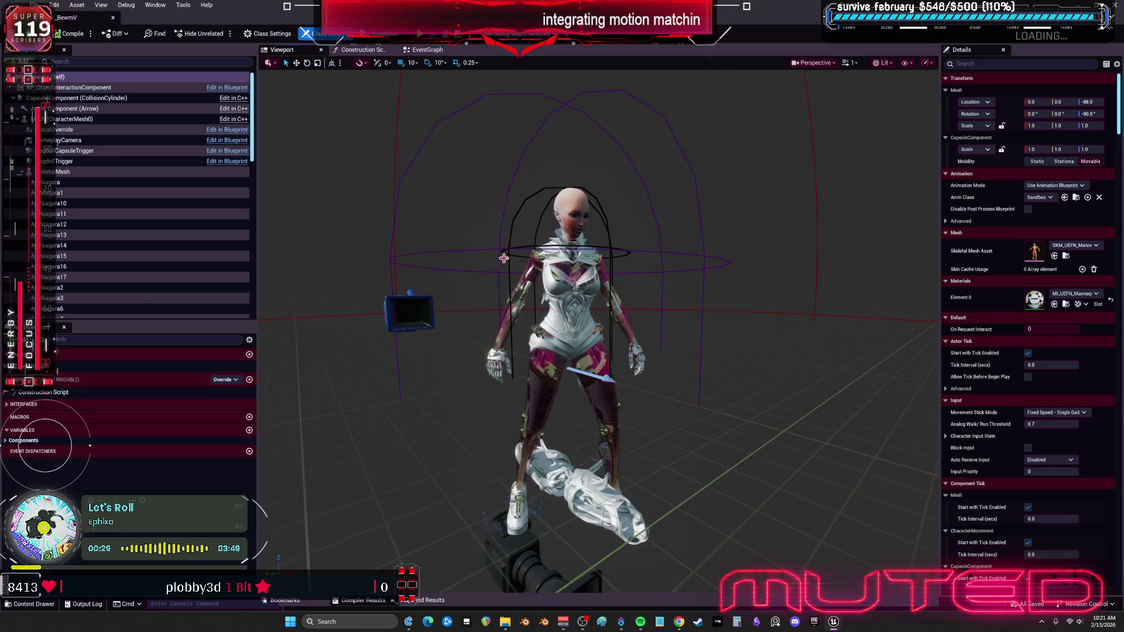
click(503, 257)
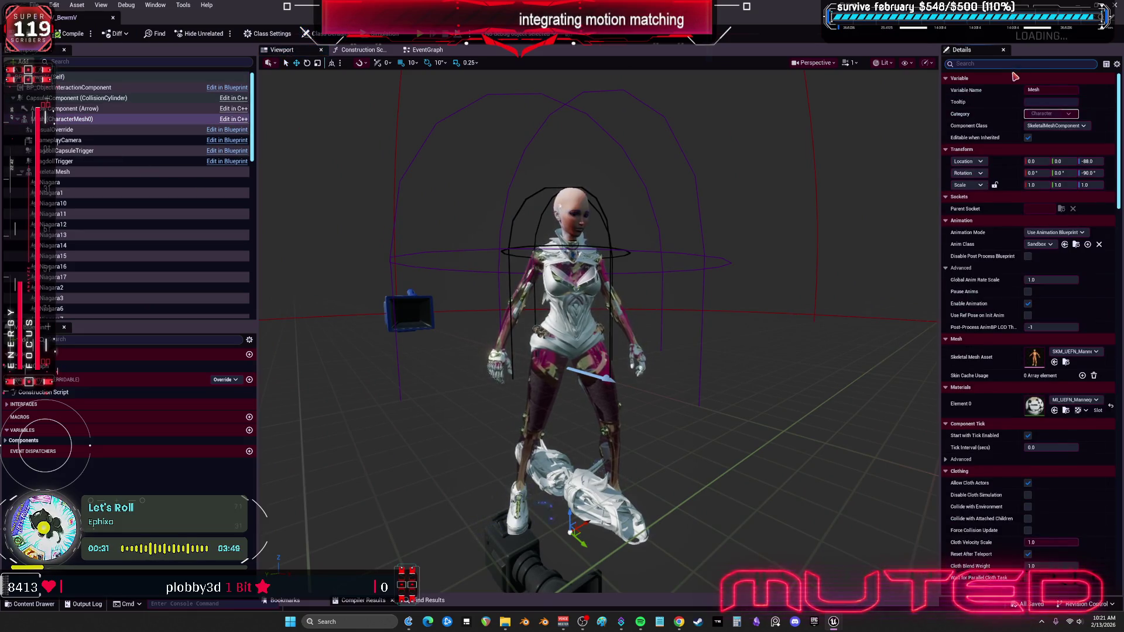
text(vIS)
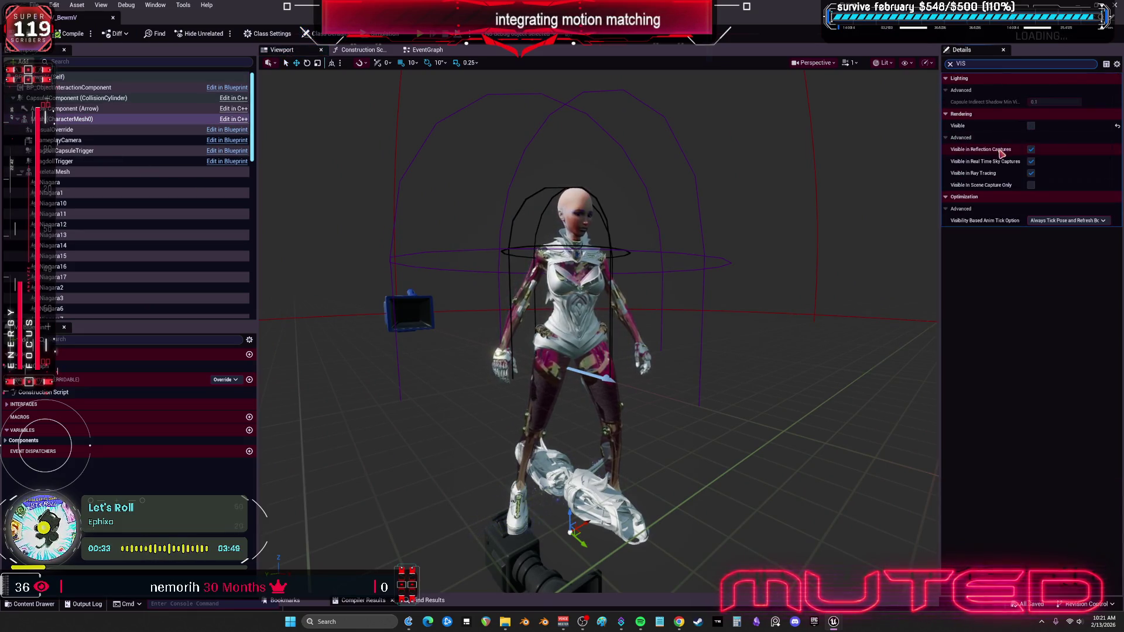
click(1031, 150)
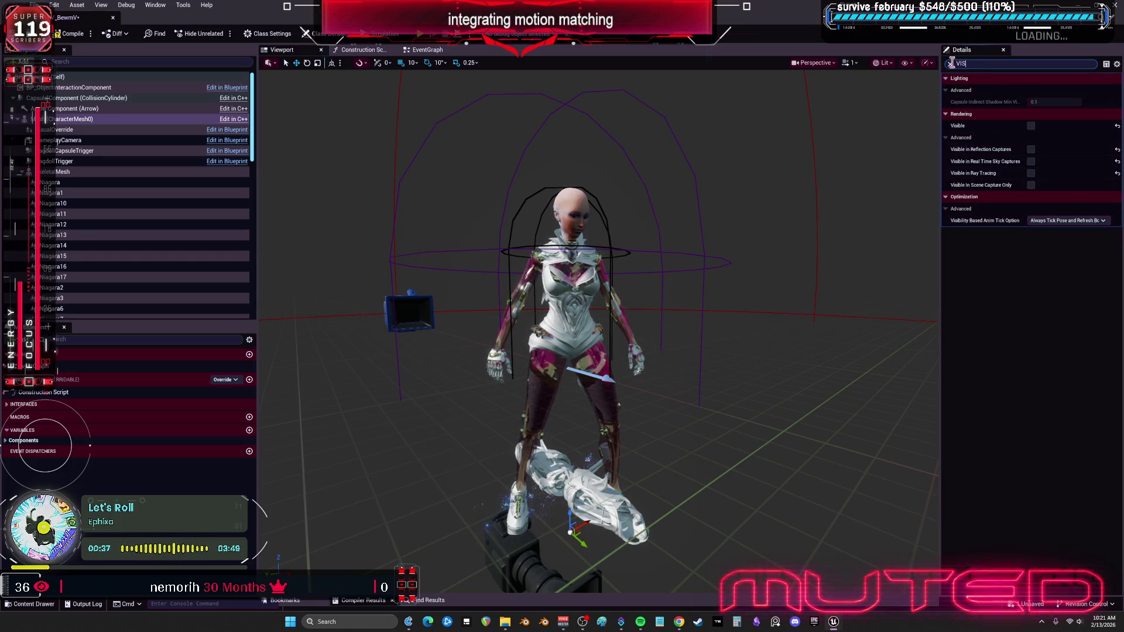
text(HID)
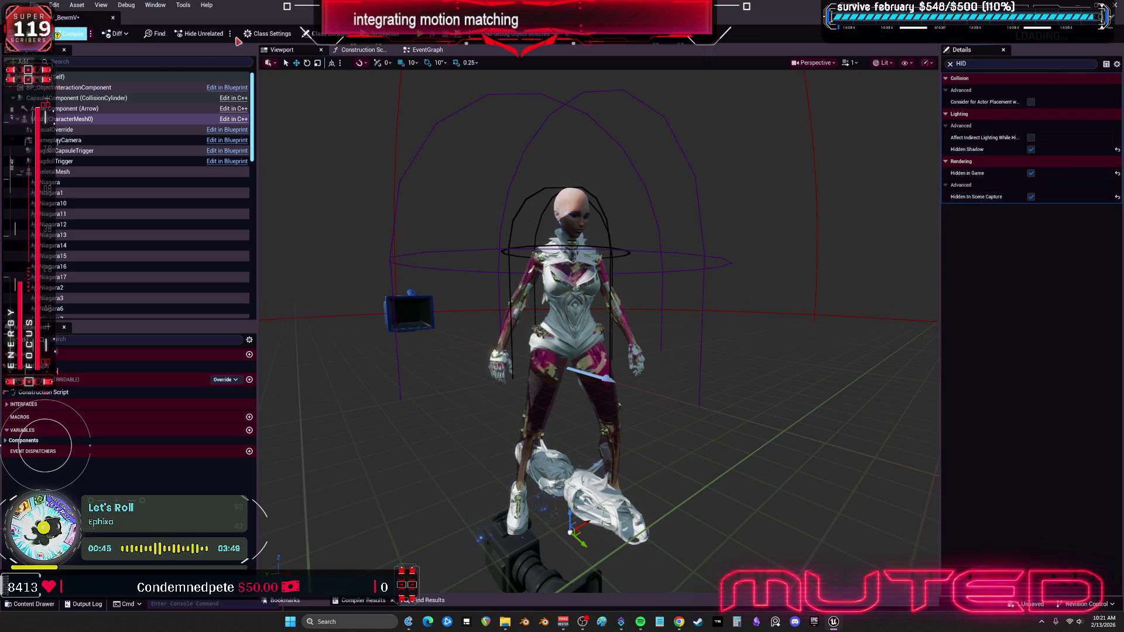
In a play session, run the character among the 1 M blocks and climb the 2.5 M wall.
key(alt+p)
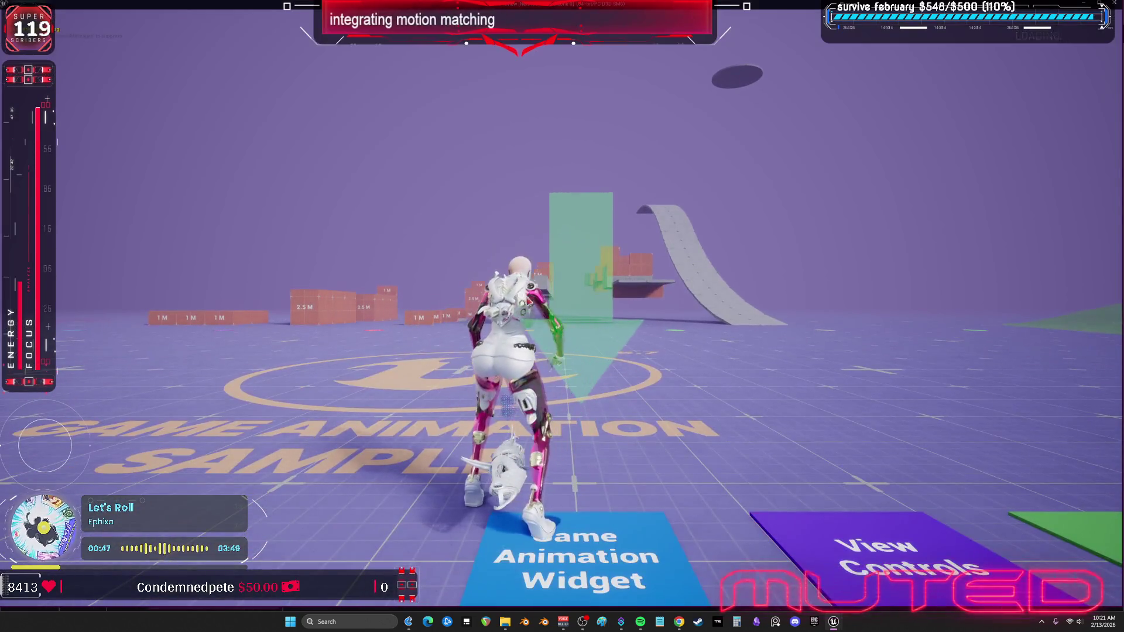
key(w)
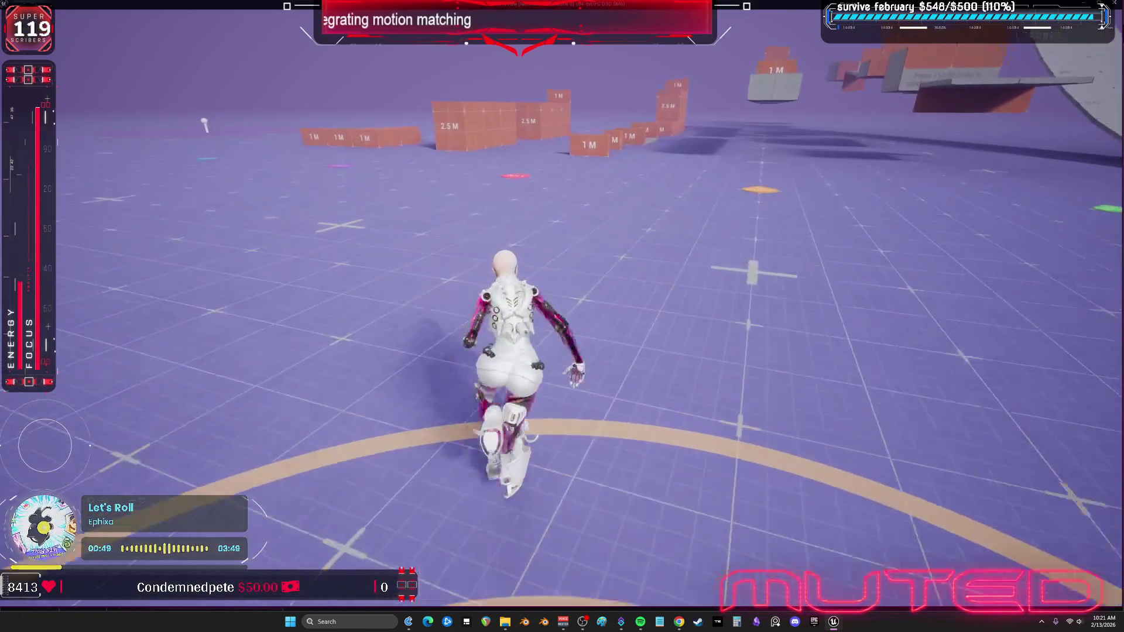
key(a)
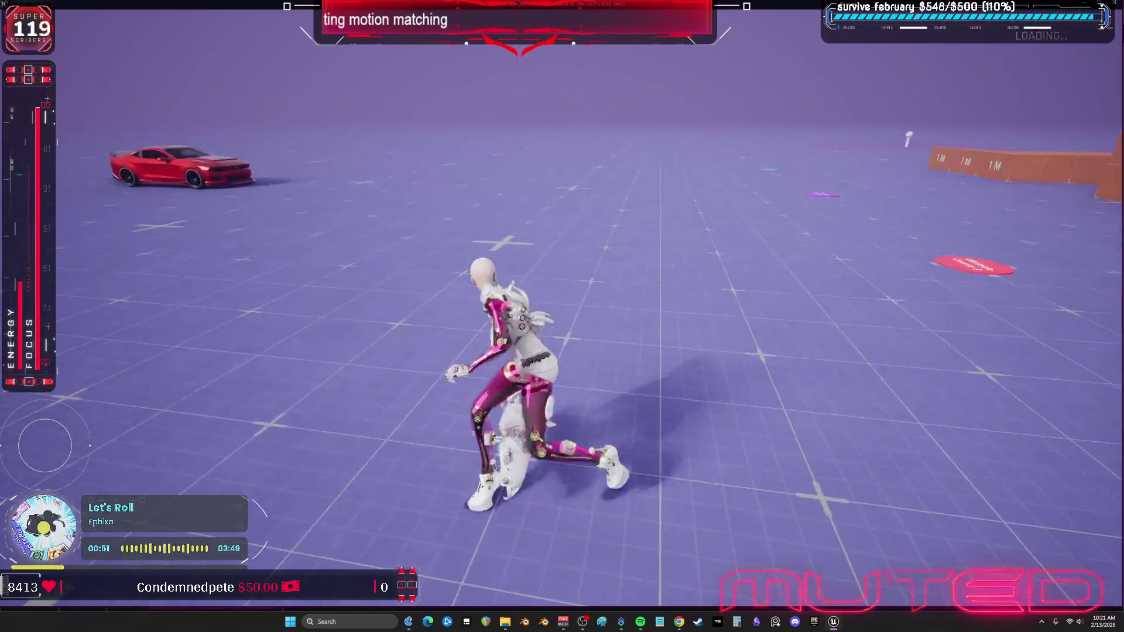
key(w)
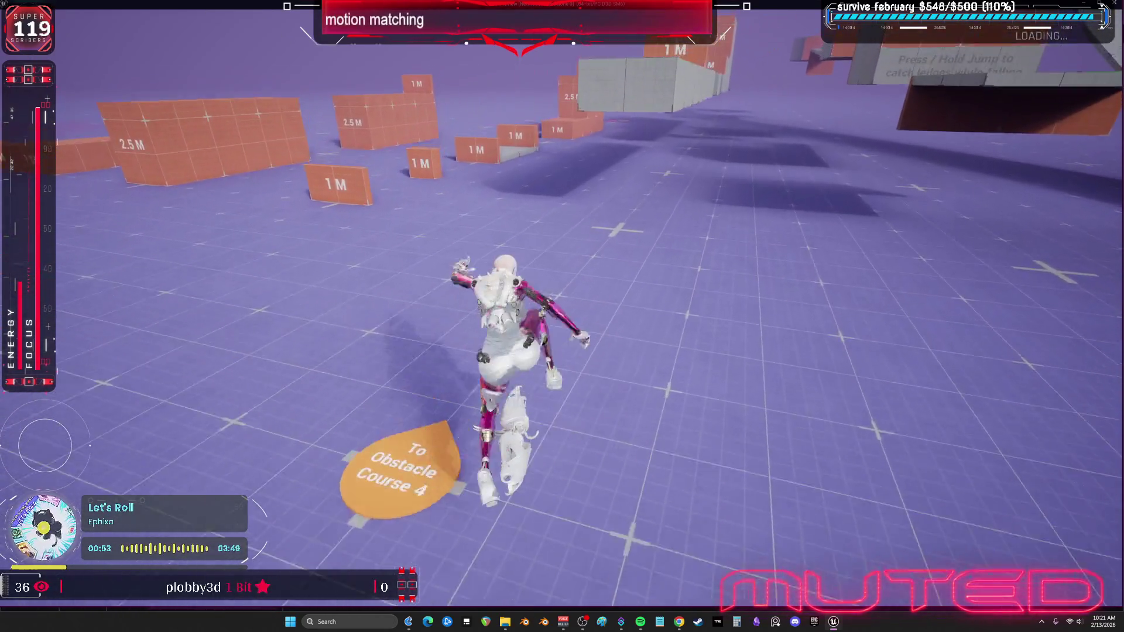
key(w)
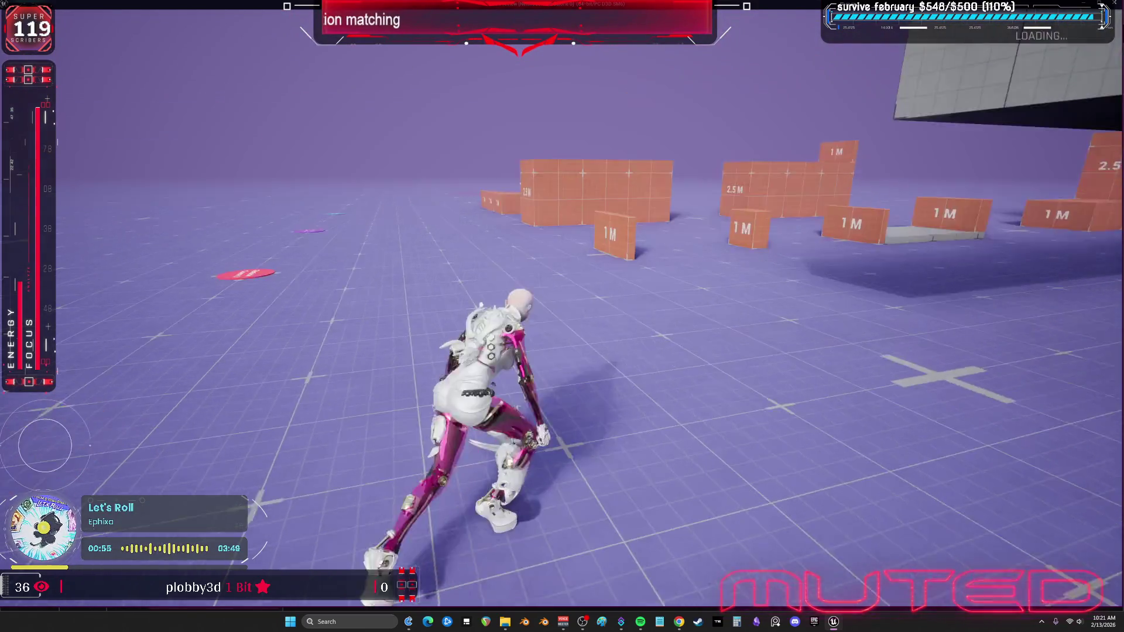
key(w)
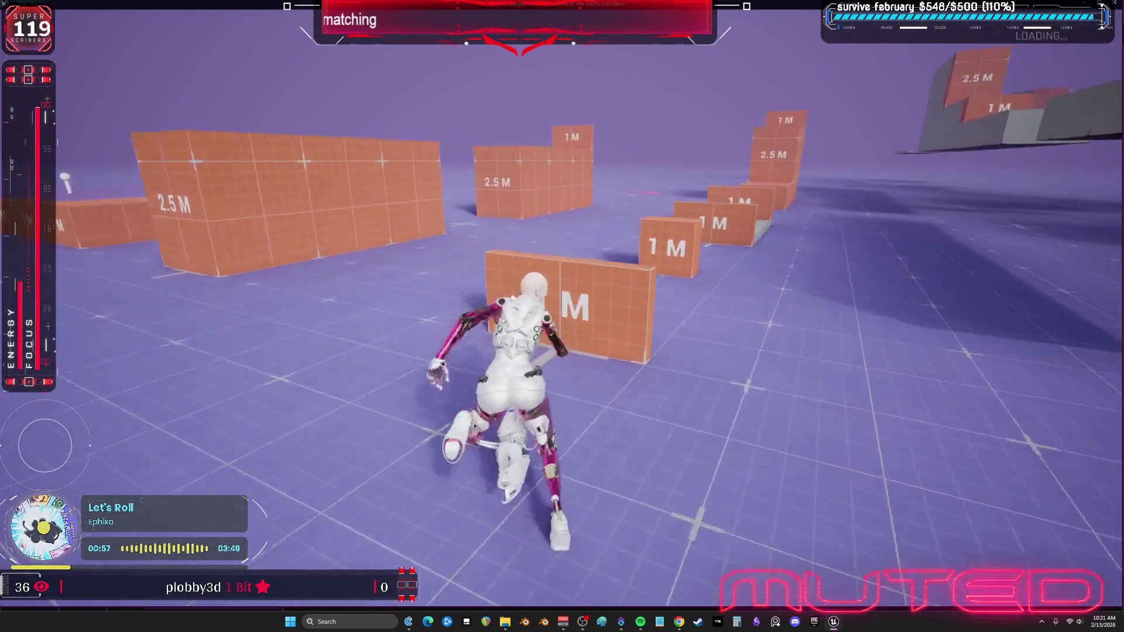
key(w)
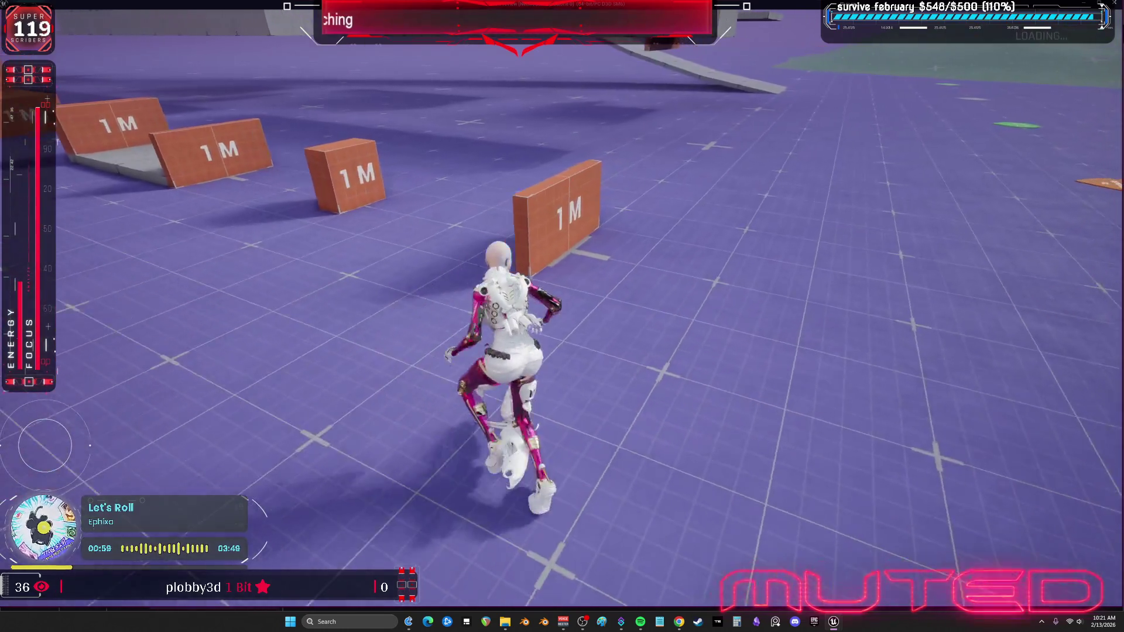
key(w)
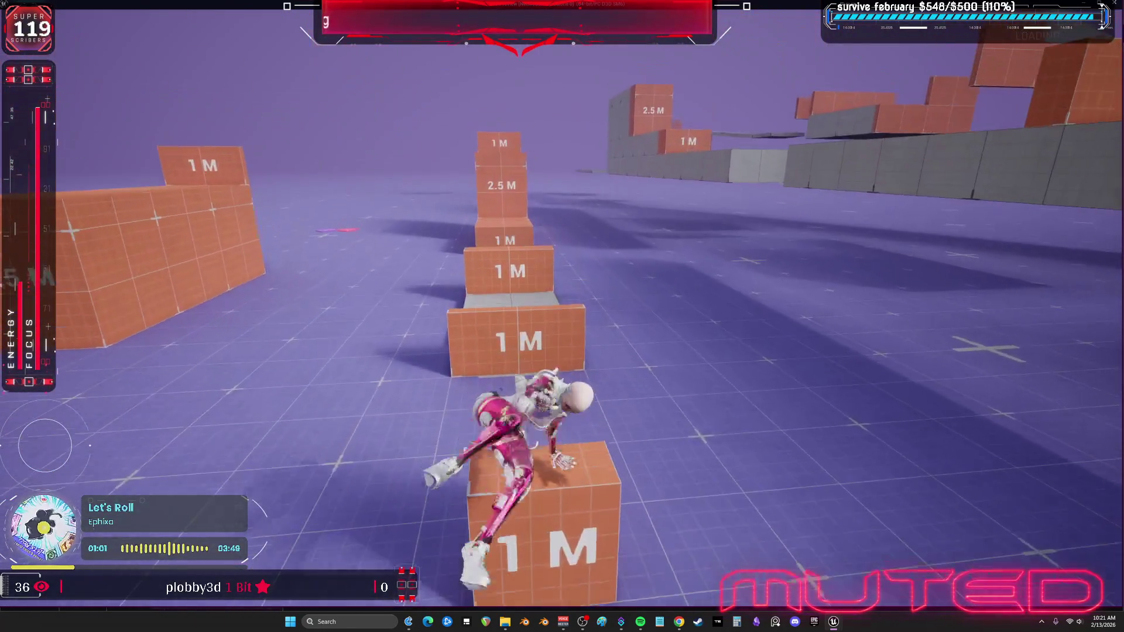
key(w)
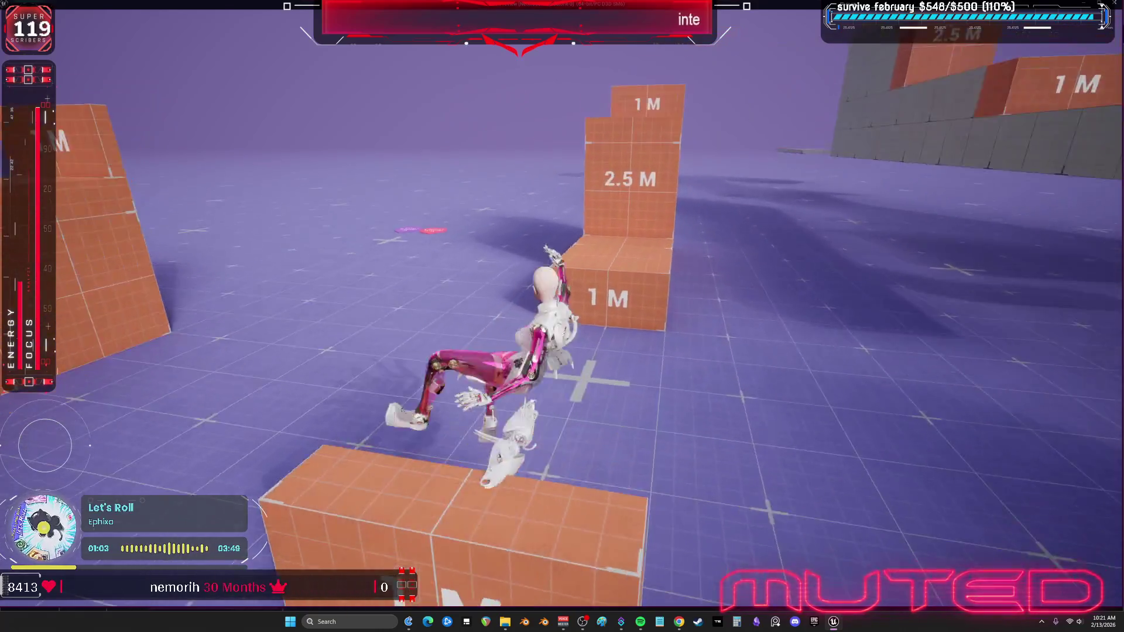
key(w)
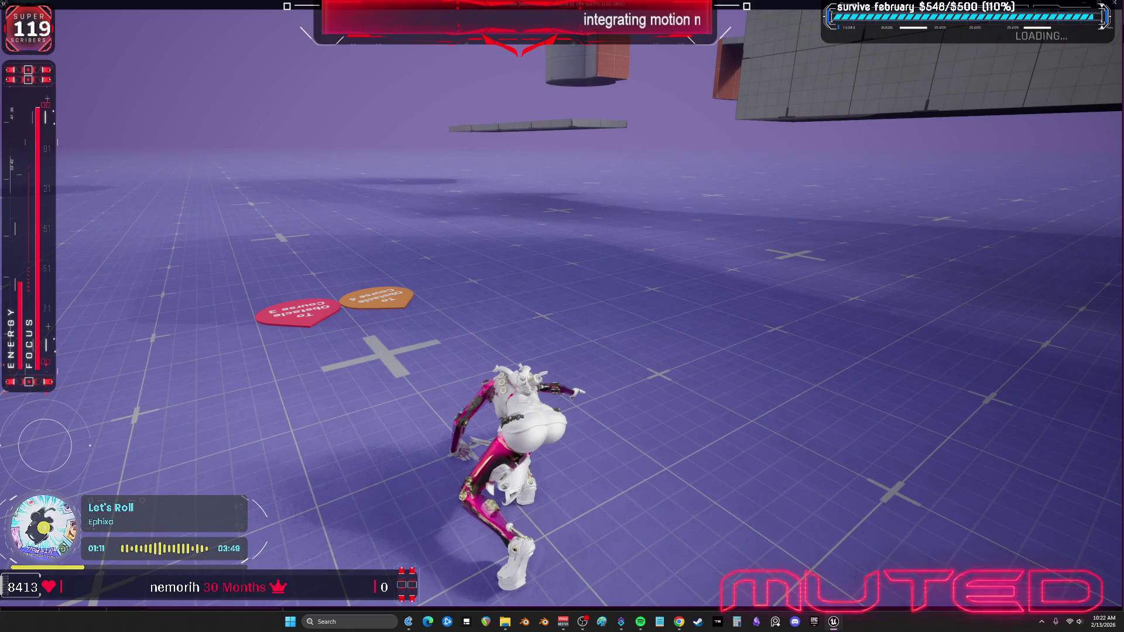
Vault over the orange block, mantle onto the 1 M block, and get into the red car.
key(w)
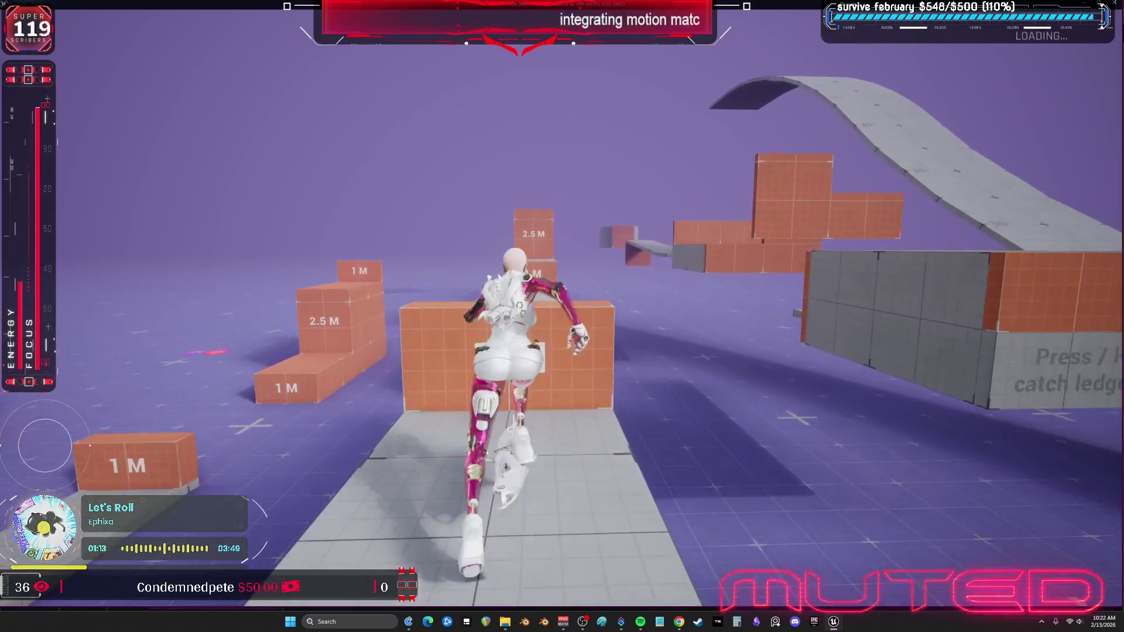
key(space)
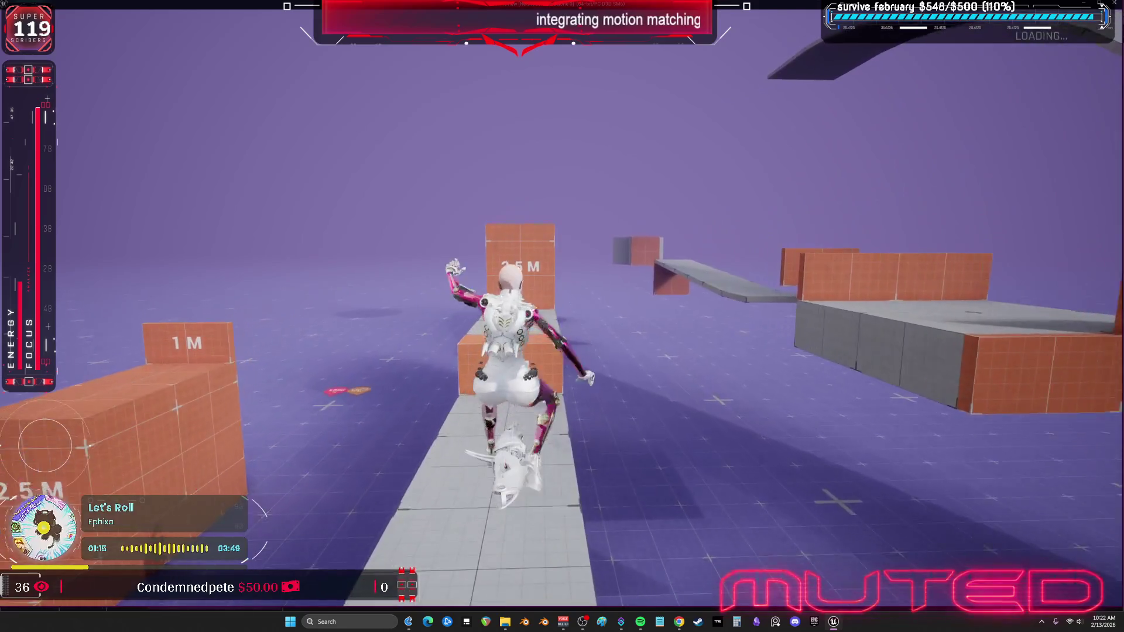
key(space)
key(space)
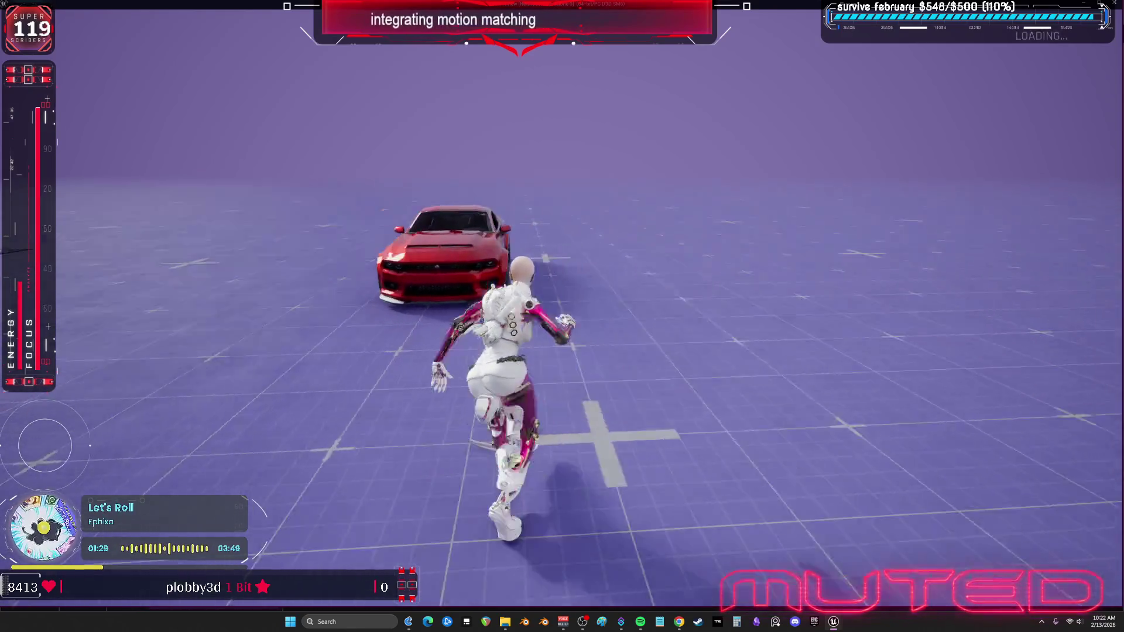
key(e)
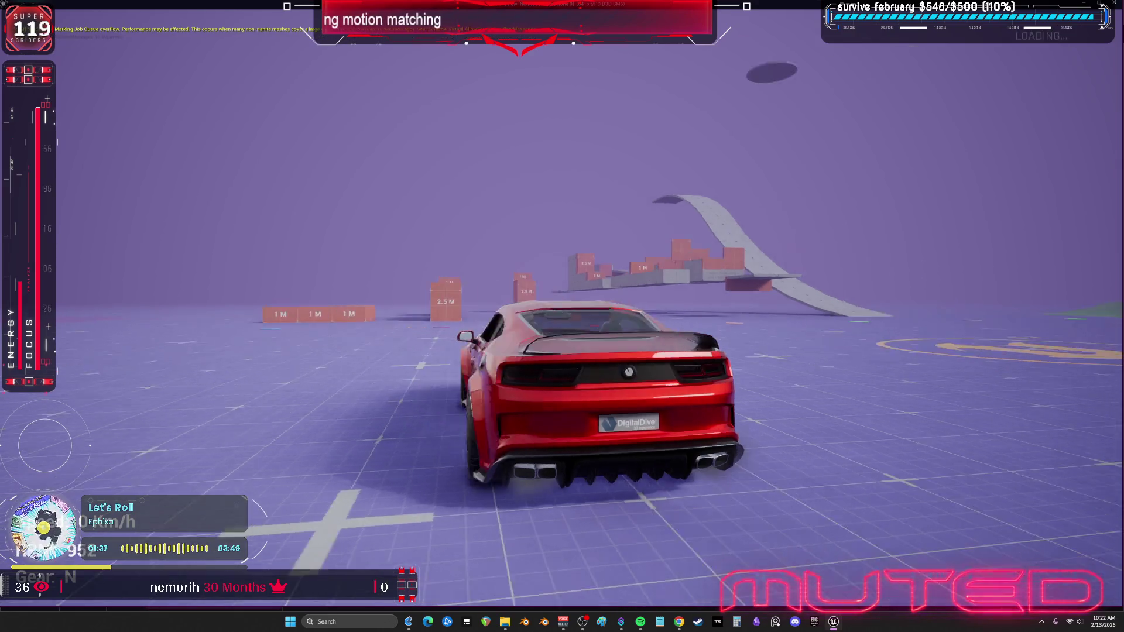
Drive the red car forward, brake, drift into the 2.5 M wall, then reverse.
key(w)
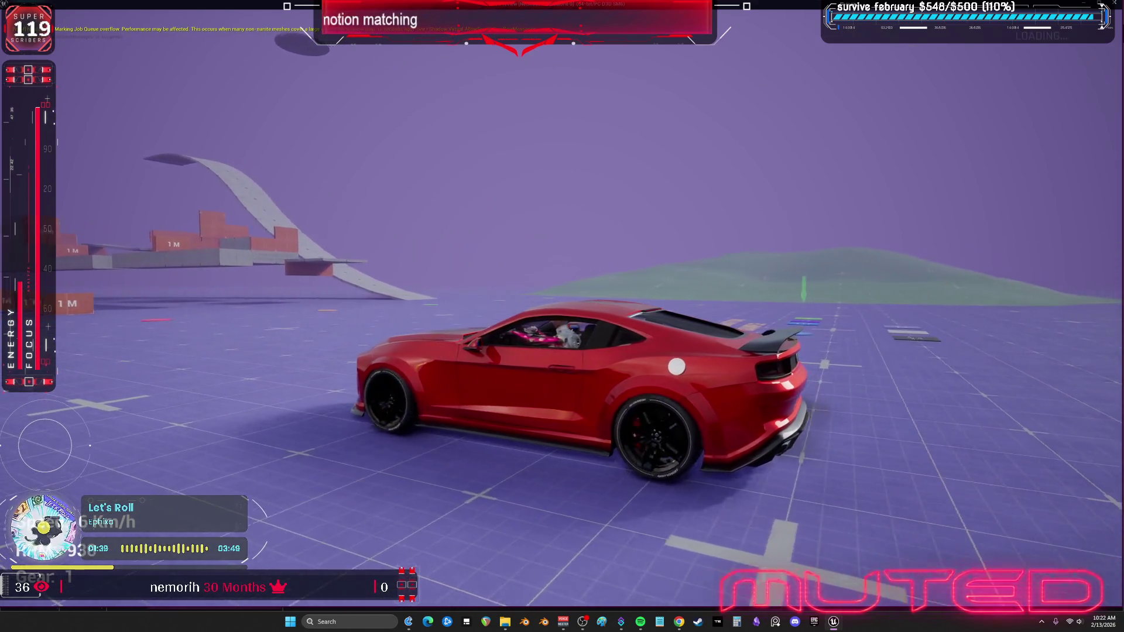
key(s)
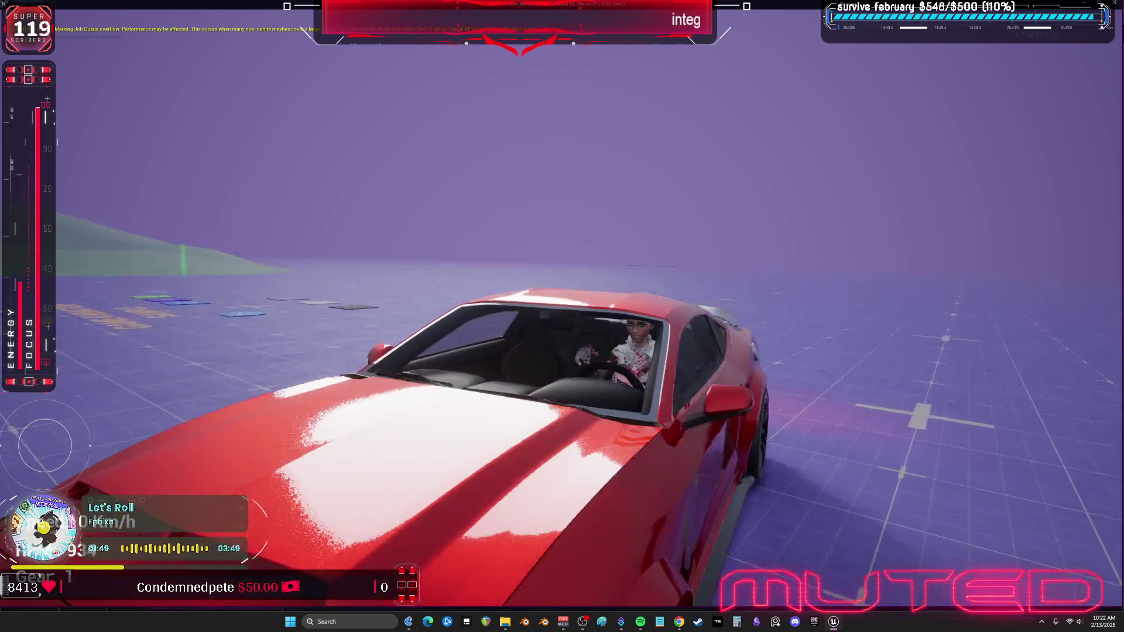
key(w)
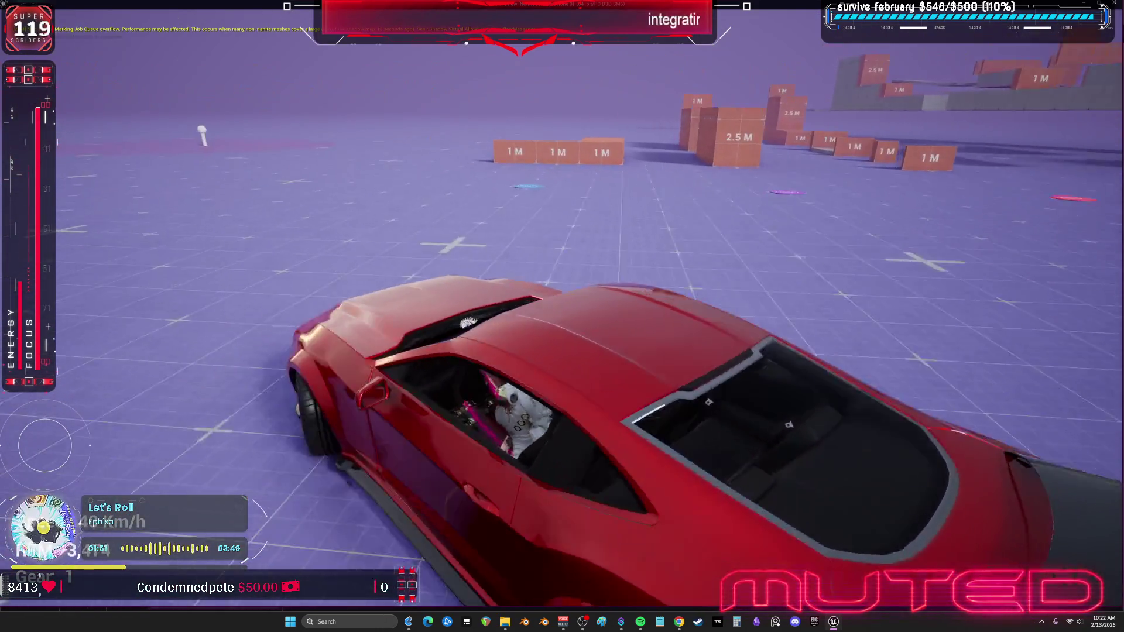
key(s)
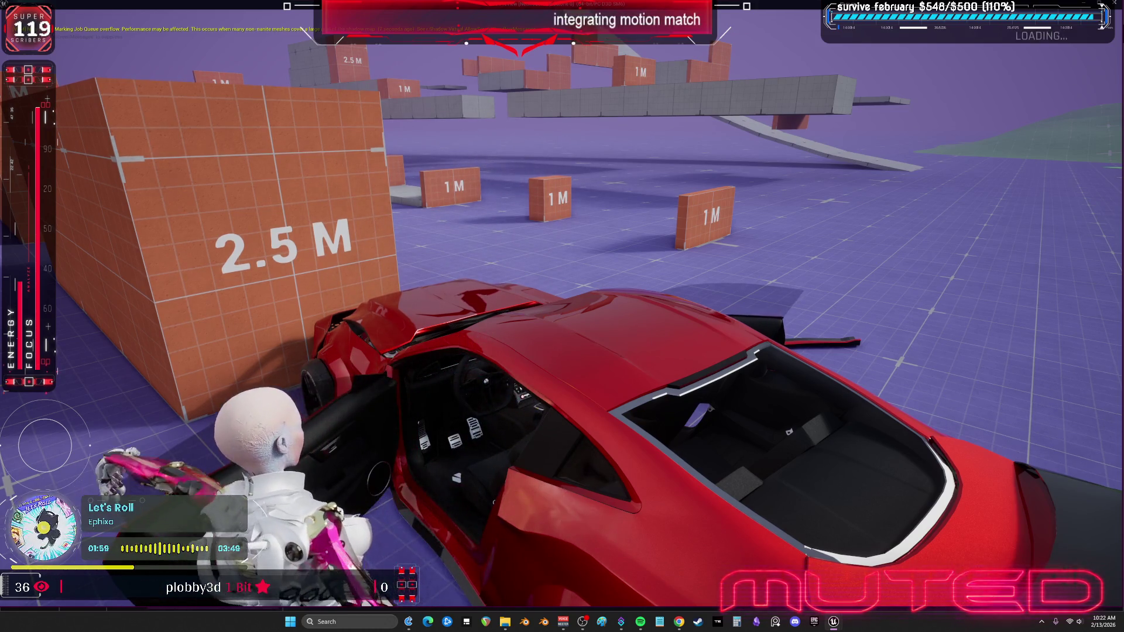
Exit the car, walk away and climb over the 1 M wall, then end the play session.
key(f)
key(w)
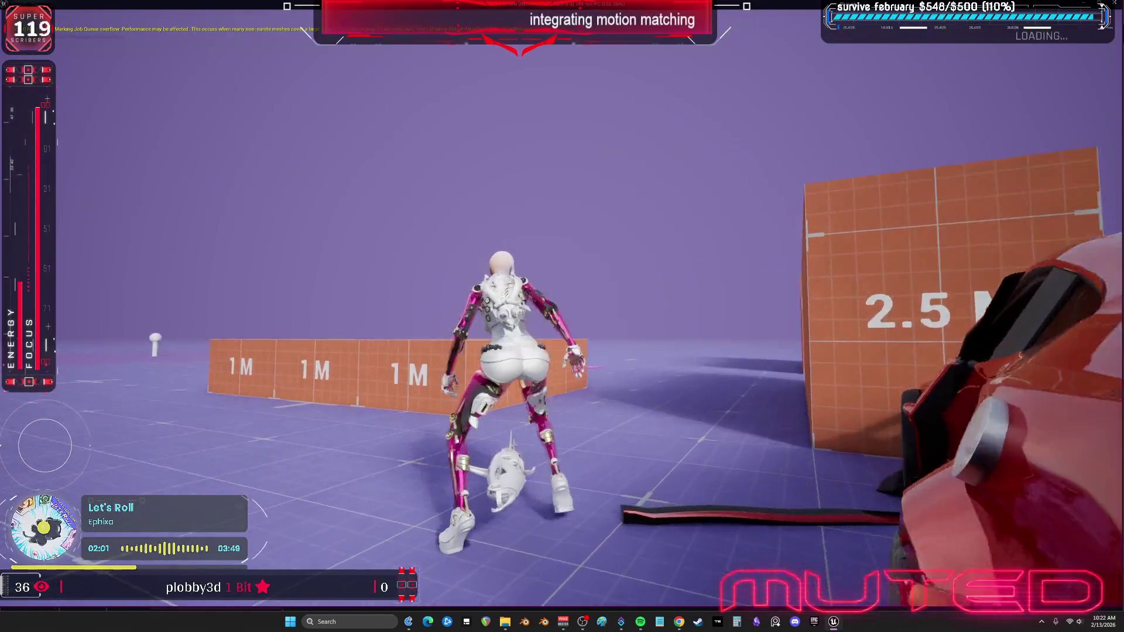
key(space)
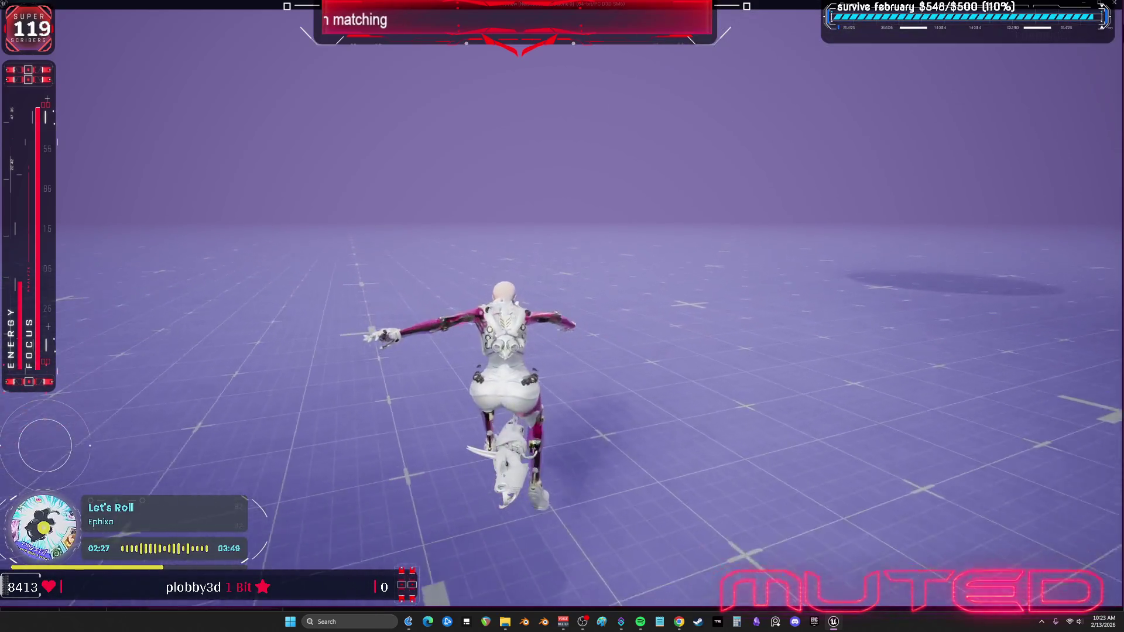
key(Escape)
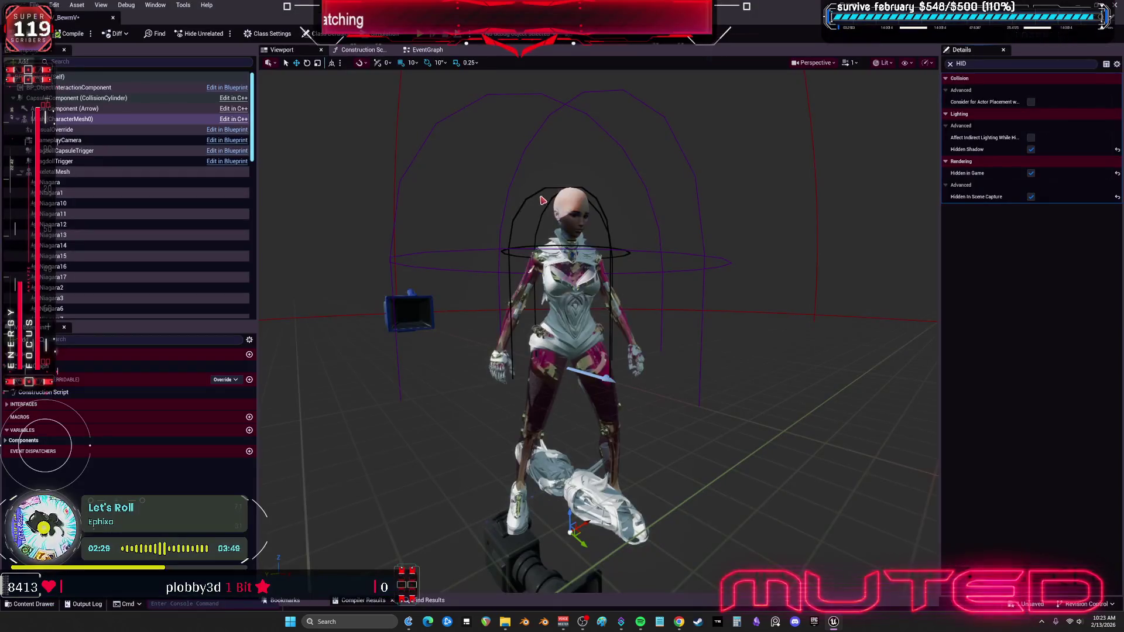
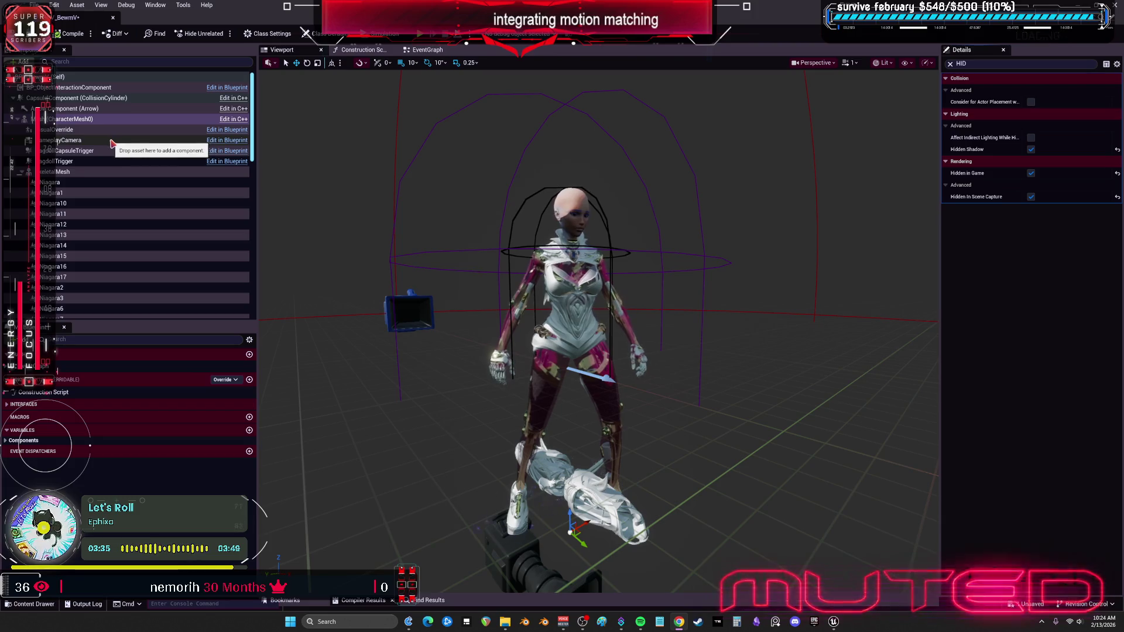
Delete all the Niagara components from BPV_BewmV's component list.
click(65, 172)
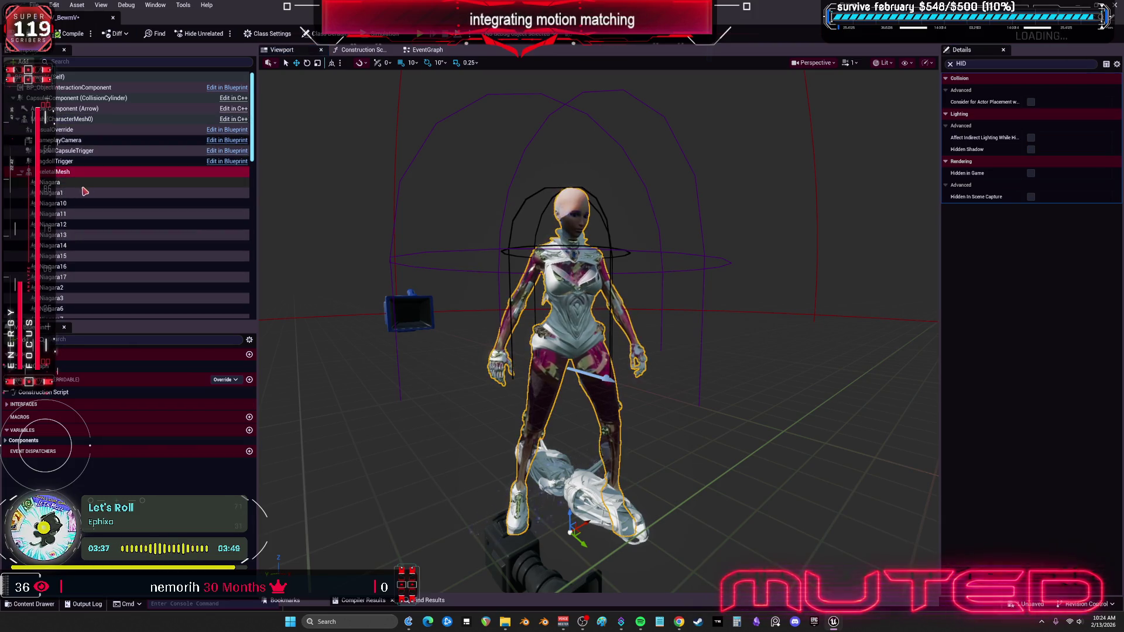
scroll(88, 184, down, 5)
scroll(89, 185, up, 5)
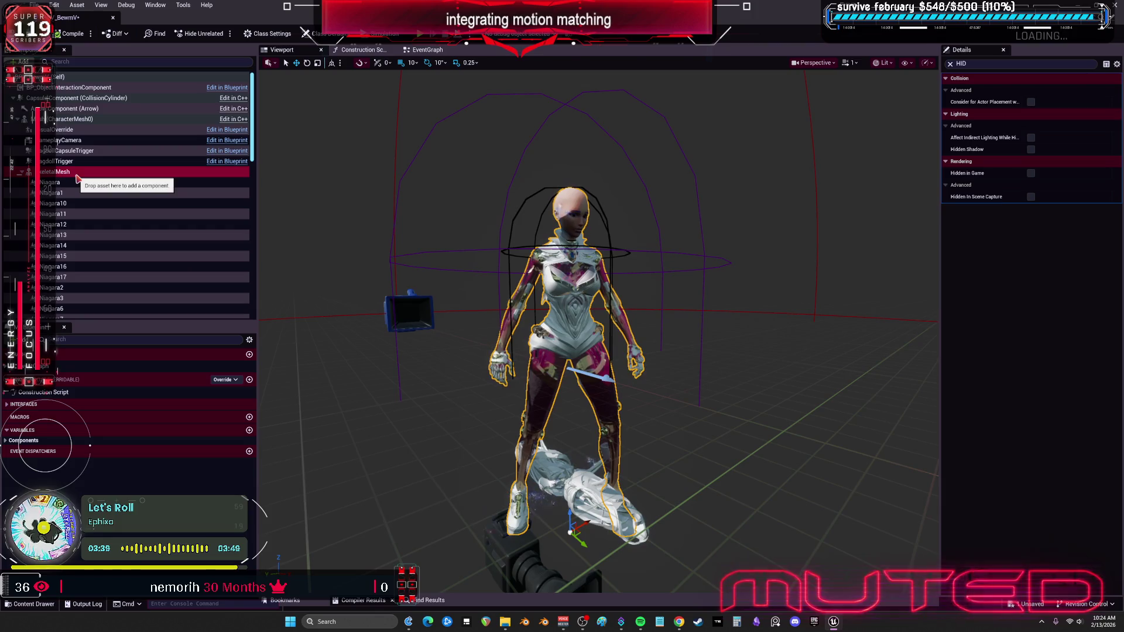
click(74, 183)
scroll(77, 199, down, 5)
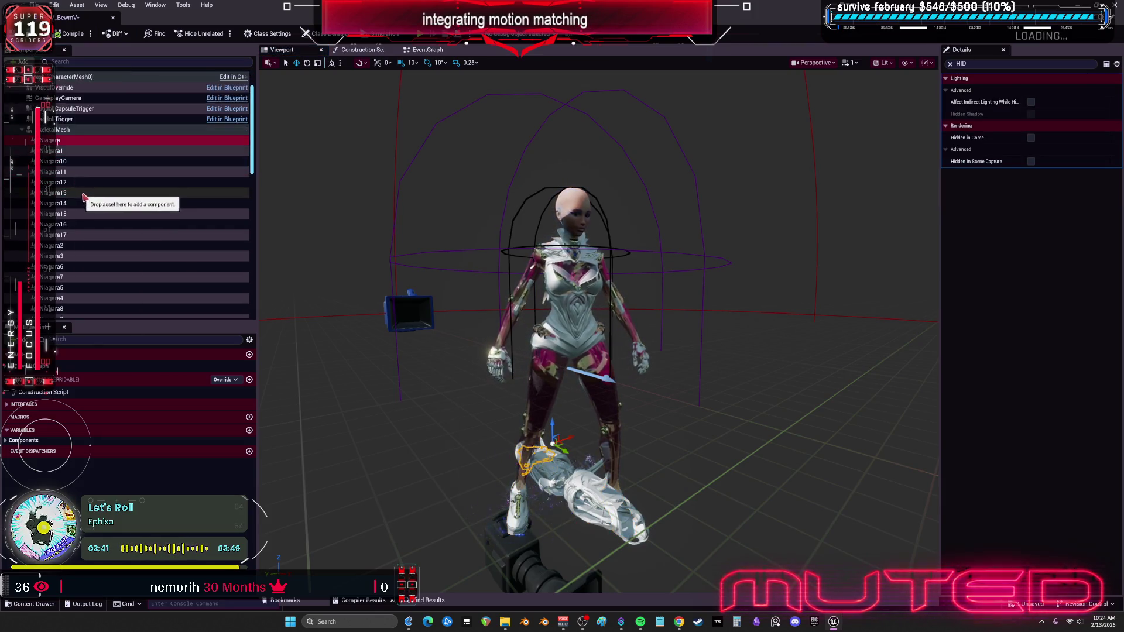
shift+click(83, 237)
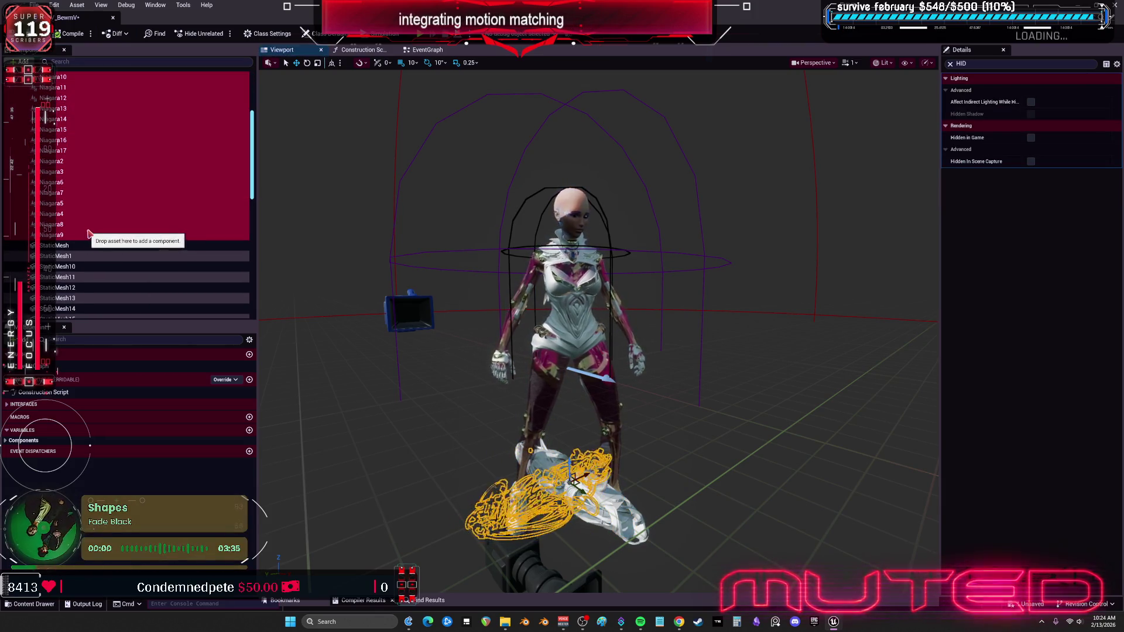
key(Delete)
Delete all the StaticMesh components, then restore the Blueprint editor to a floating window.
scroll(120, 237, up, 5)
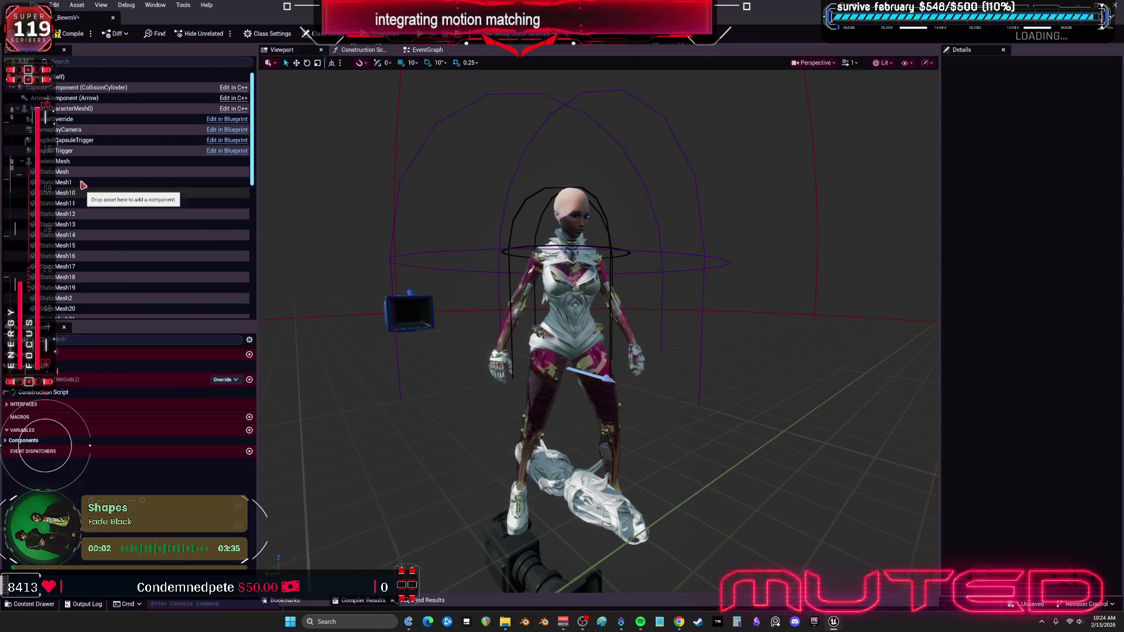
click(79, 172)
scroll(78, 193, down, 8)
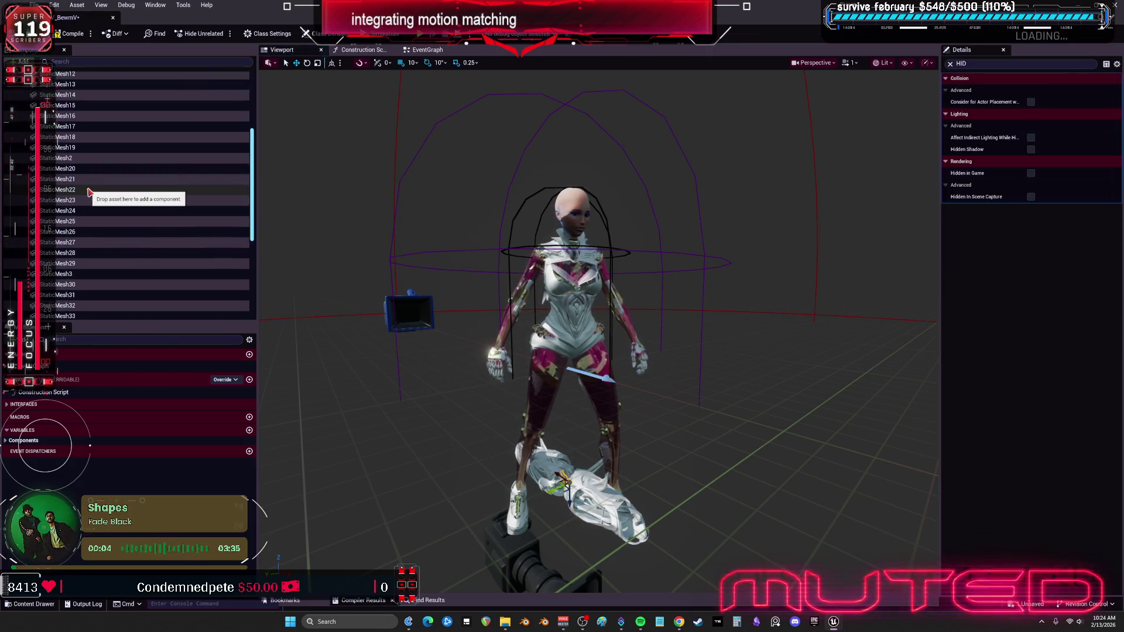
shift+click(79, 268)
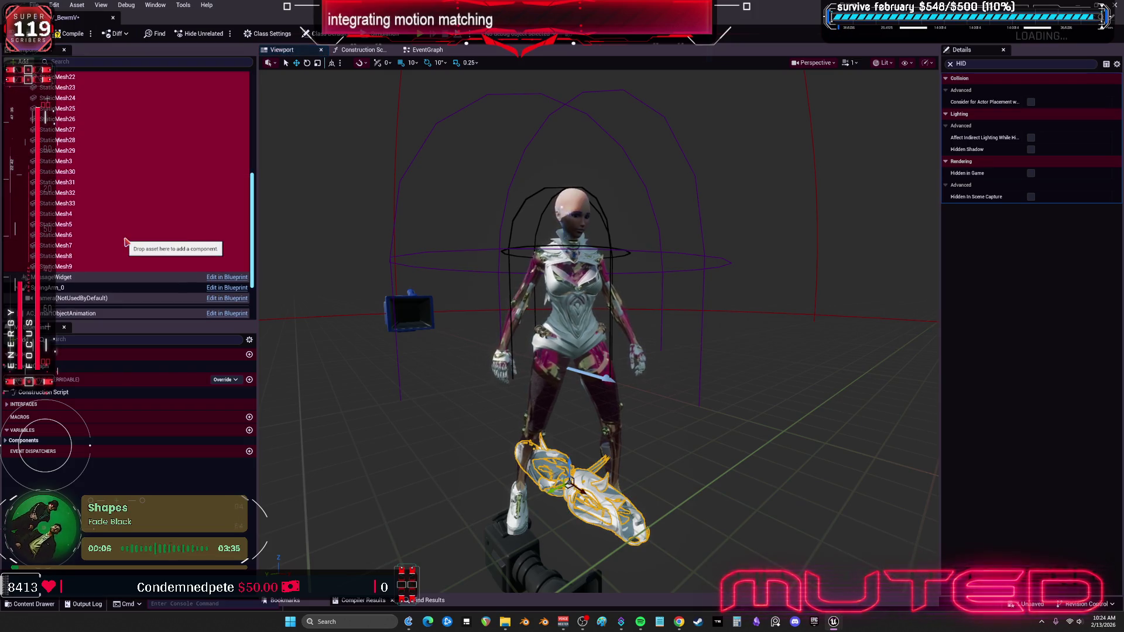
key(Delete)
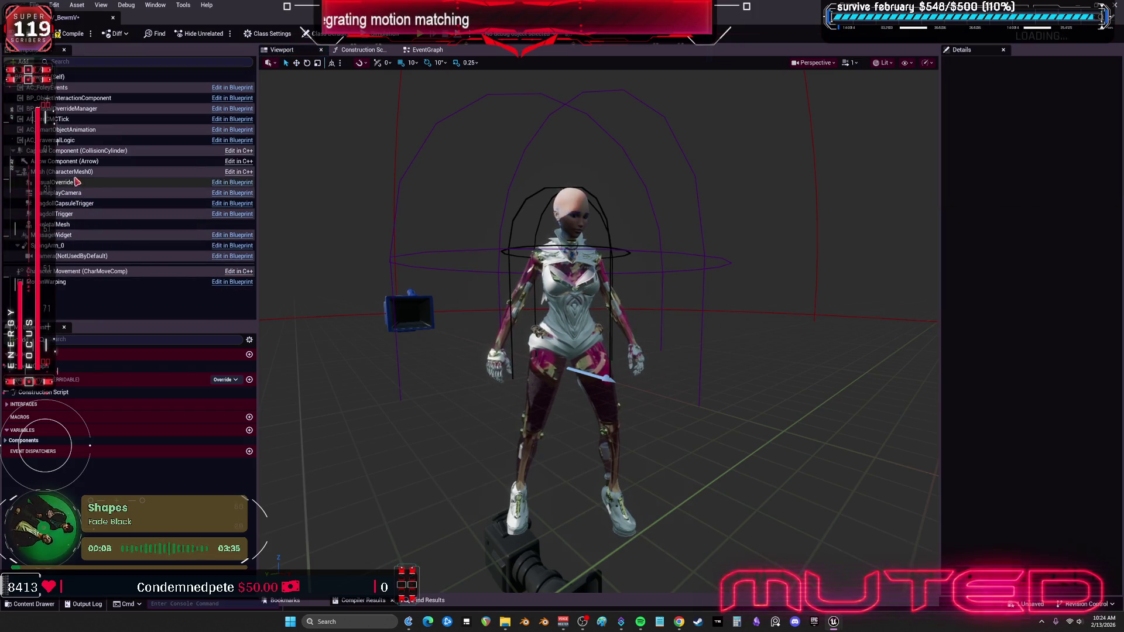
click(73, 173)
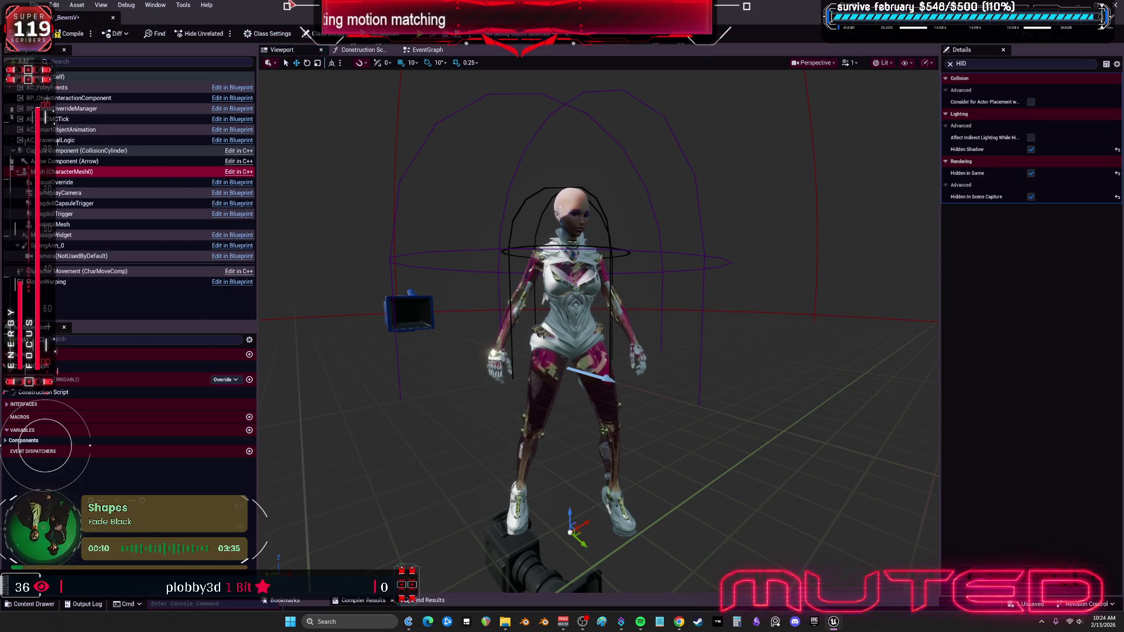
key(super+Down)
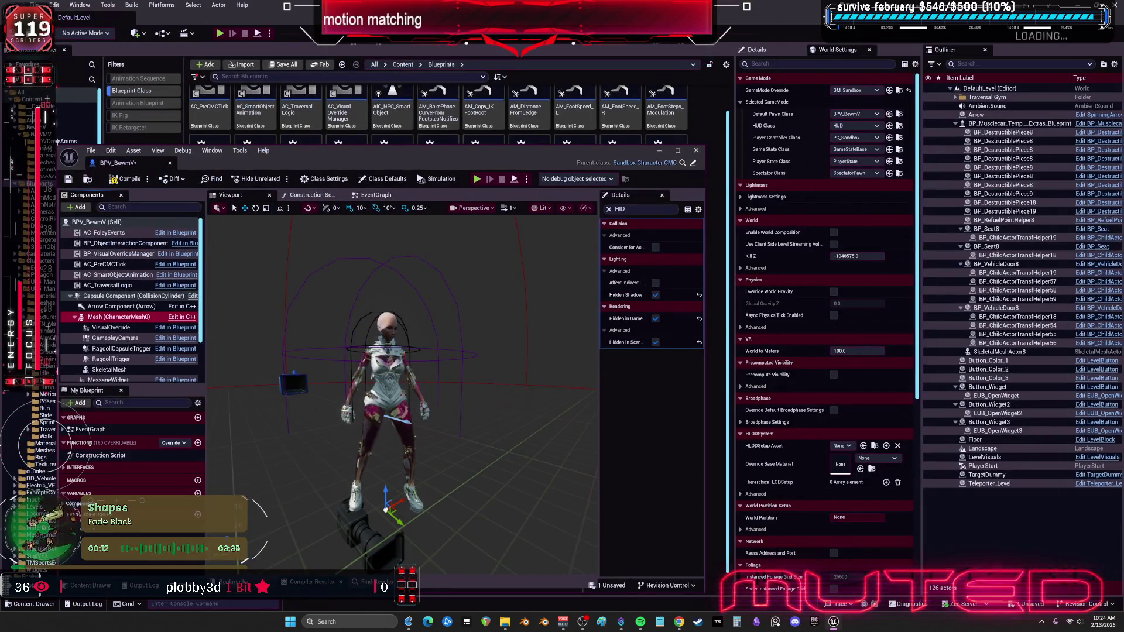
Compile and save BPV_BewmV, then re-maximize the floating Blueprint editor.
key(super+Up)
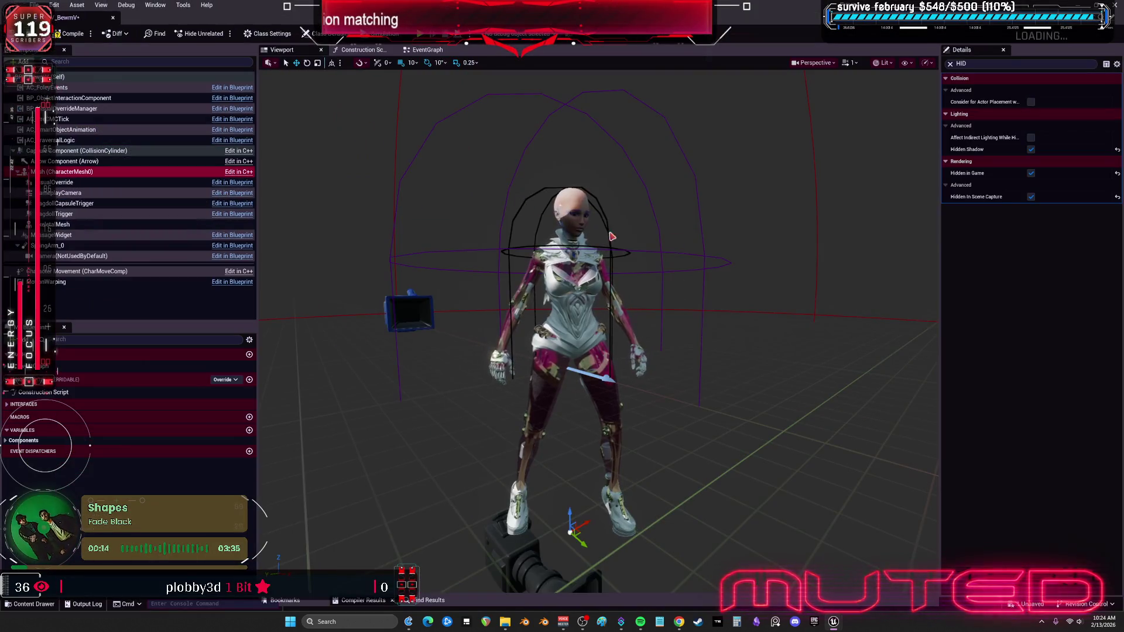
click(71, 34)
key(ctrl+s)
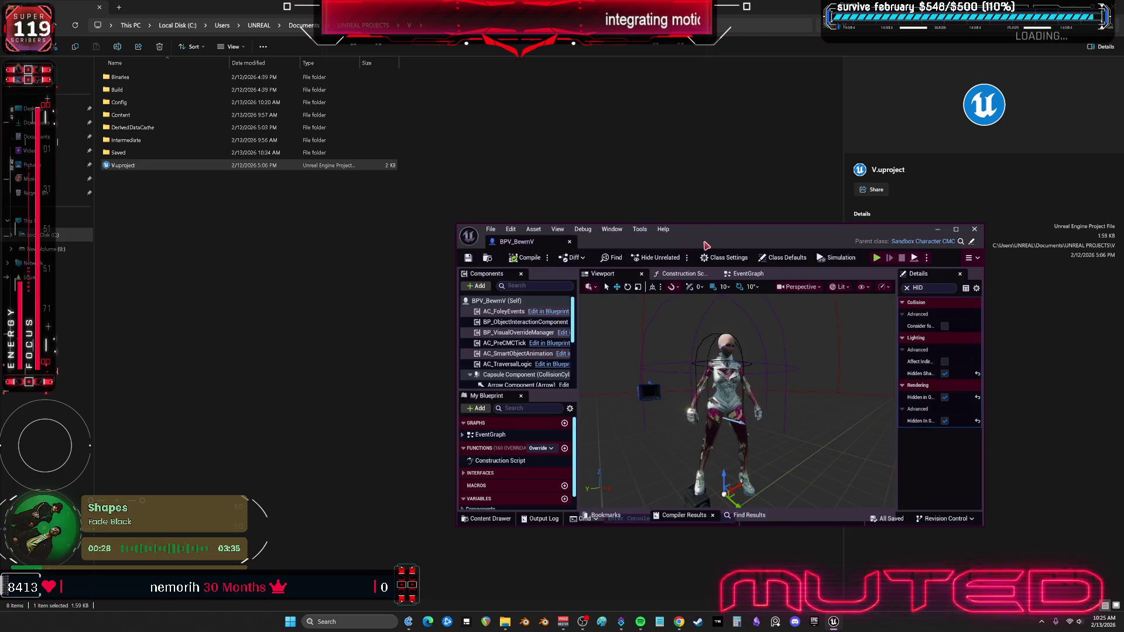
double_click(706, 245)
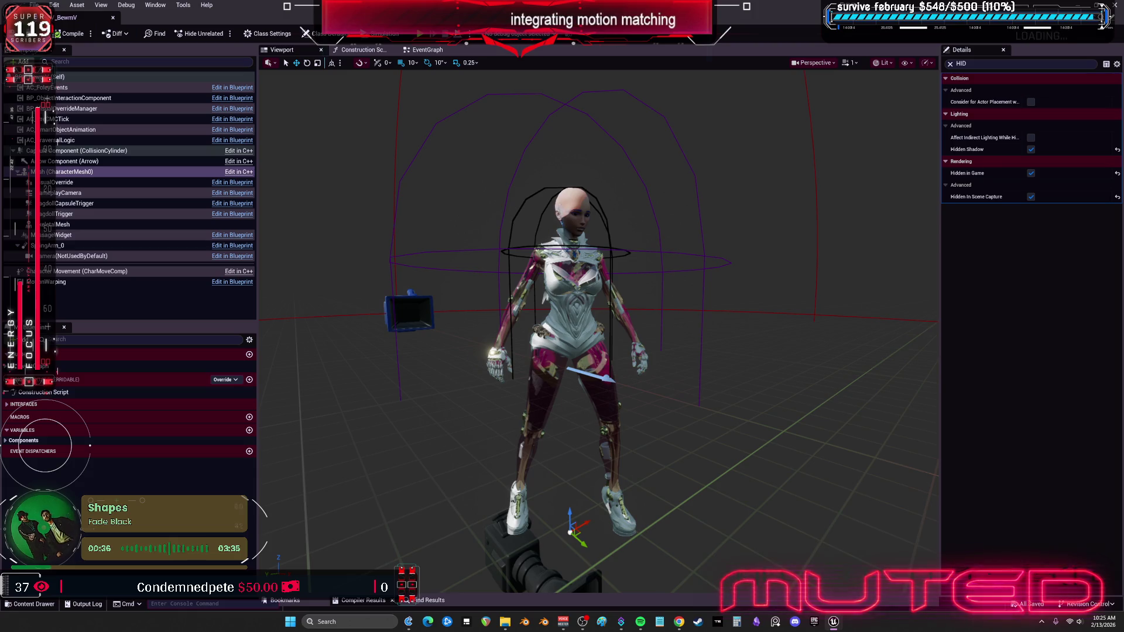
Enlarge the editor interface by raising Application Scale in the Widget Reflector.
click(684, 304)
key(ctrl+shift+w)
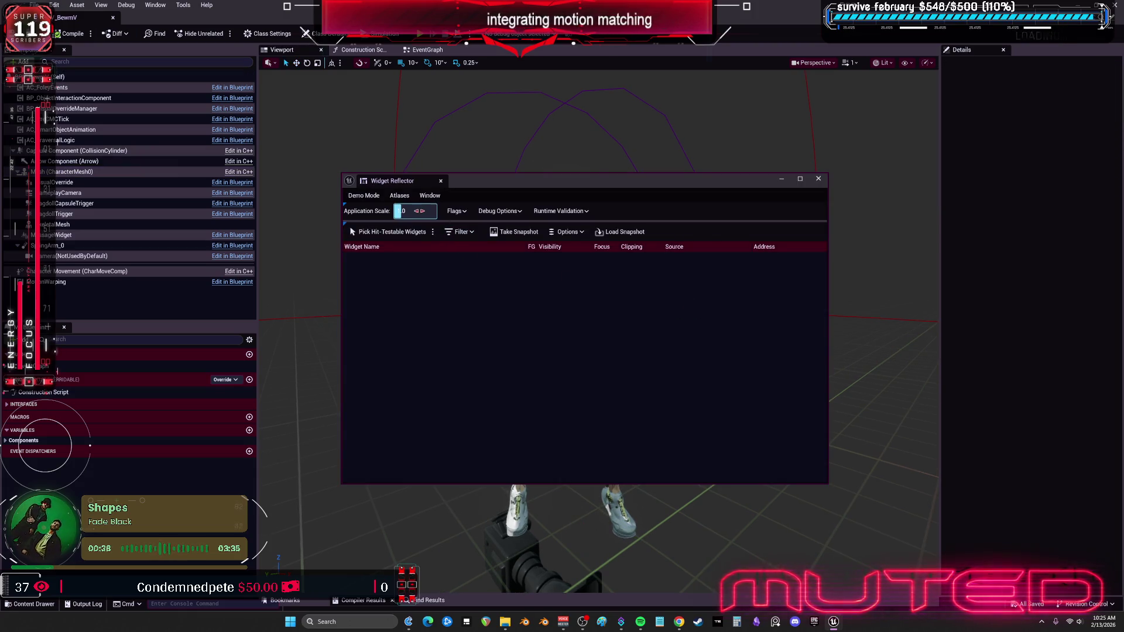
key(Return)
click(807, 184)
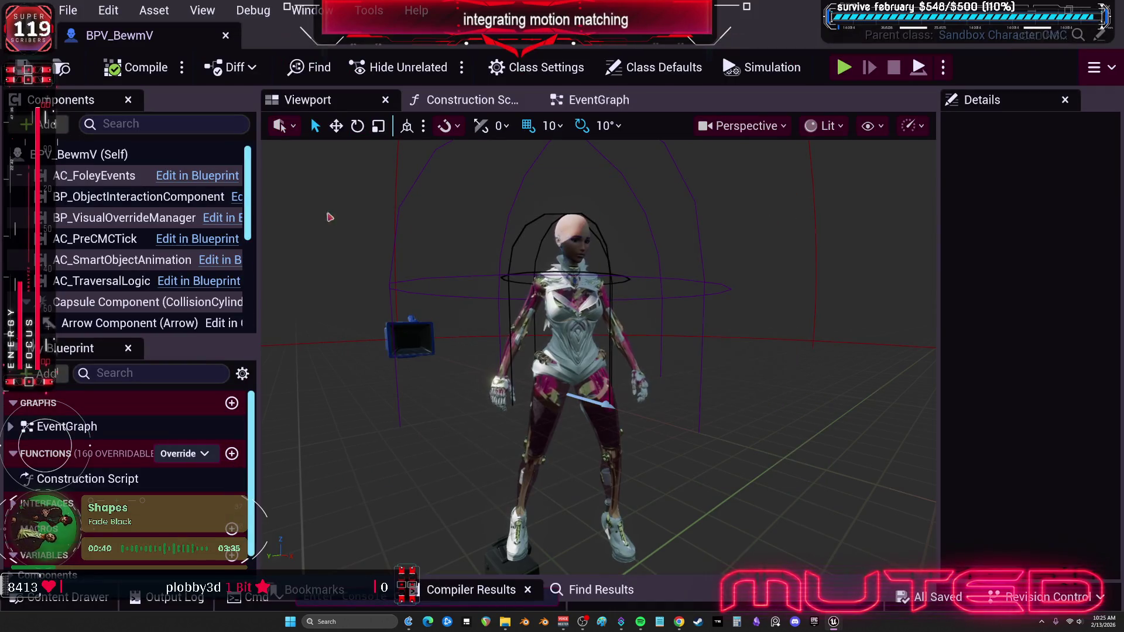
Select CharacterMesh0 and then the SkeletalMesh component in the component list.
scroll(131, 250, down, 5)
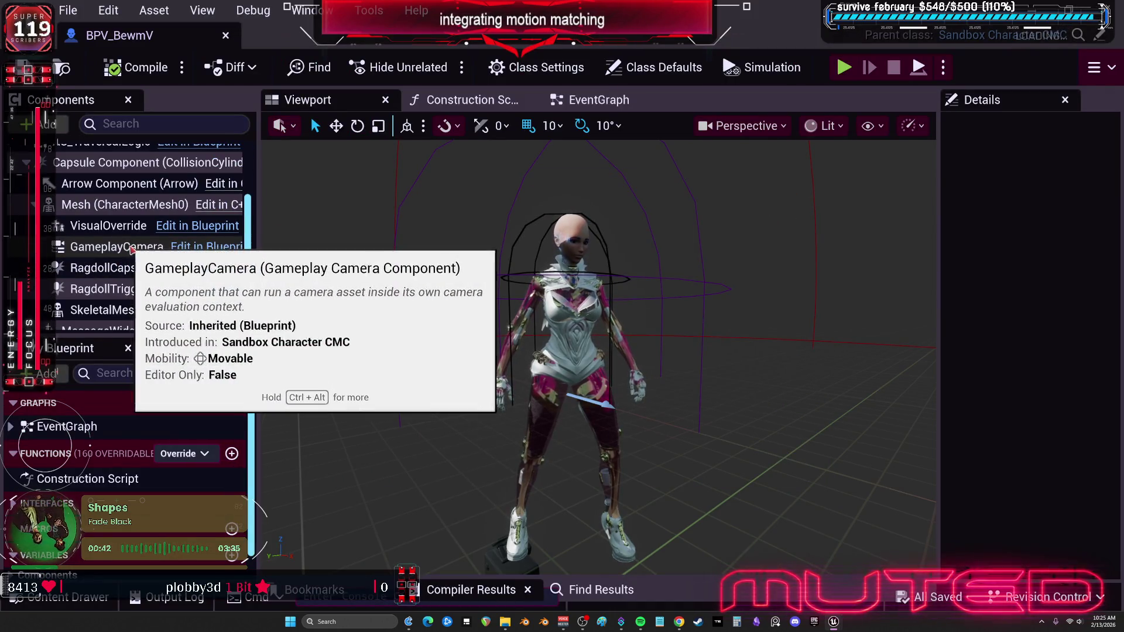
click(123, 205)
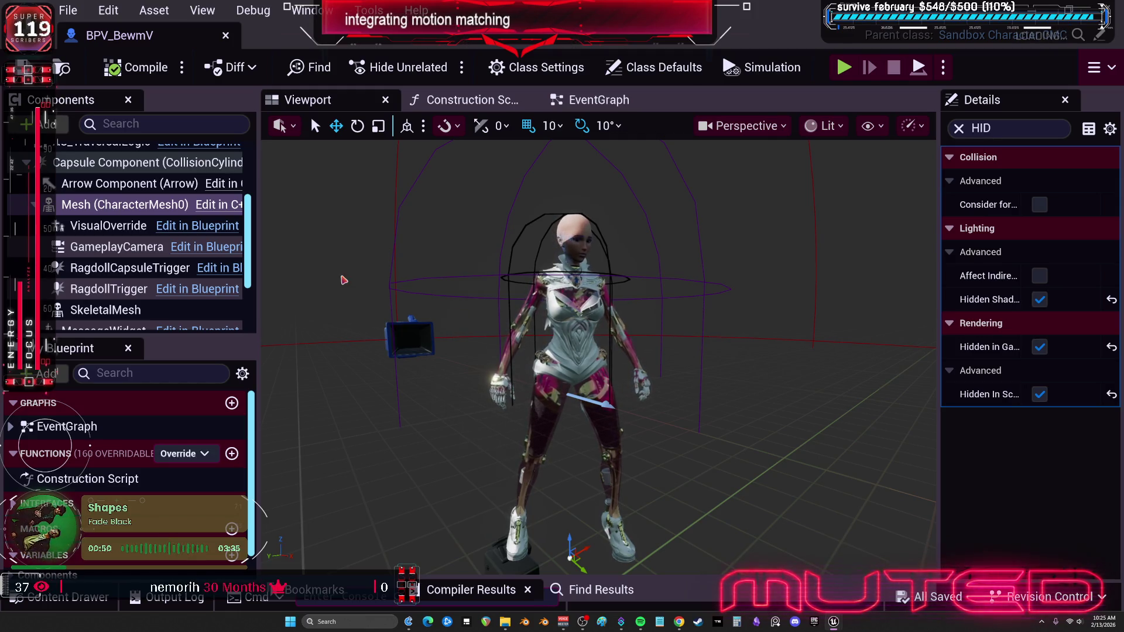
scroll(116, 230, down, 3)
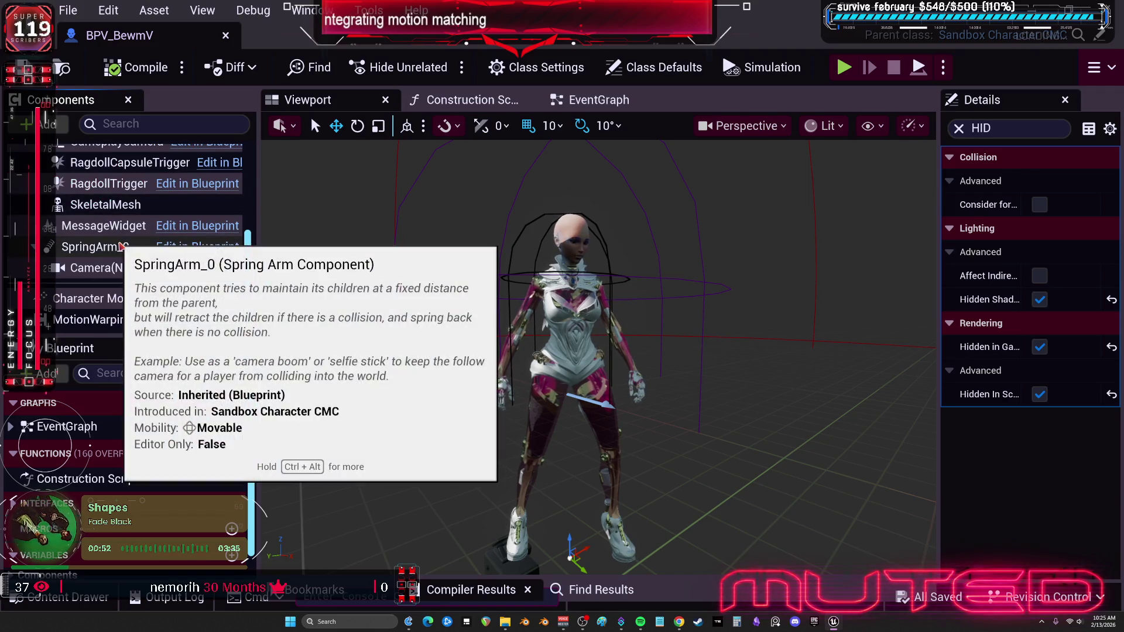
click(110, 211)
Clear the Details filter, widen the property list, and look up the shoulderB_l socket.
drag(110, 215, 110, 215)
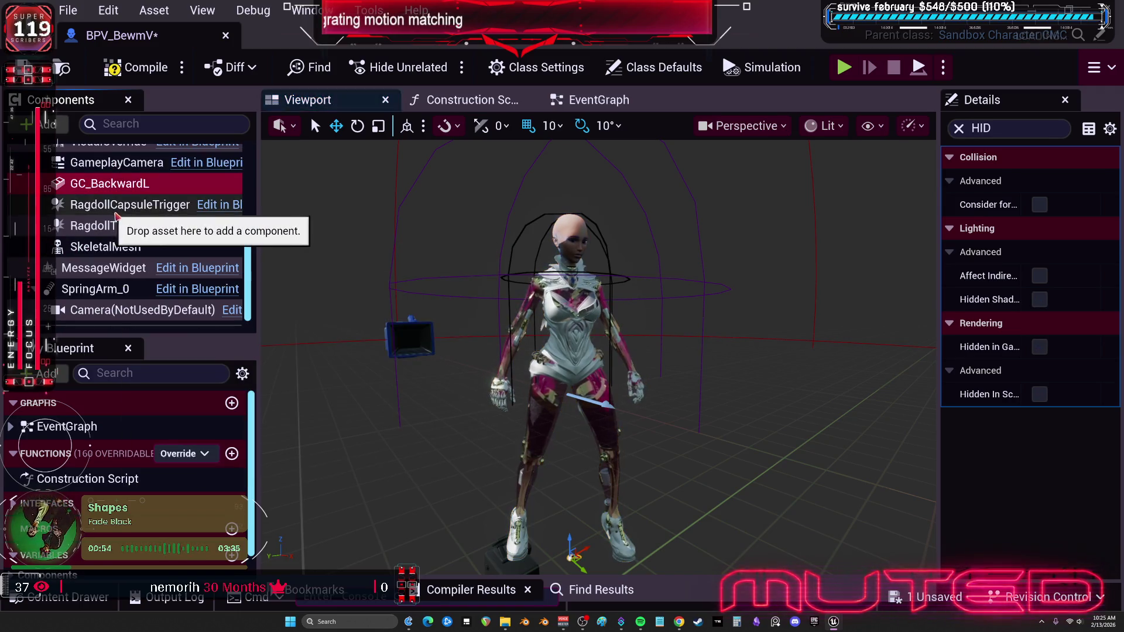
scroll(117, 234, up, 3)
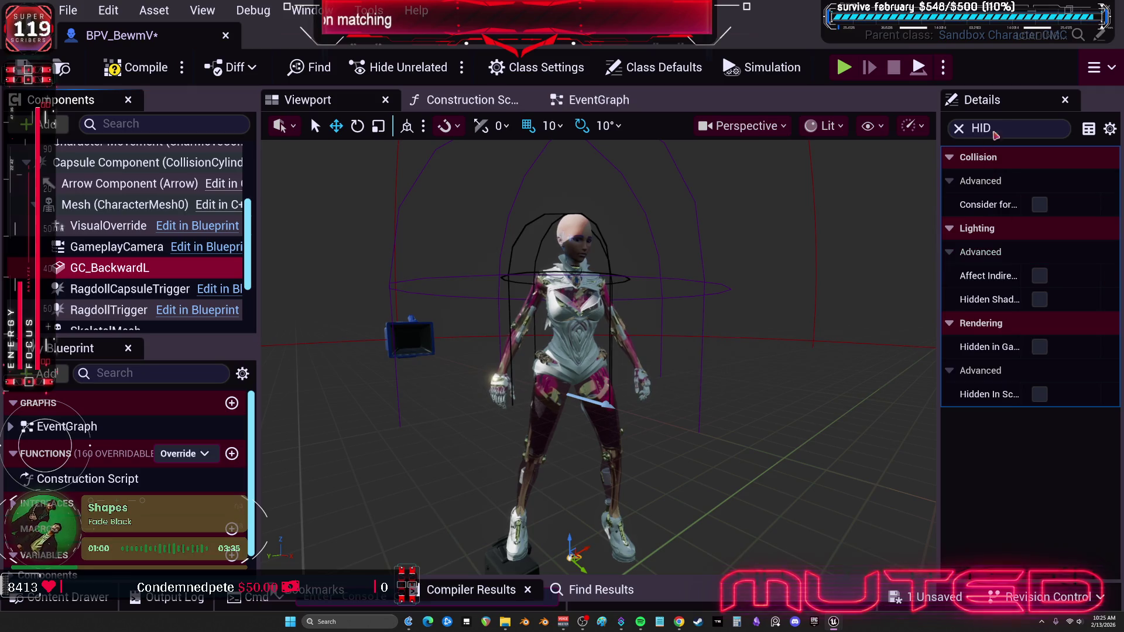
click(959, 128)
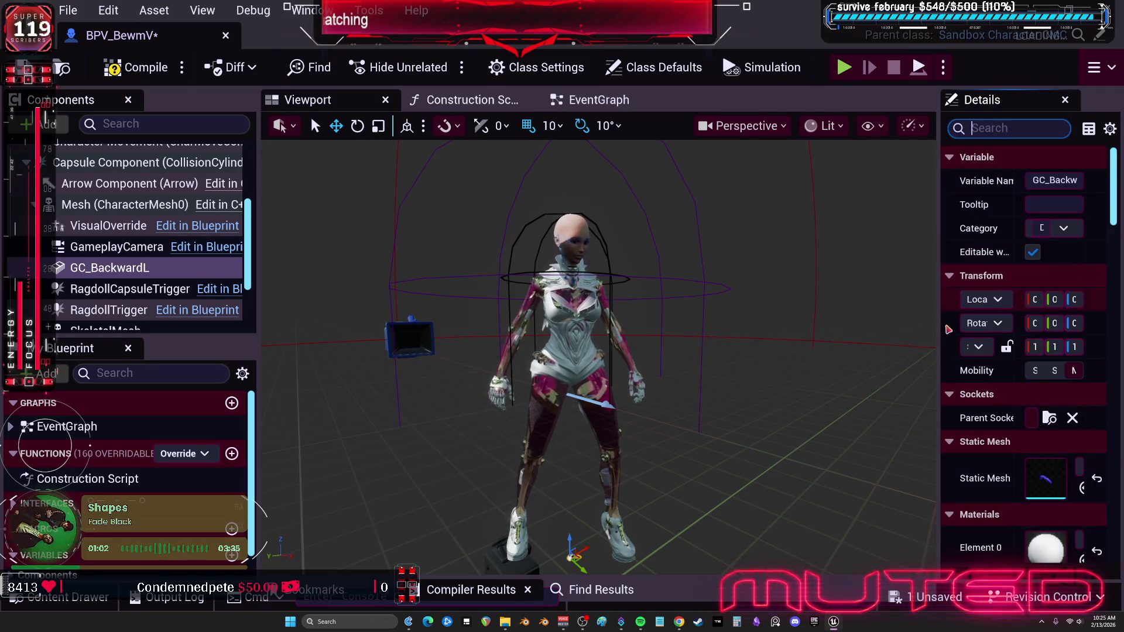
drag(941, 329, 850, 330)
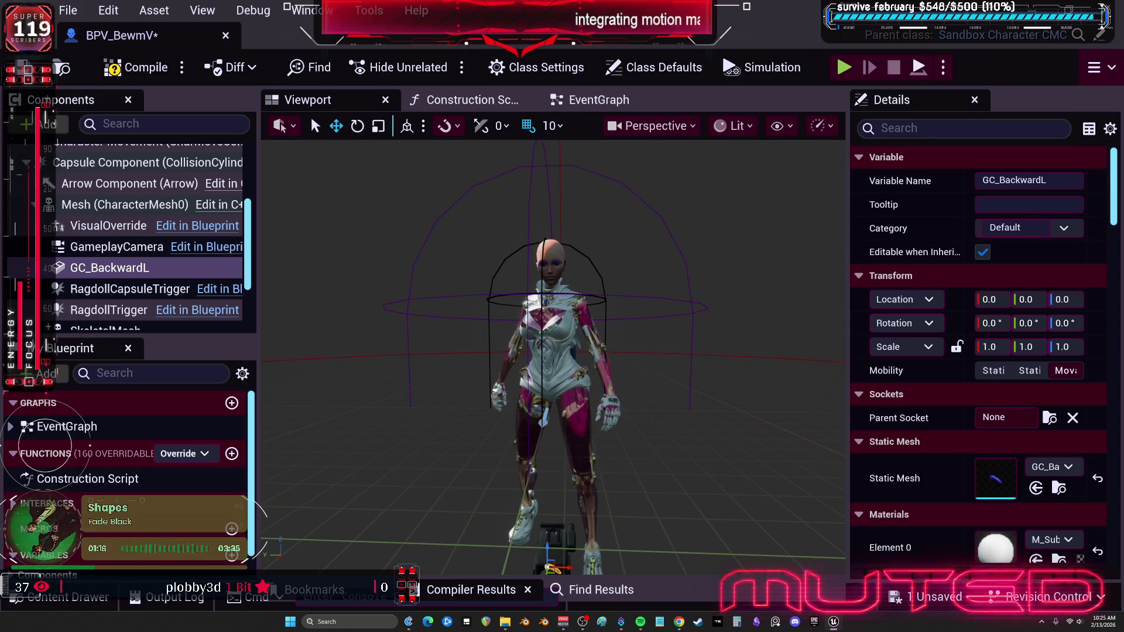
click(1050, 418)
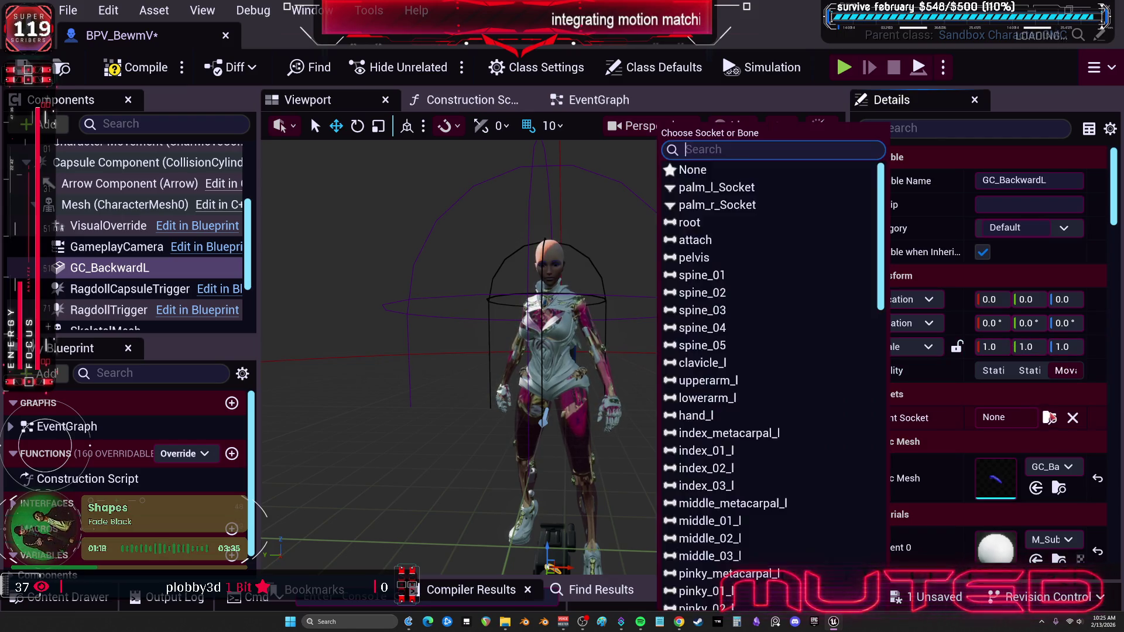
text(shoulderB_l)
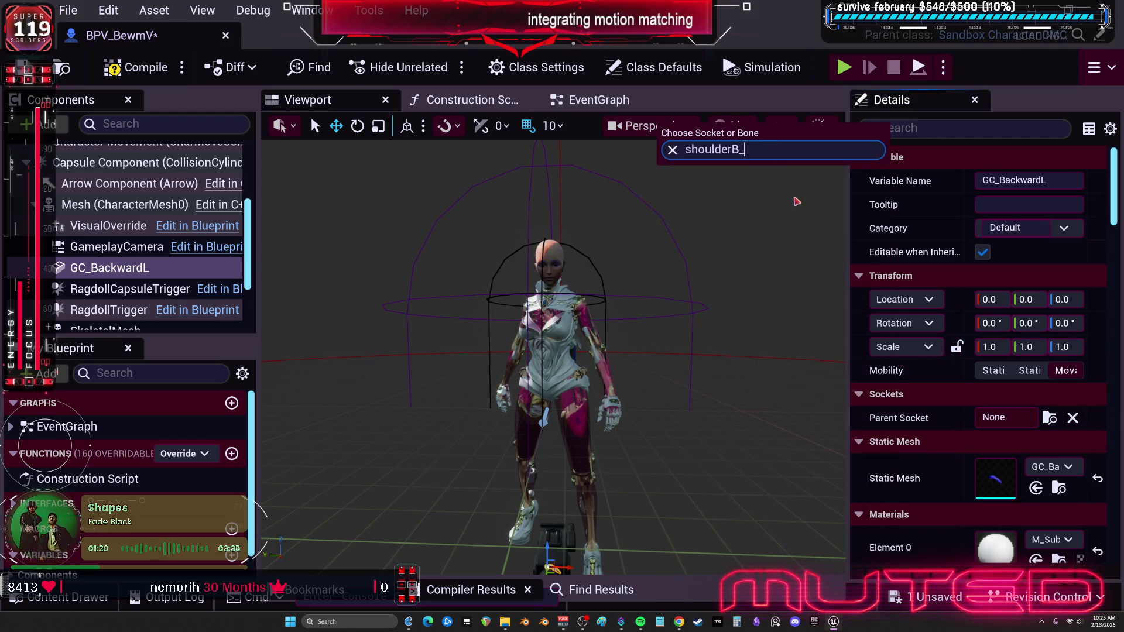
key(BackSpace)
key(BackSpace)
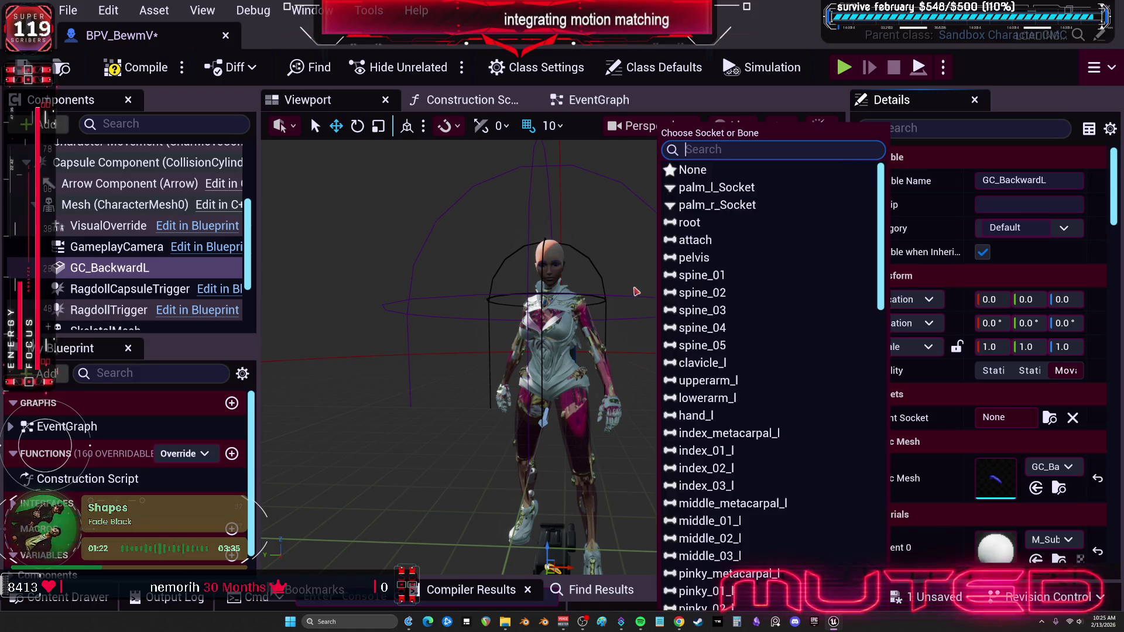
click(286, 268)
scroll(112, 259, down, 2)
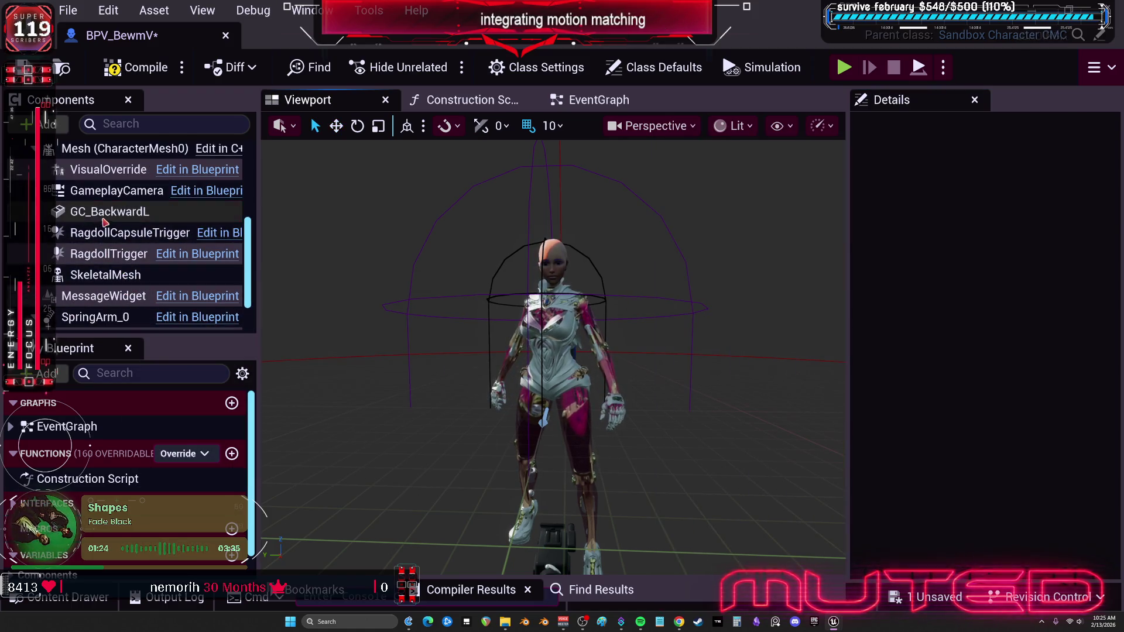
Parent GC_BackwardL to SkeletalMesh on shoulderB_l and reset its Z rotation to zero.
drag(108, 212, 125, 275)
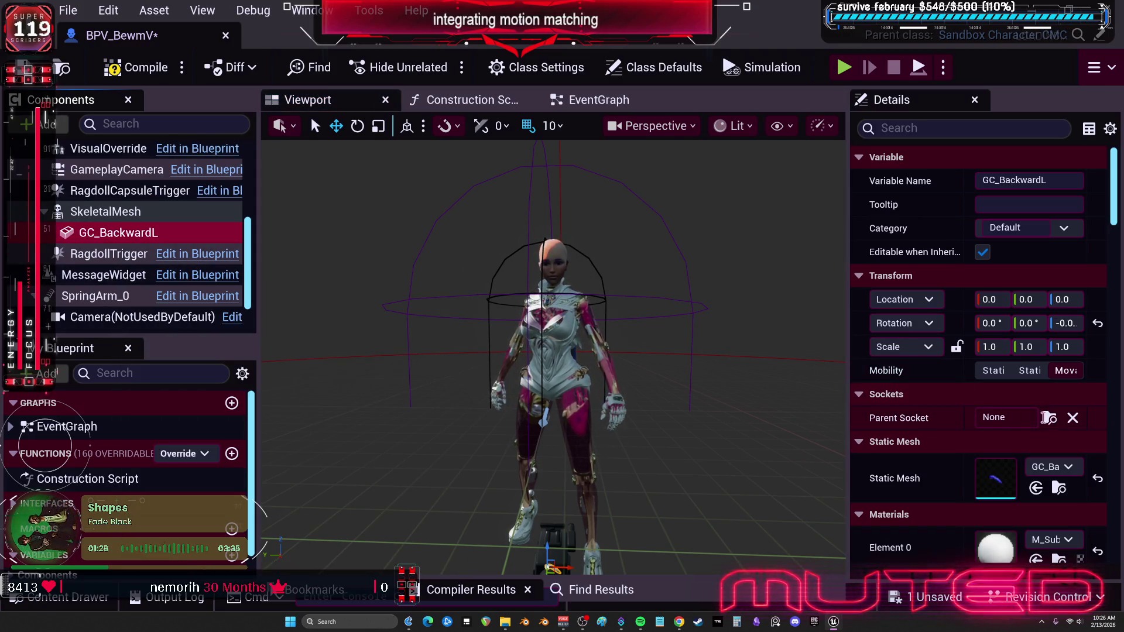
click(1050, 418)
text(shoulderB_l)
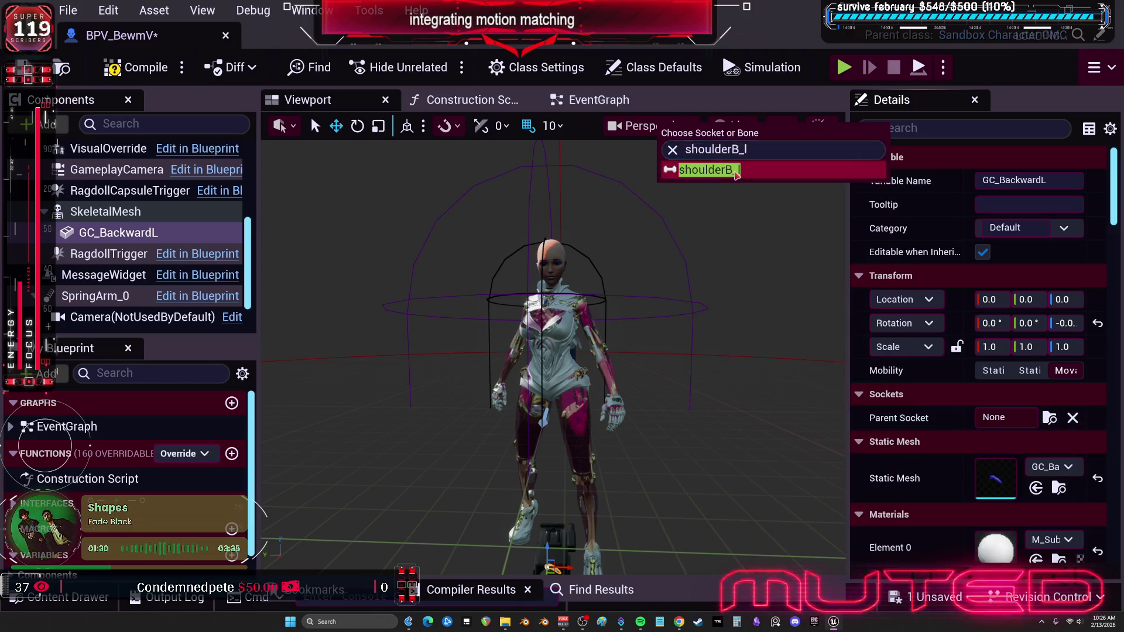
key(Return)
key(f)
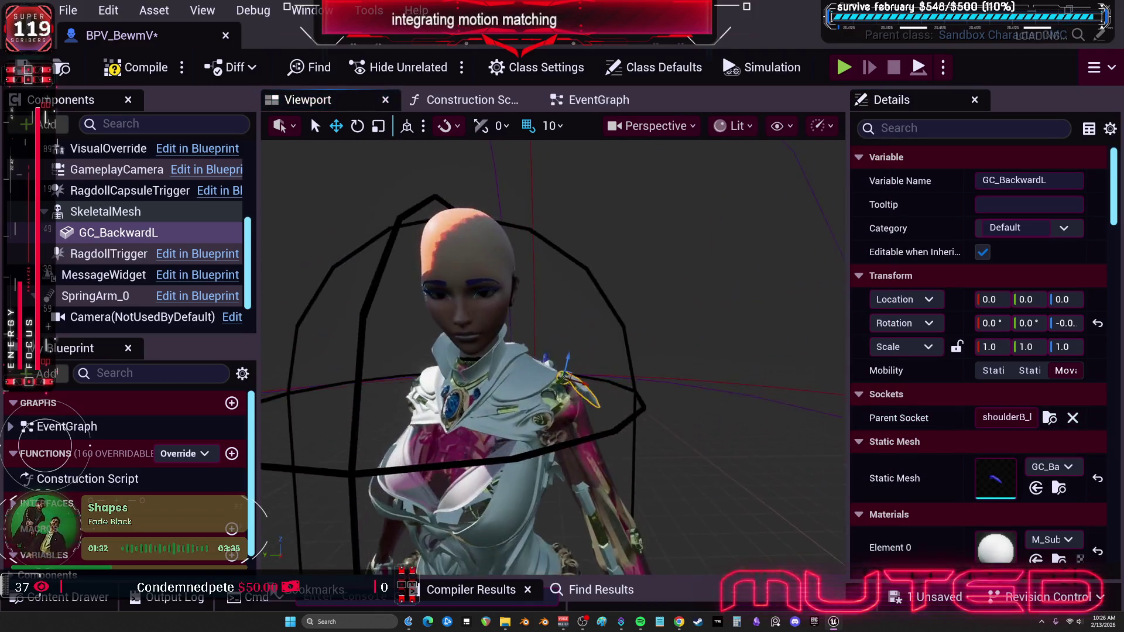
drag(554, 351, 460, 352)
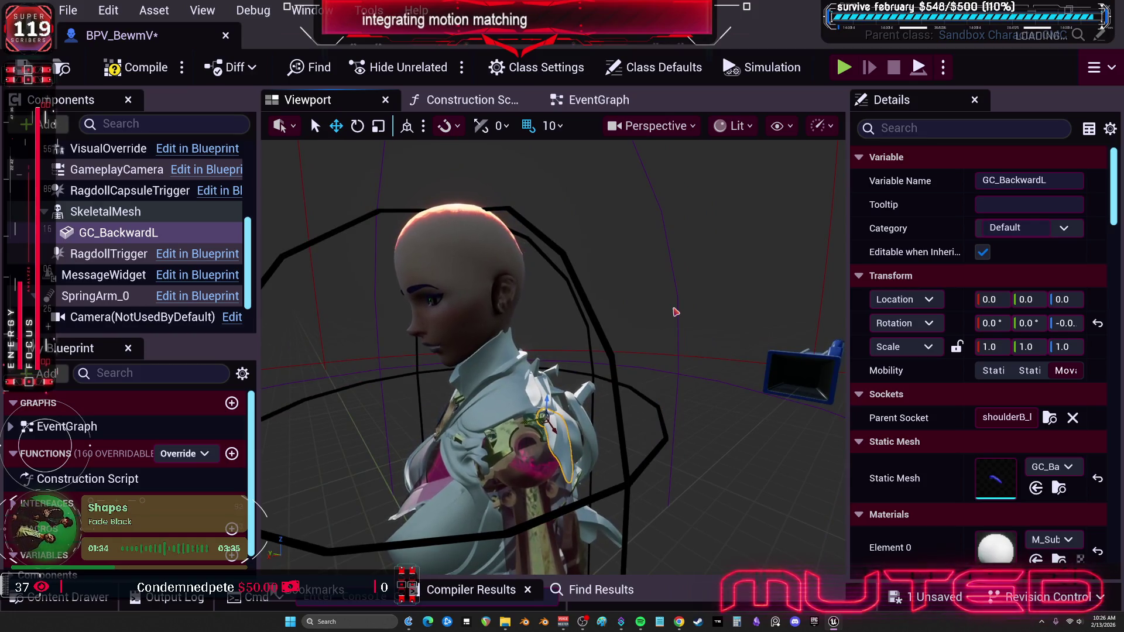
click(1098, 323)
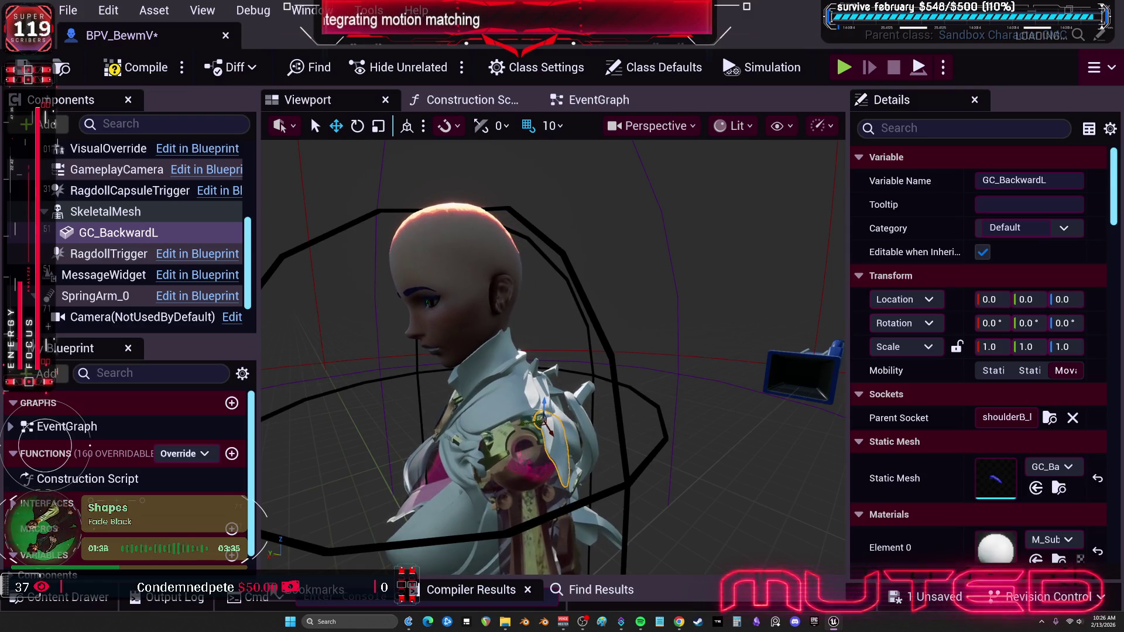
Paste the mirrored GC_BackwardR and nest it under SkeletalMesh.
click(94, 218)
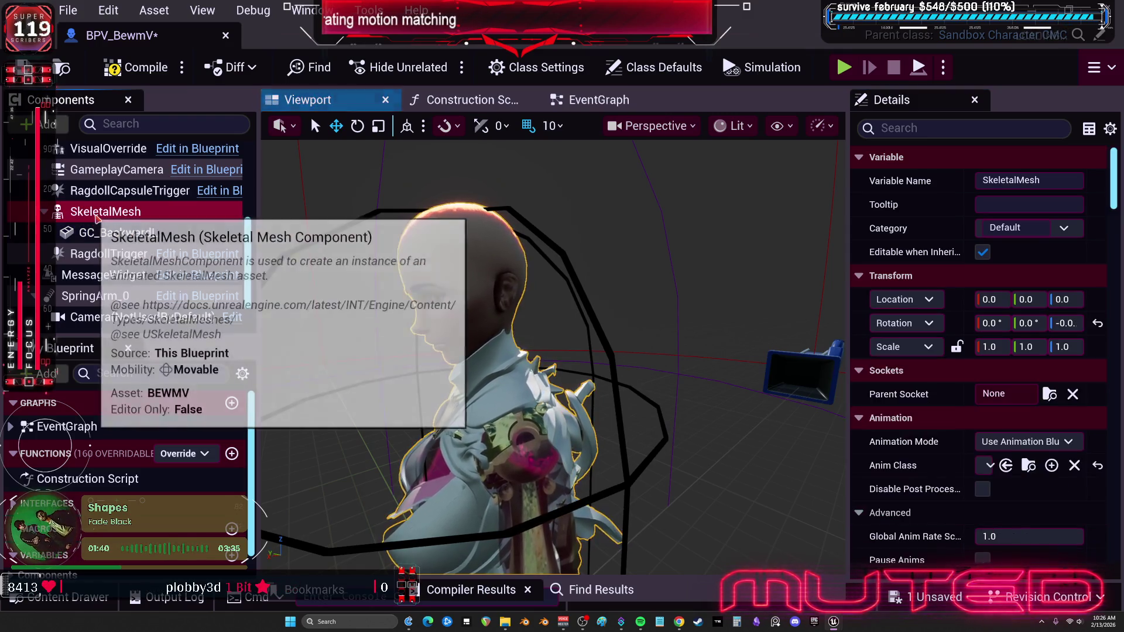
key(ctrl+v)
drag(119, 210, 106, 256)
drag(556, 264, 492, 328)
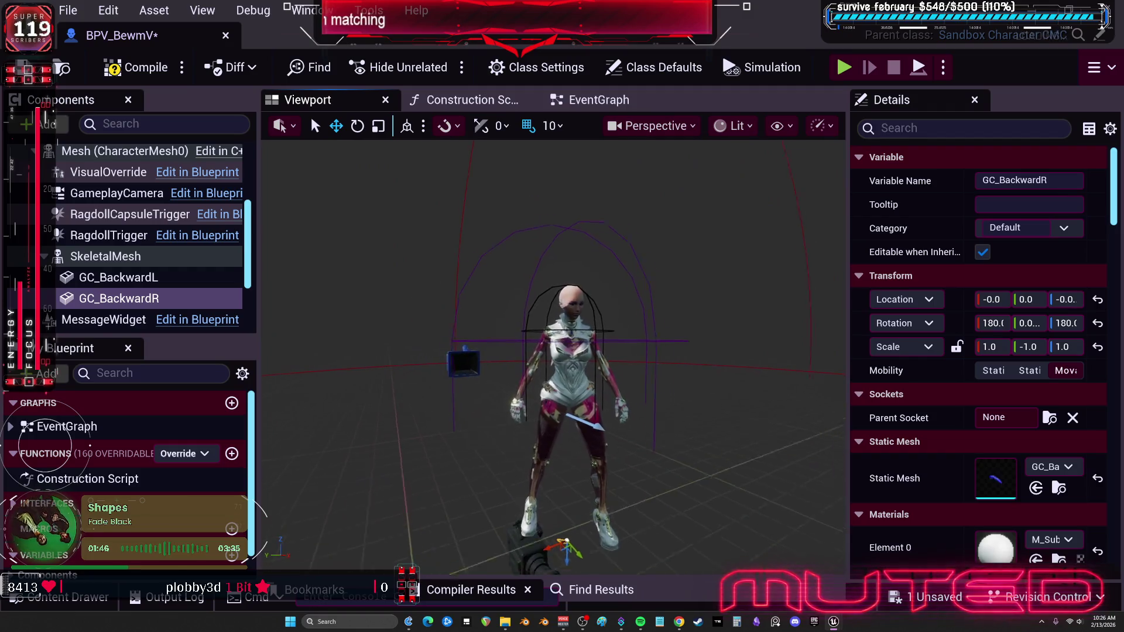
scroll(562, 352, up, 2)
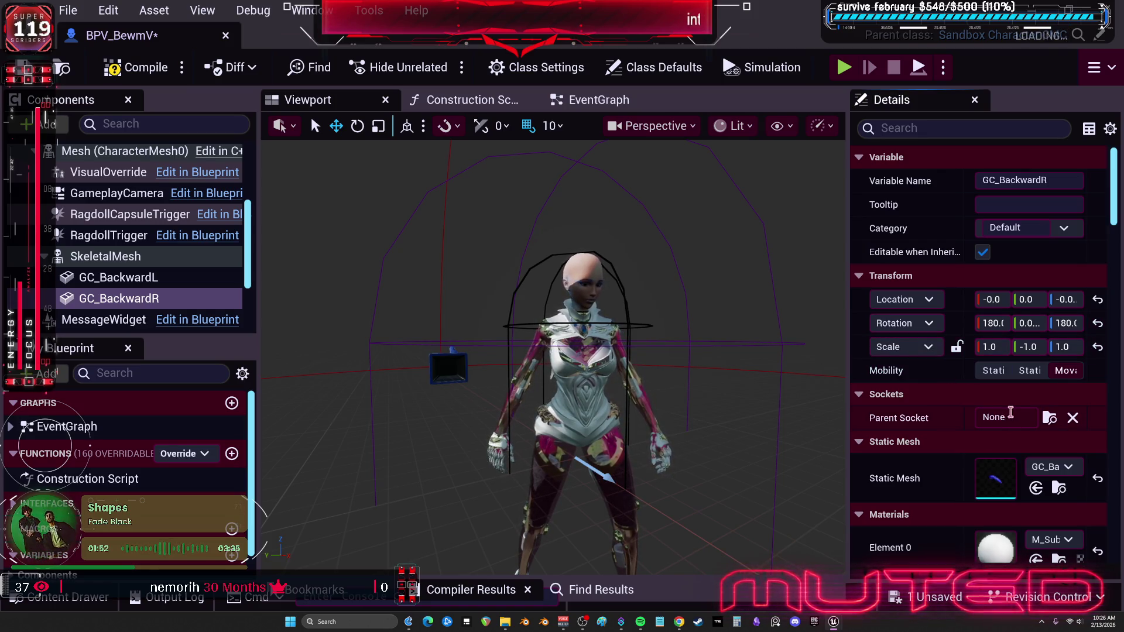
Attach GC_BackwardR to the shoulderB_r socket and add the GC_EngineL mesh.
click(1004, 417)
text(shoulderB_r)
click(711, 168)
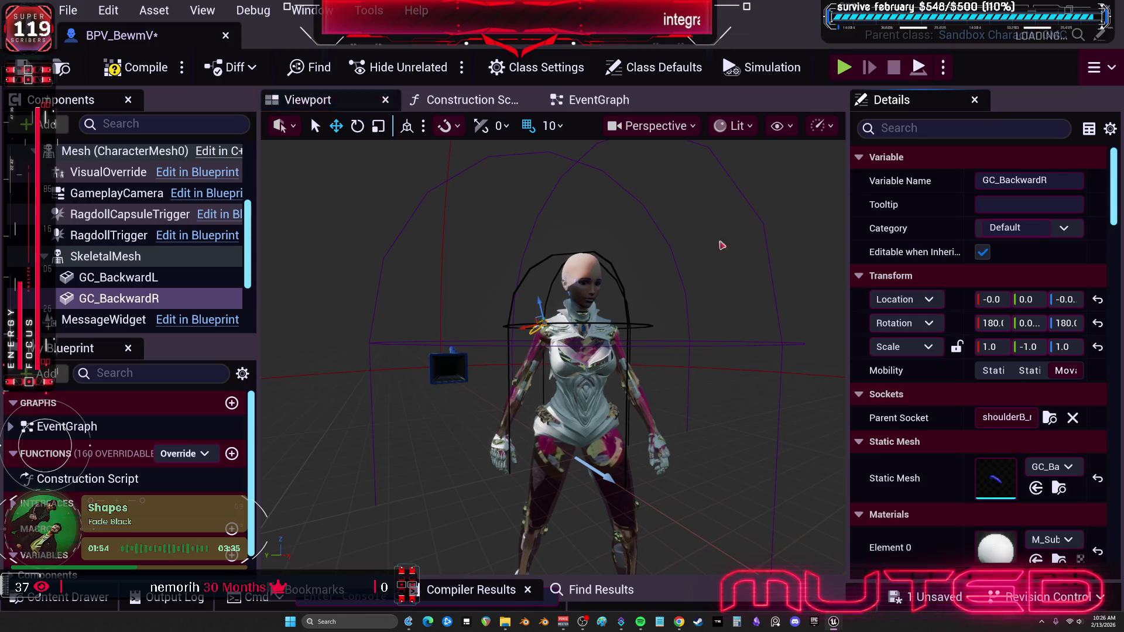
drag(722, 246, 715, 281)
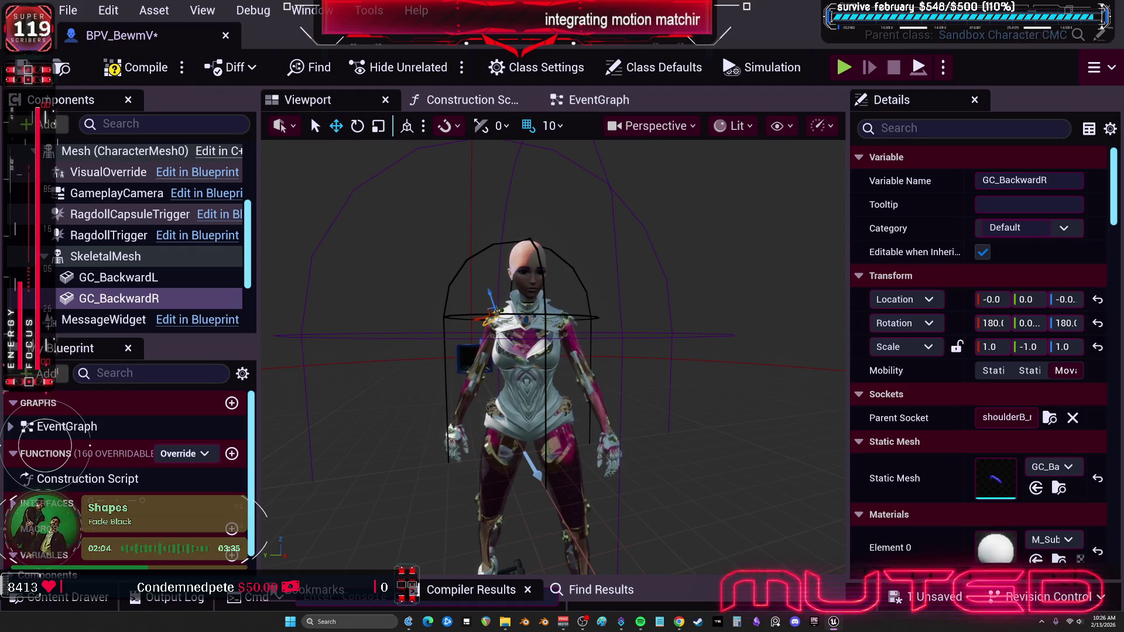
drag(155, 278, 155, 290)
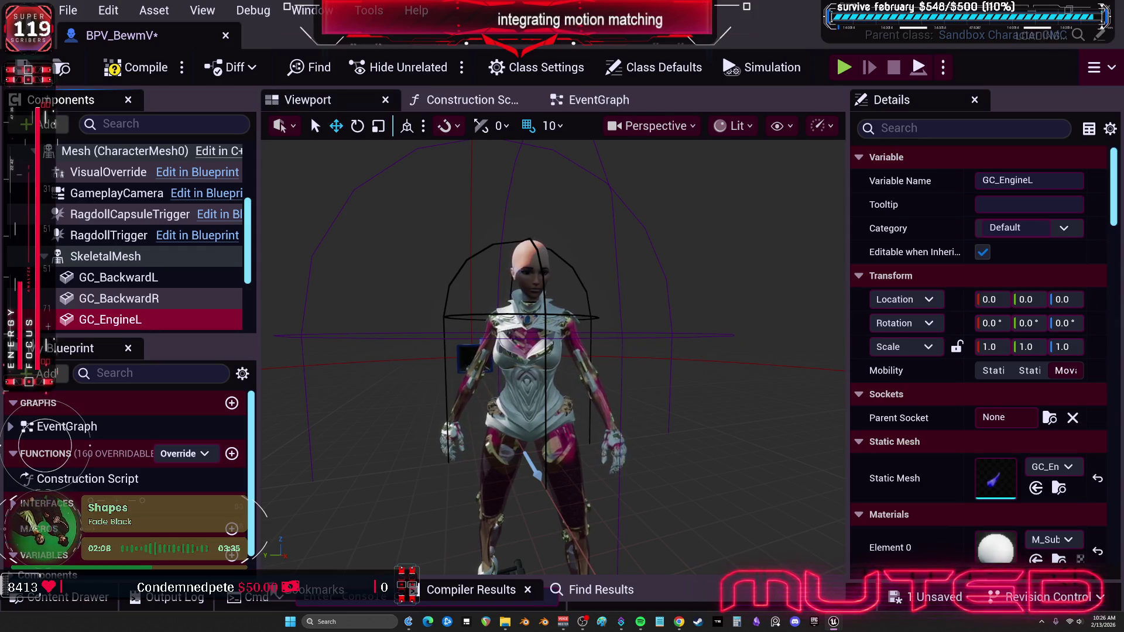
Attach GC_EngineL to the tipmain_l socket.
click(310, 114)
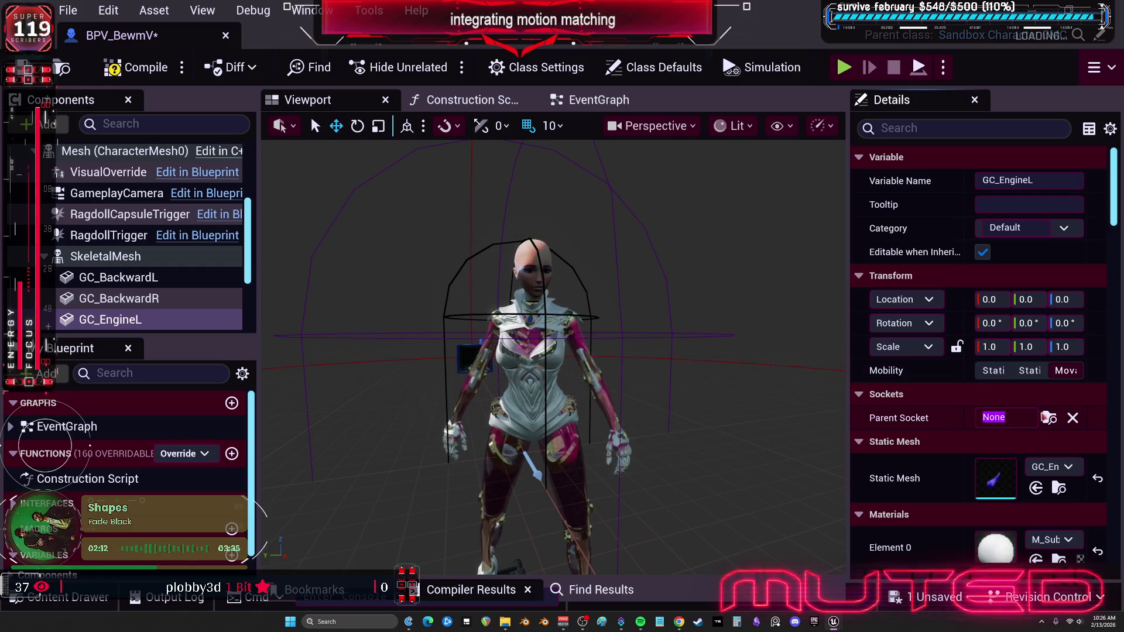
click(1048, 417)
text(tipmain_l)
click(691, 171)
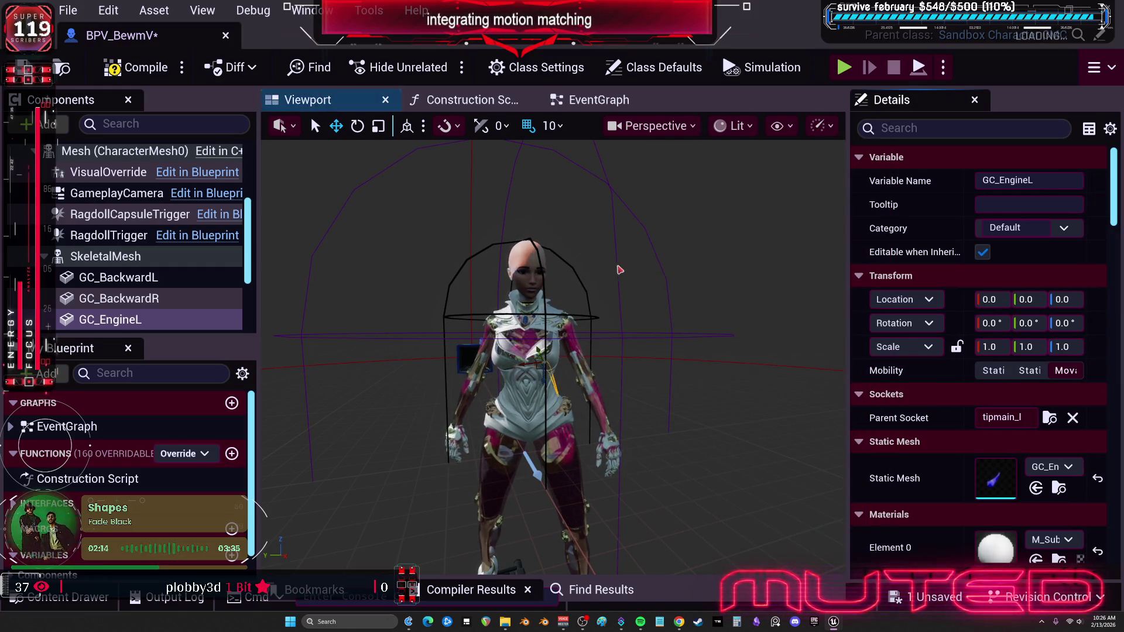
mouse_move(619, 270)
mouse_down()
mouse_move(410, 275)
mouse_move(413, 237)
mouse_up()
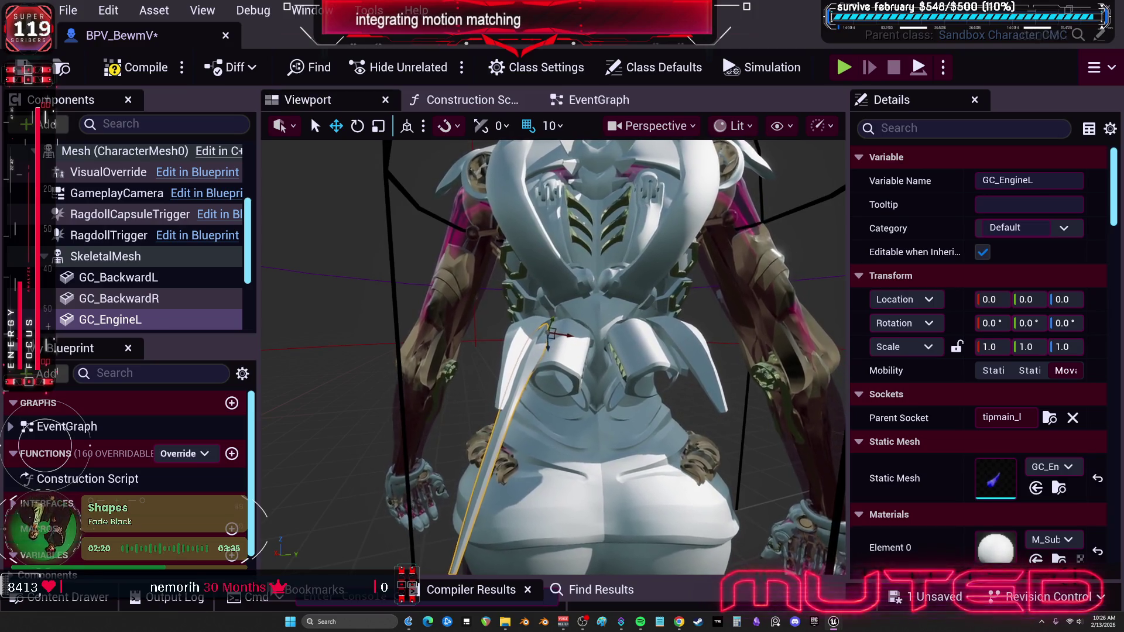
Paste the mirrored GC_EngineR and attach it to the tipmain_r socket.
click(143, 323)
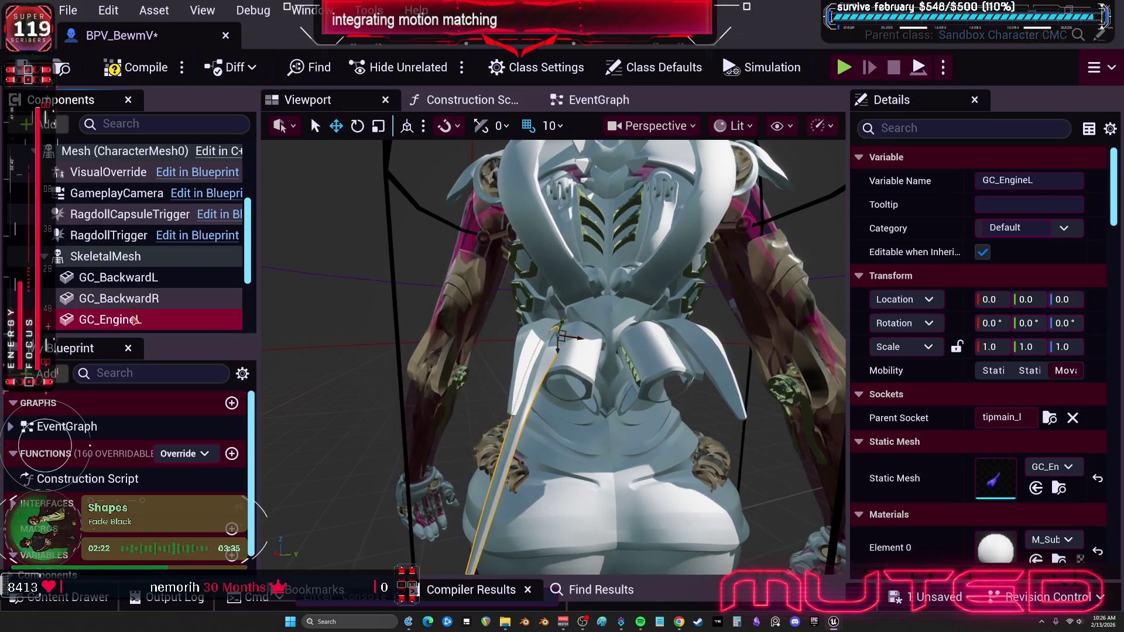
key(Return)
scroll(146, 281, down, 2)
click(112, 248)
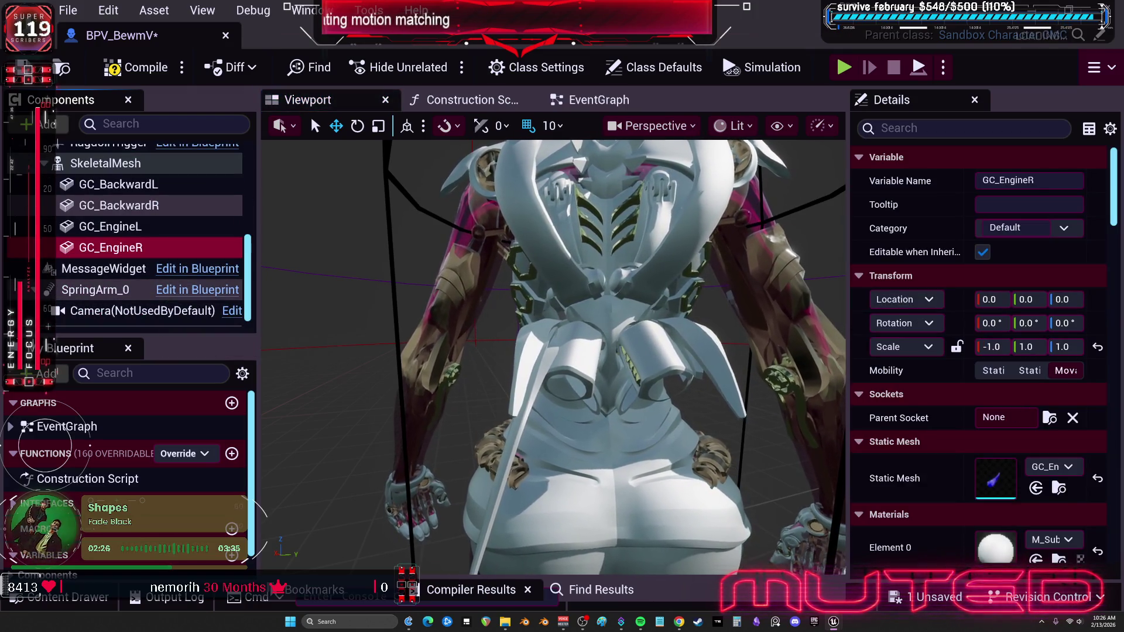
drag(410, 293, 404, 293)
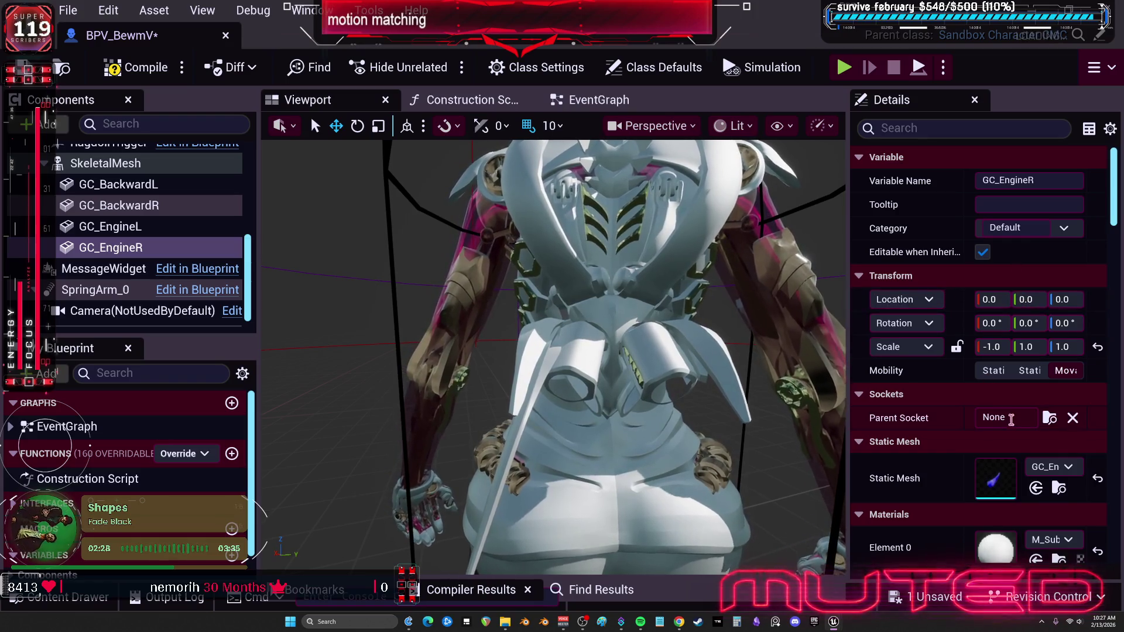
click(1050, 418)
text(tipmain_r)
key(Return)
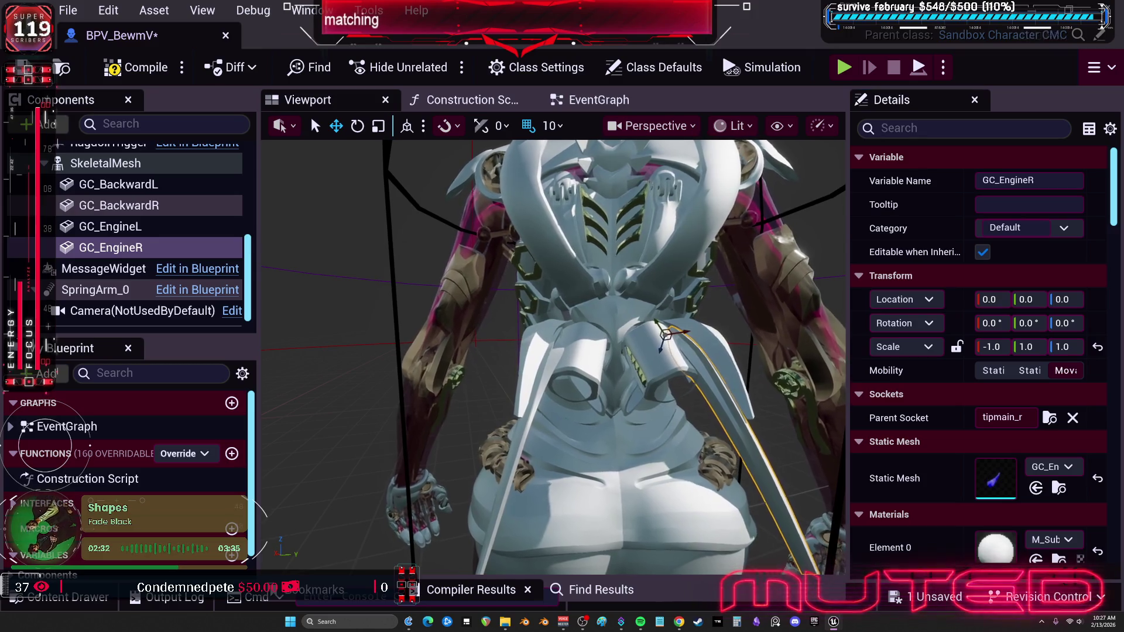
Add GC_FlapAL on the petalrotatea_l socket, then paste a mirrored GC_FlapAR.
key(ctrl+z)
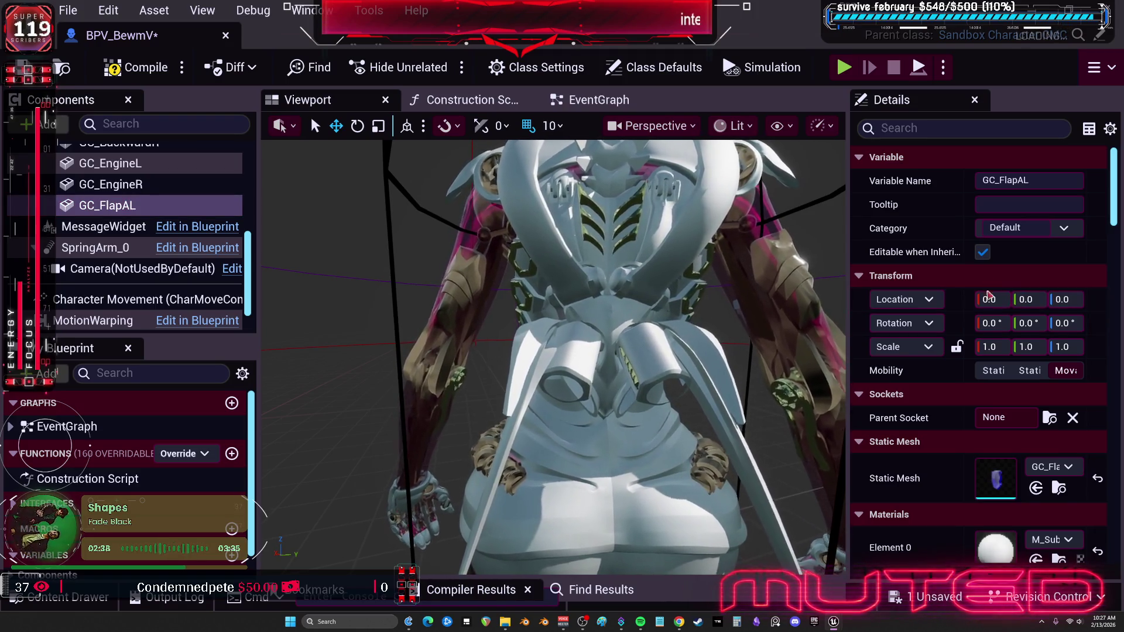
click(1019, 409)
text(petalrotatea_l)
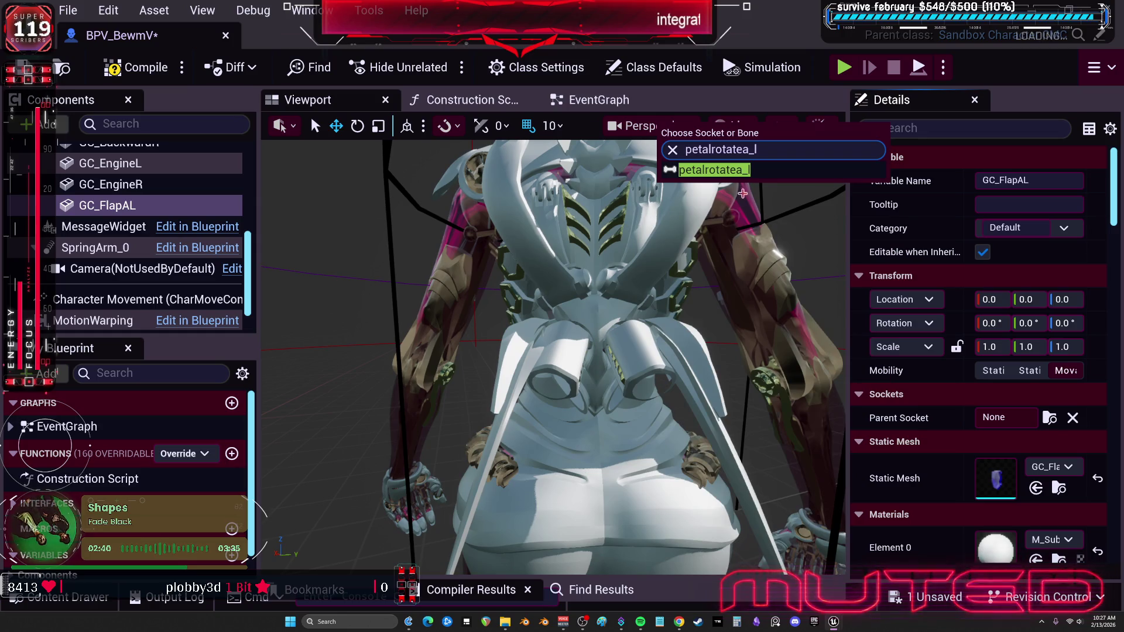
click(714, 170)
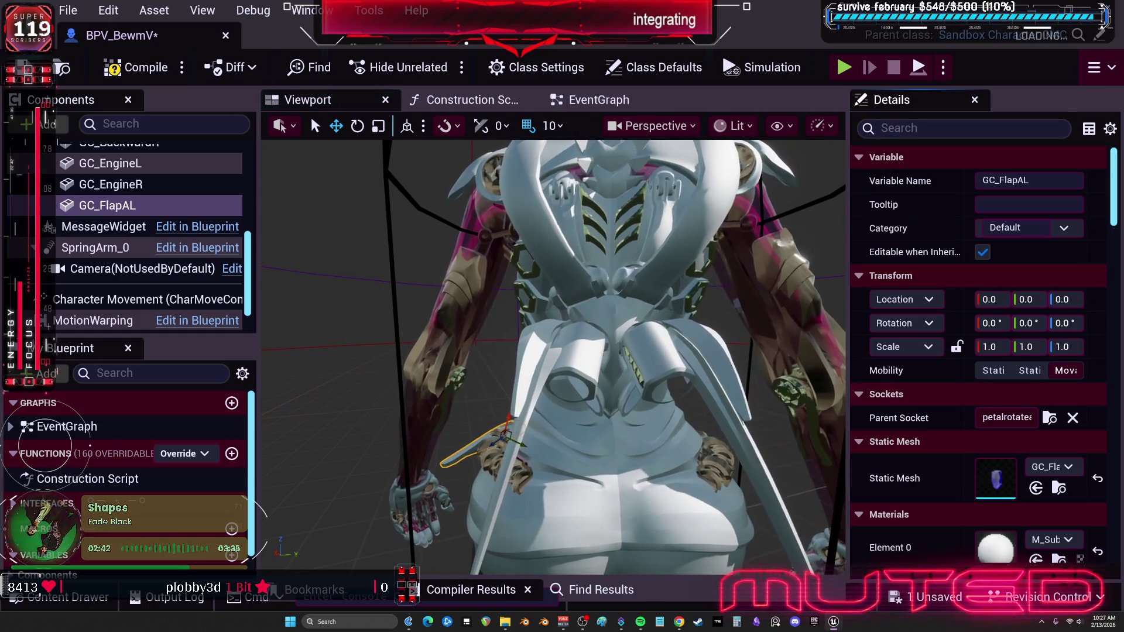
drag(679, 253, 678, 316)
key(f)
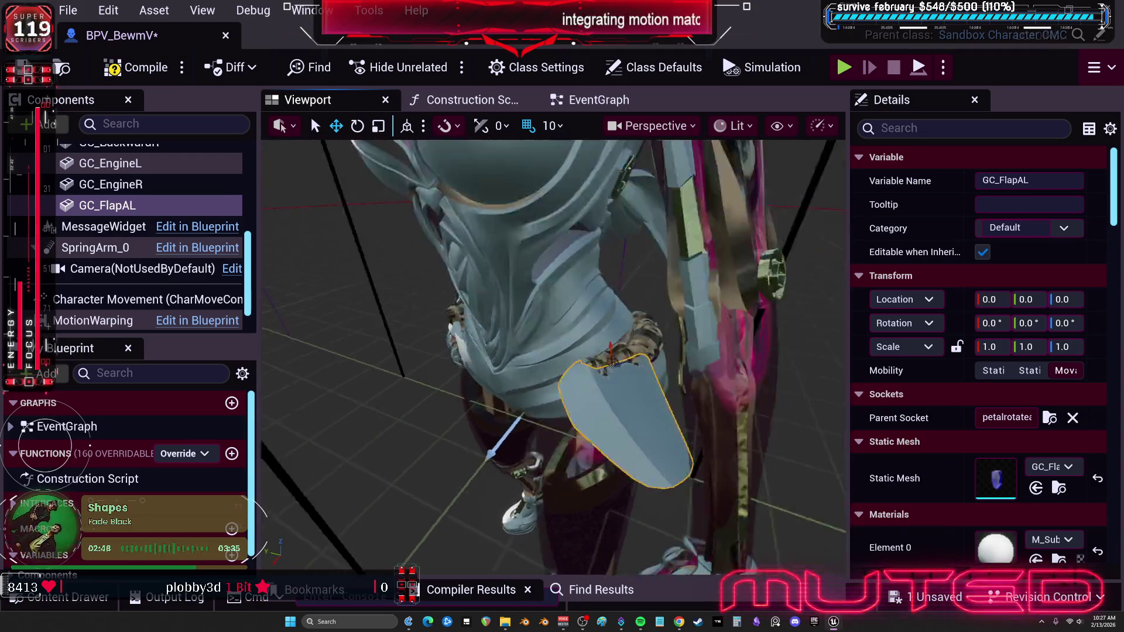
mouse_move(592, 291)
mouse_down()
mouse_move(644, 267)
mouse_move(663, 313)
mouse_up()
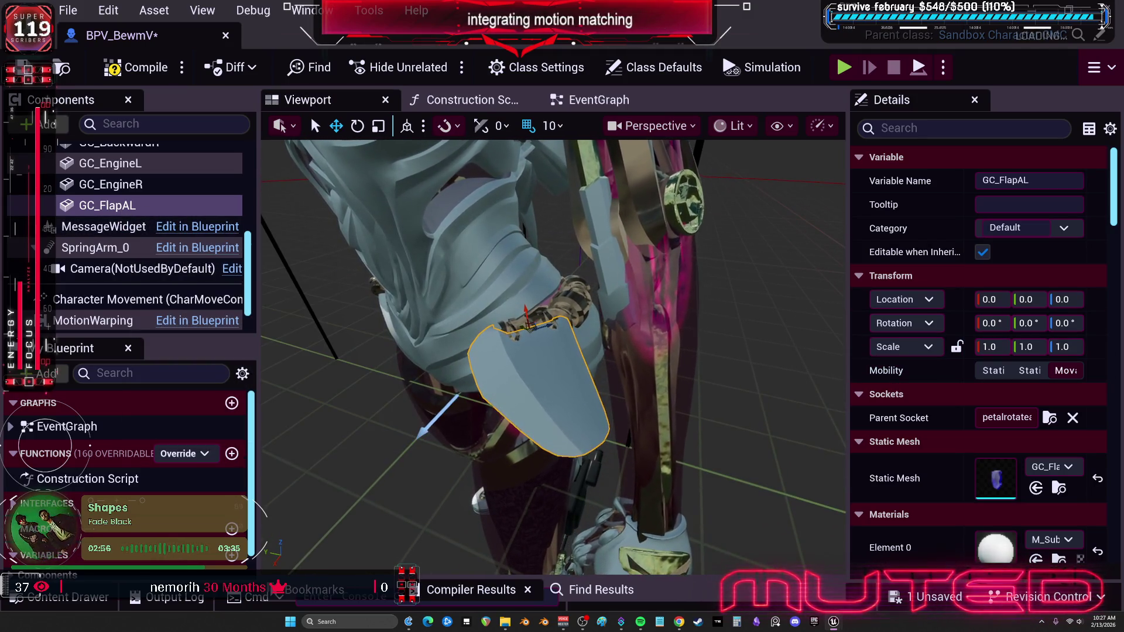
click(117, 206)
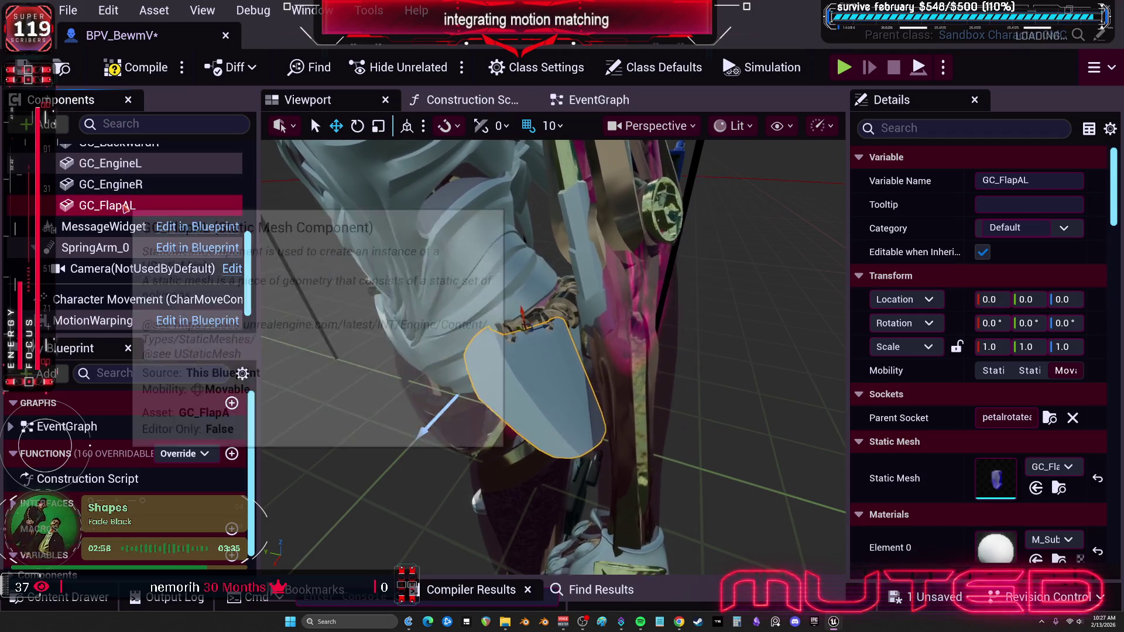
key(ctrl+v)
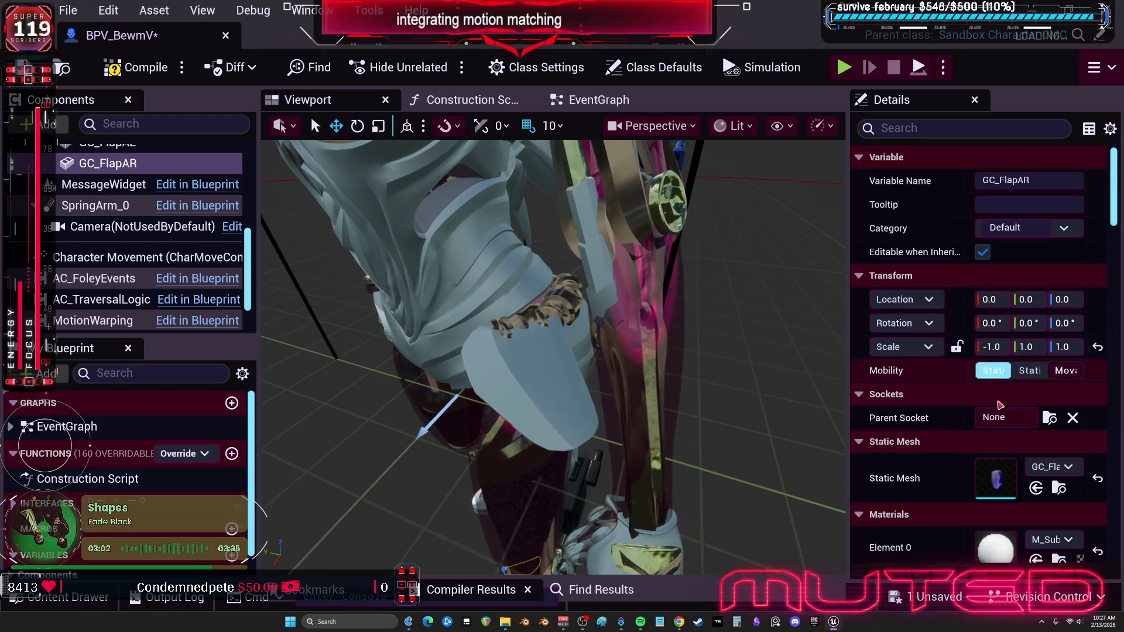
Attach GC_FlapAR to the petalrotatea_r socket.
click(1049, 418)
text(petalrotatea_r)
click(708, 171)
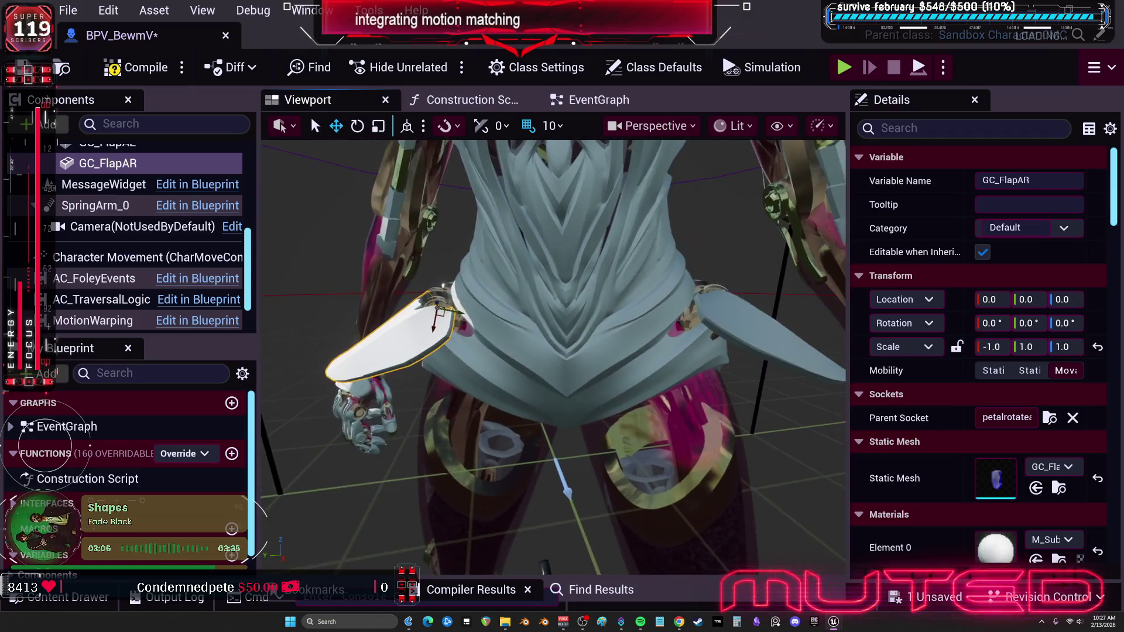
drag(566, 261, 565, 261)
Attach GC_FlapBL to the petalrotateb_l socket.
click(708, 301)
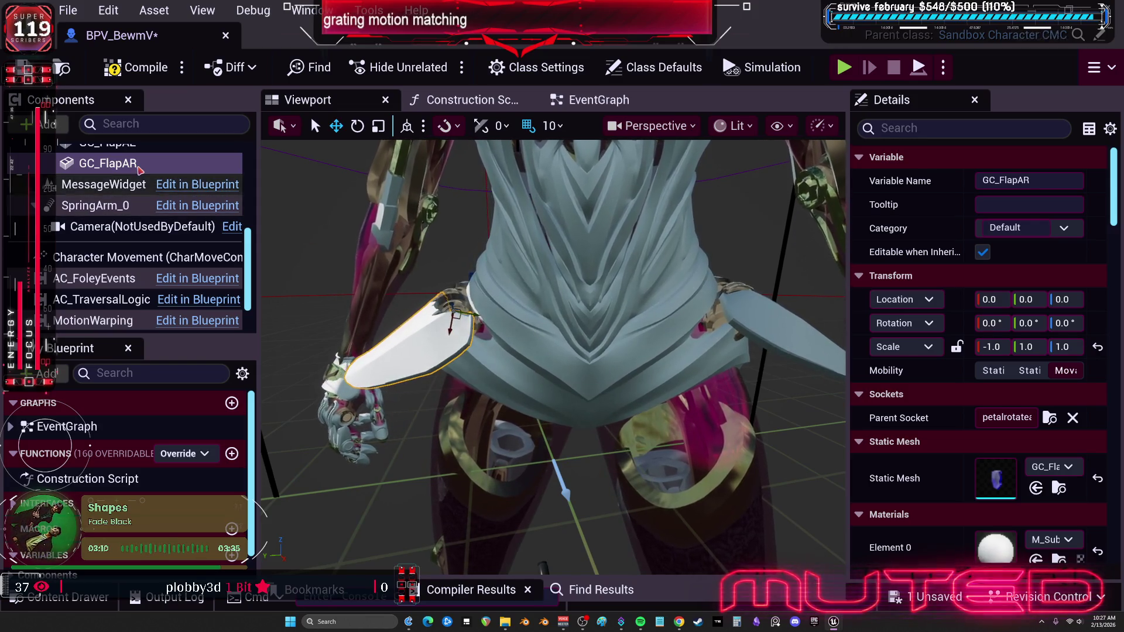
drag(708, 301, 708, 301)
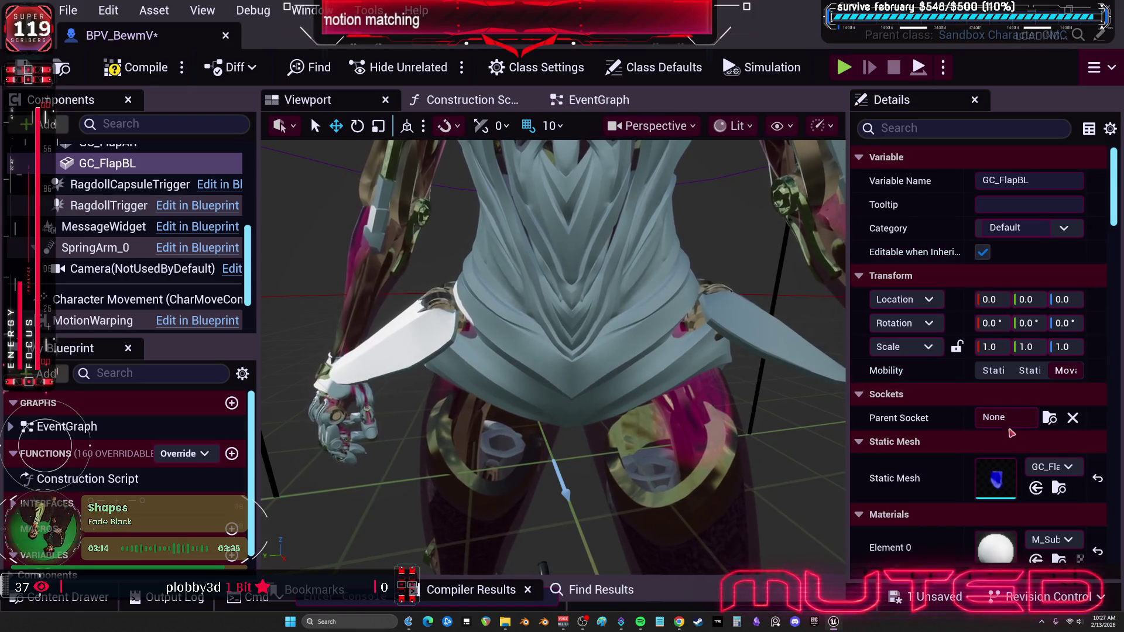
click(1050, 418)
text(petalrotateb_l)
click(742, 175)
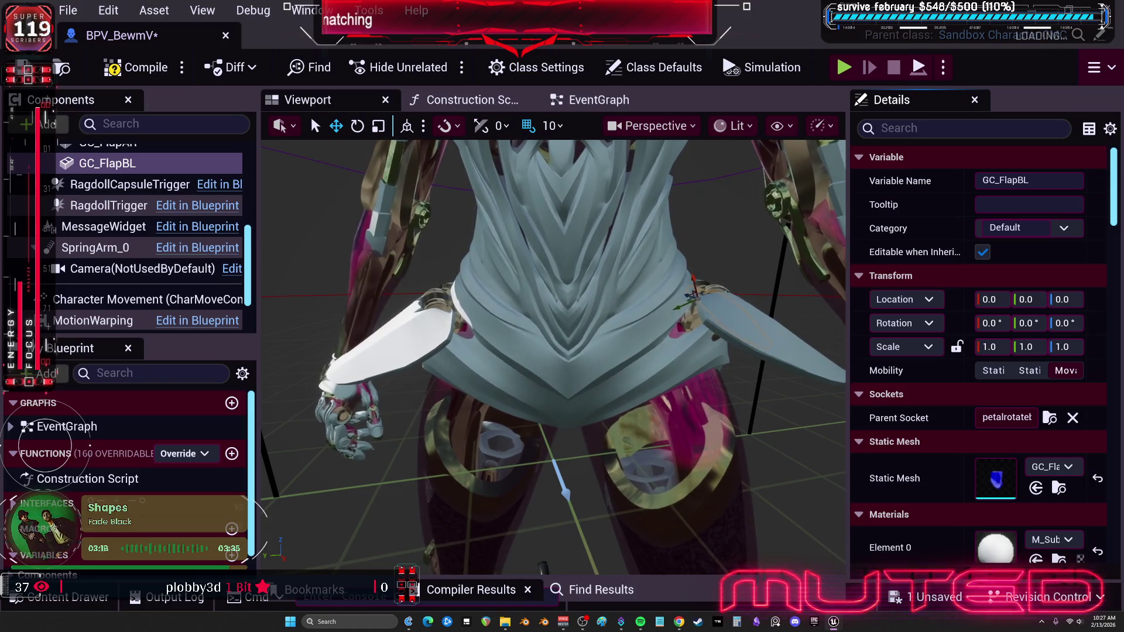
Look up petalrotateb_r for GC_FlapBR, then paste in GC_FlapCL after it.
click(381, 352)
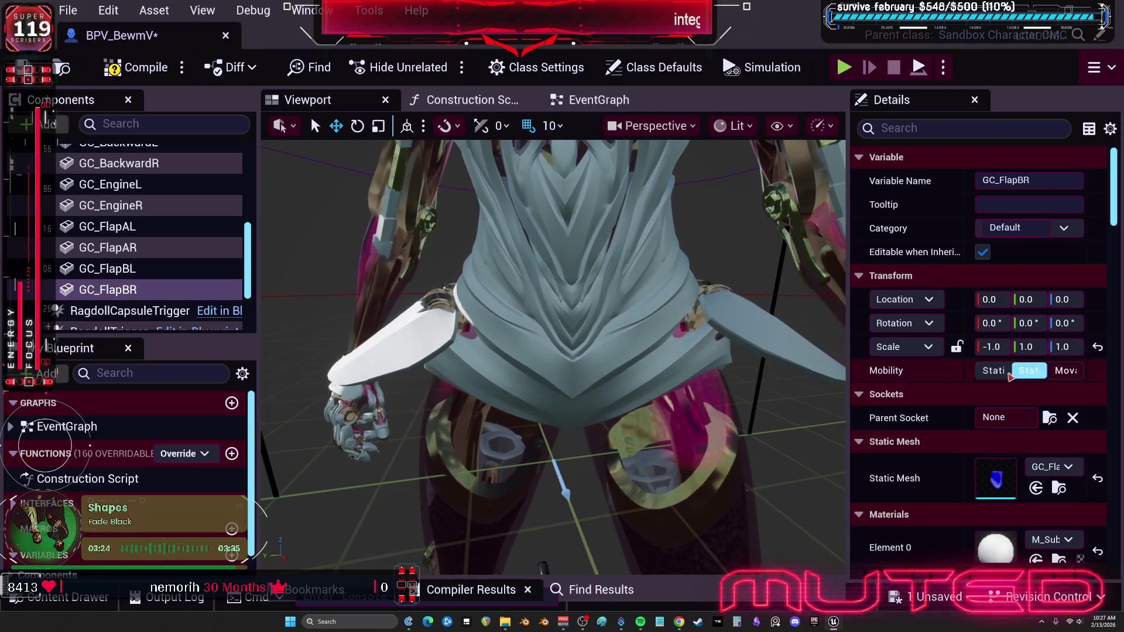
click(1050, 419)
text(petalrotateb_r)
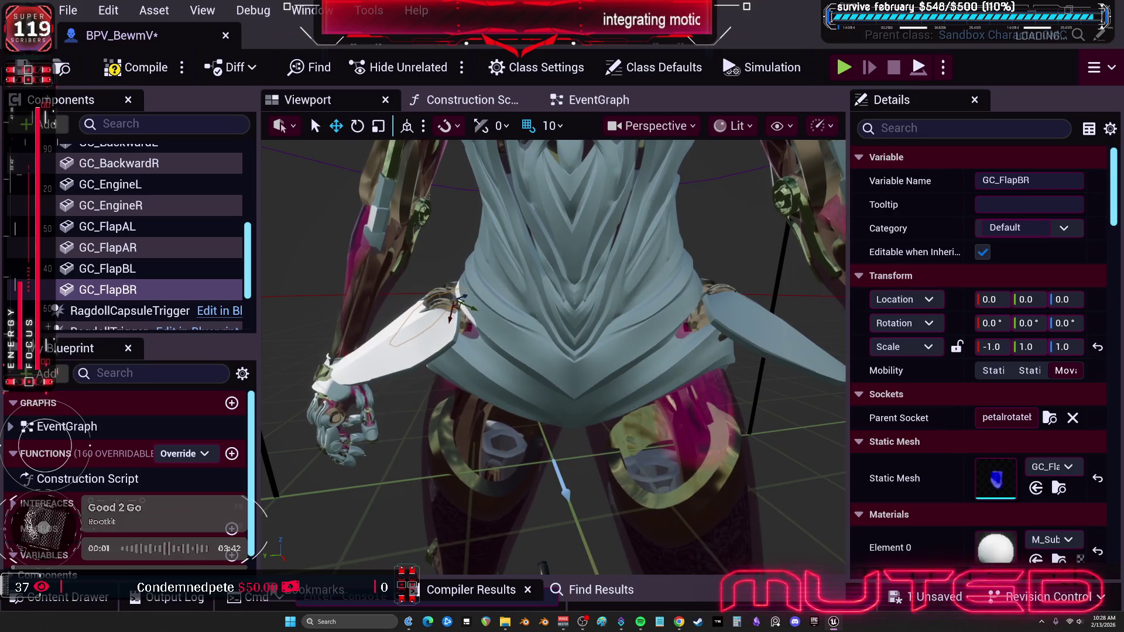
click(162, 291)
key(ctrl+z)
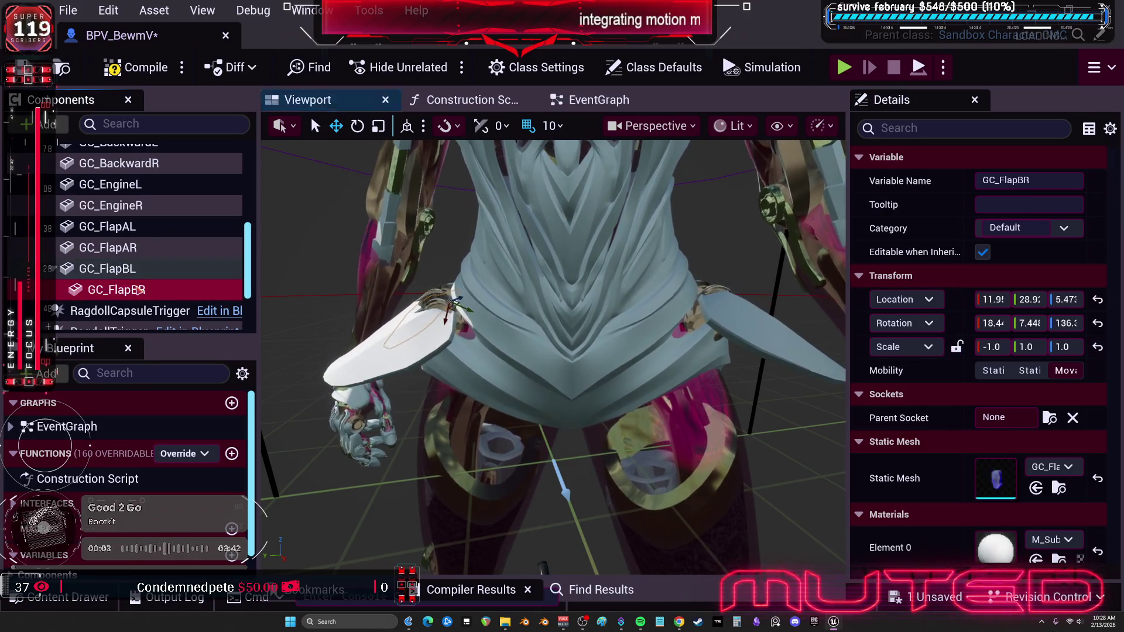
key(ctrl+z)
key(ctrl+z)
key(ctrl+z)
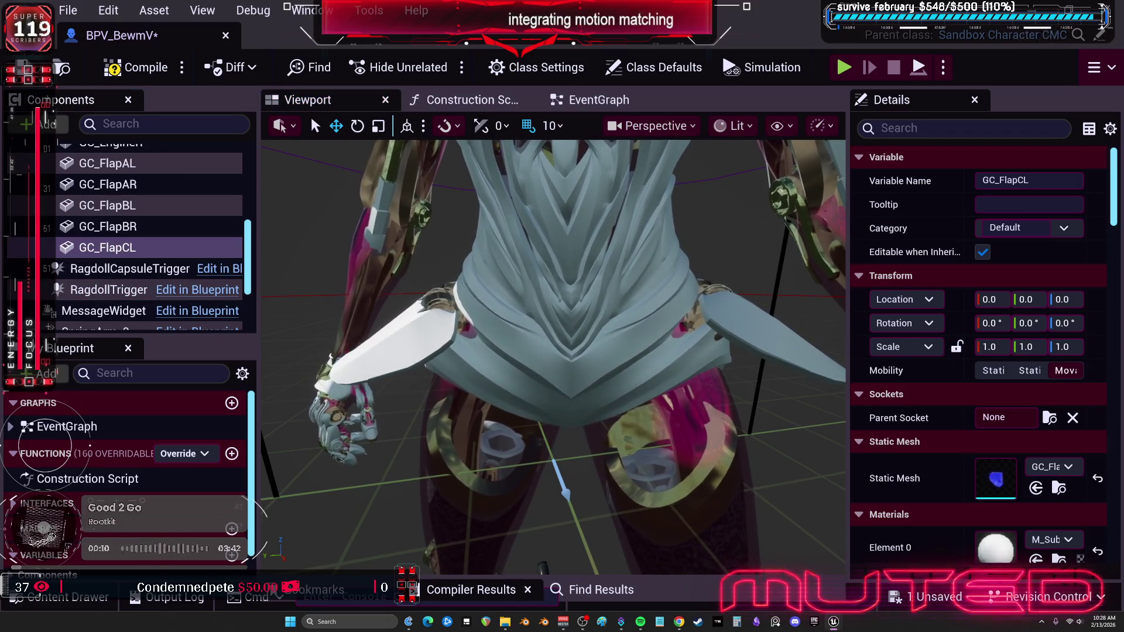
Attach GC_FlapCL to petalrotatec_l and look up petalrotatec_r for GC_FlapCR.
click(1048, 418)
text(petalrotatec_l)
click(711, 171)
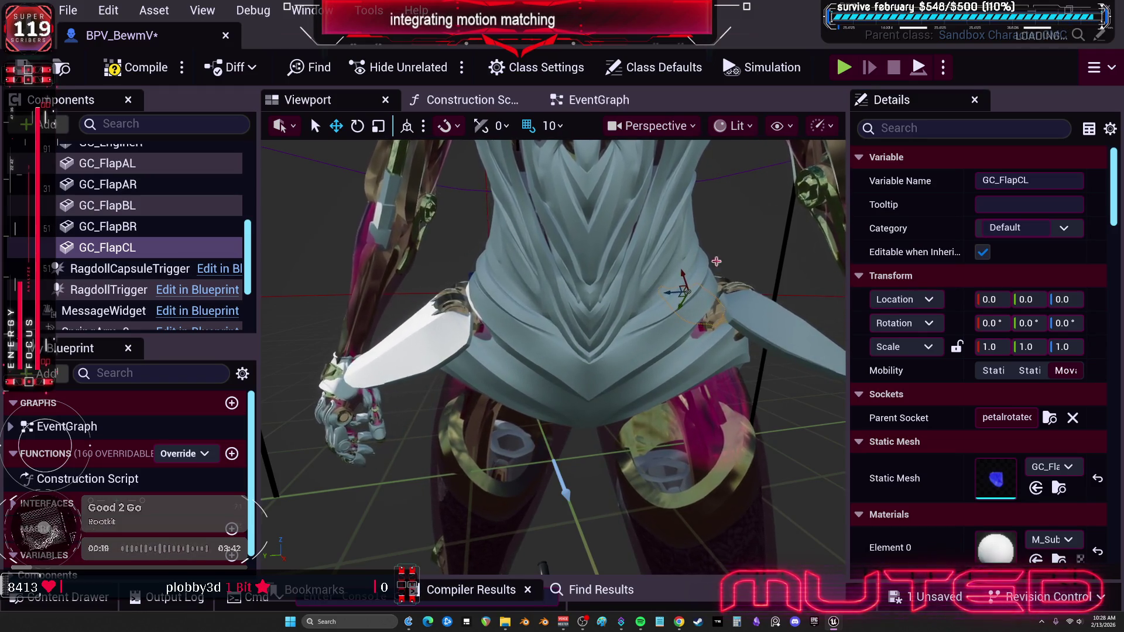
click(107, 226)
click(107, 246)
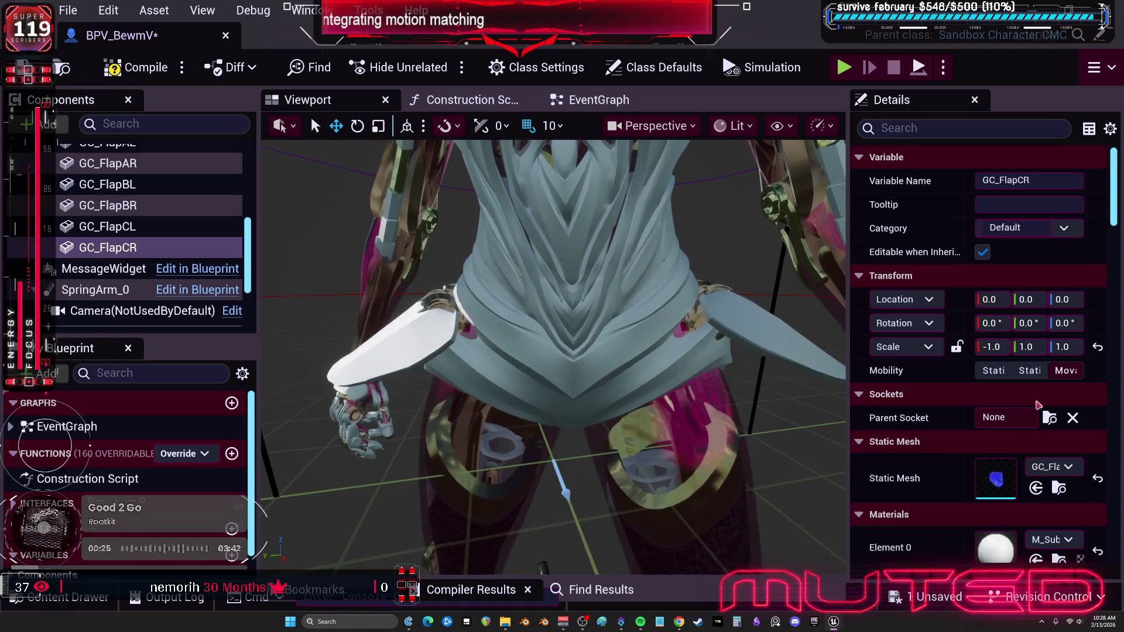
click(1049, 417)
text(etalrotatec_r)
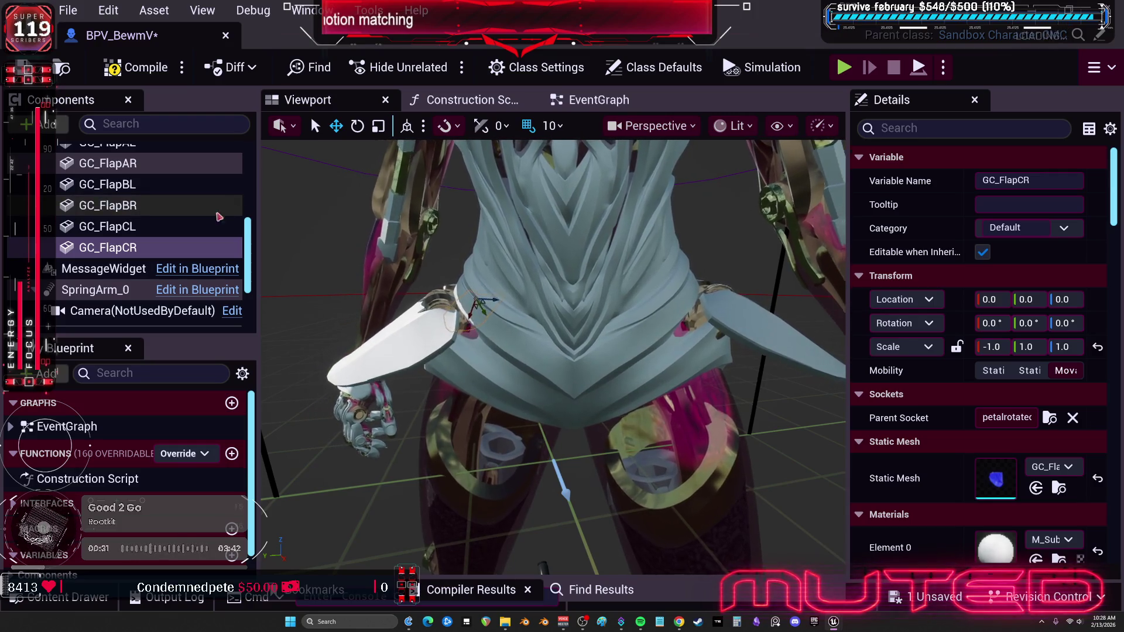
key(Down)
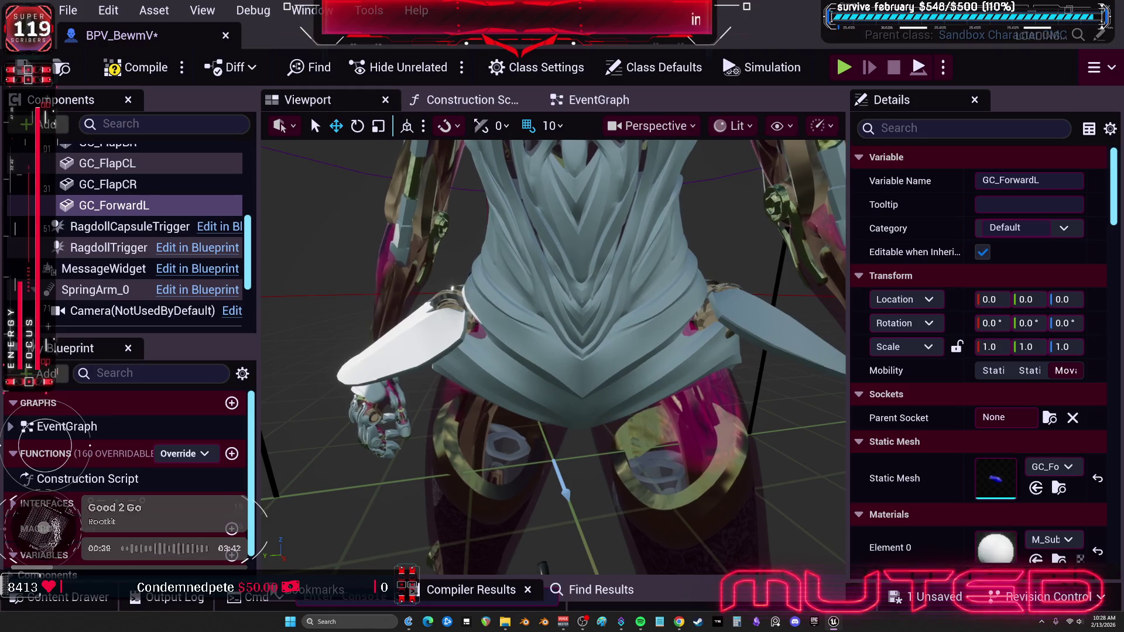
Set GC_ForwardL's socket to shoulderF_l and GC_ForwardR's to shoulderF_r.
click(1050, 419)
text(shoulderF_l)
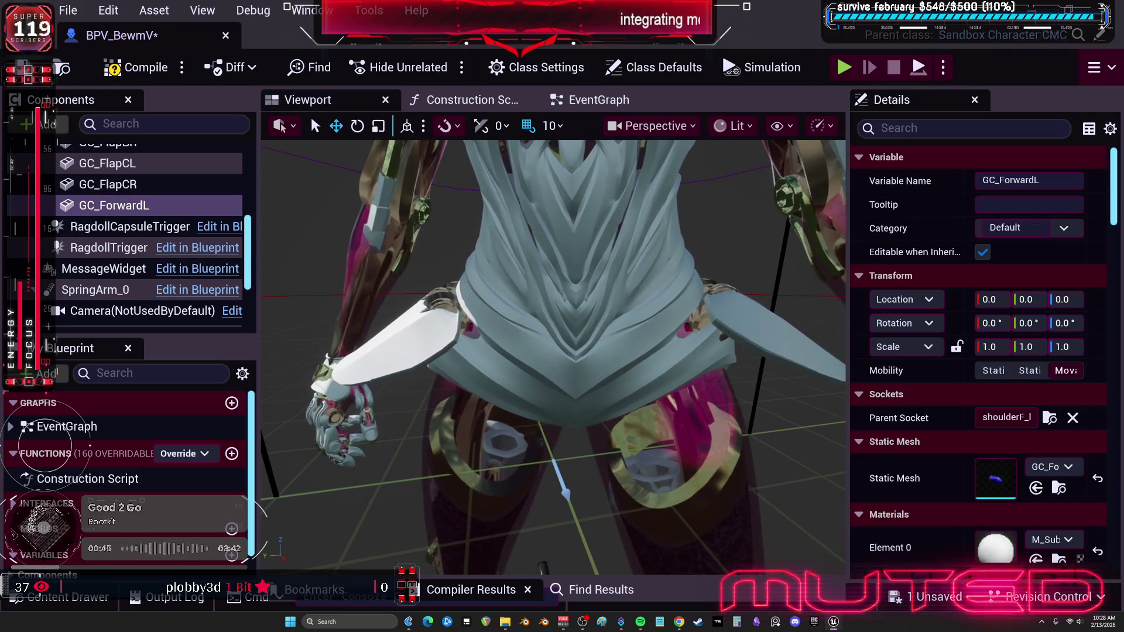
key(ctrl+z)
key(ctrl+z)
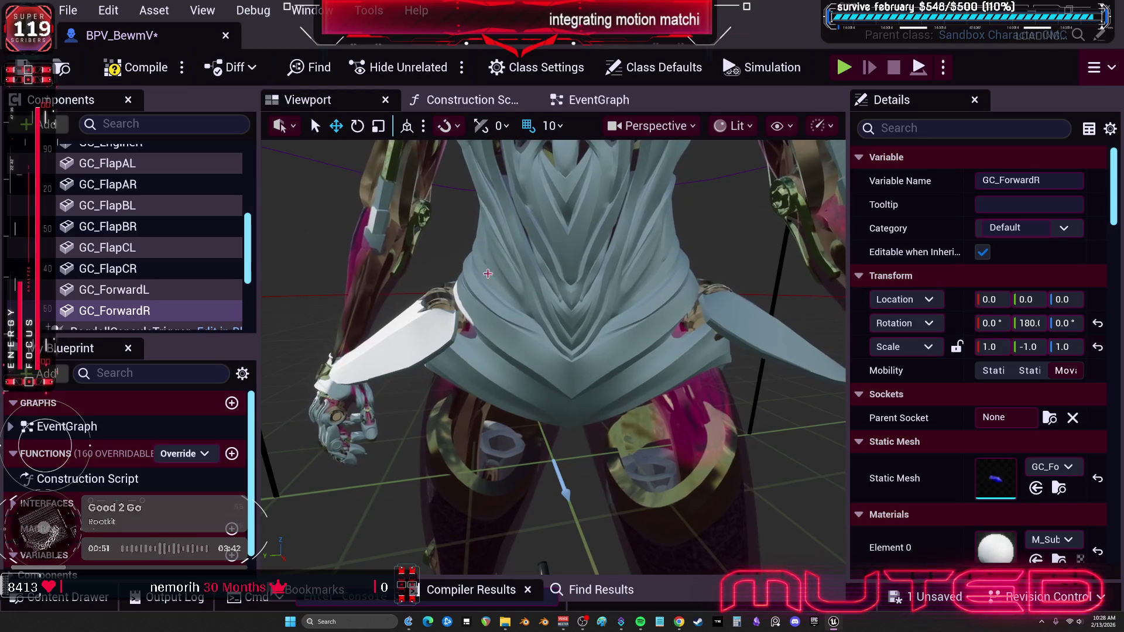
click(1049, 418)
text(shoulderF_r)
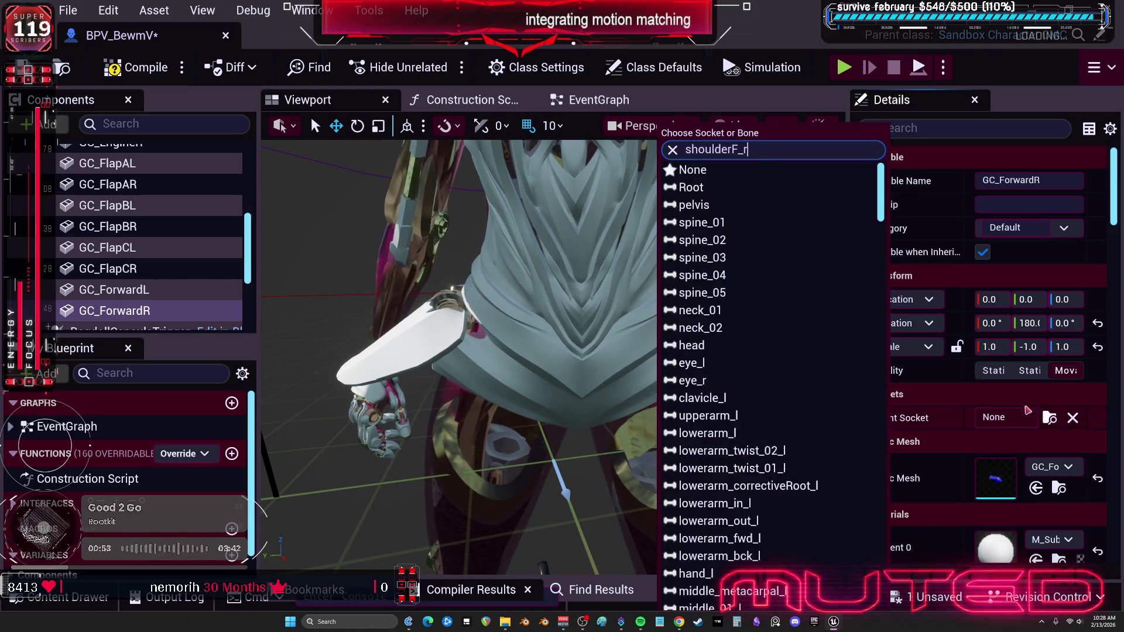
key(Return)
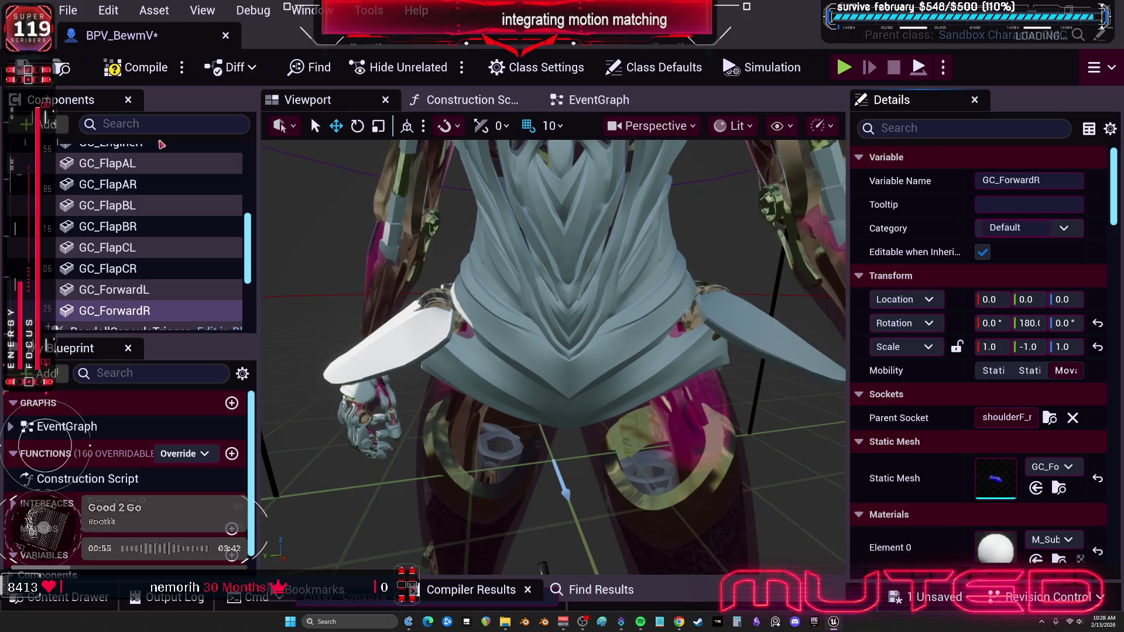
Save all assets via File > Save All, then paste in GC_HeelL with NiagaraHeelL.
click(73, 13)
click(106, 137)
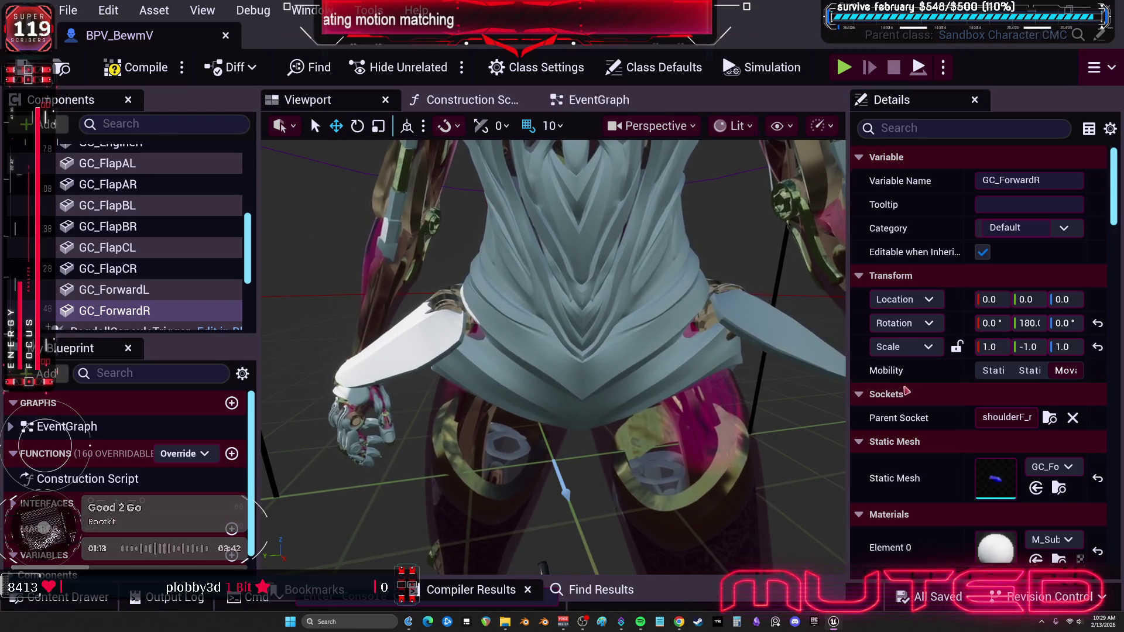
click(168, 311)
key(ctrl+v)
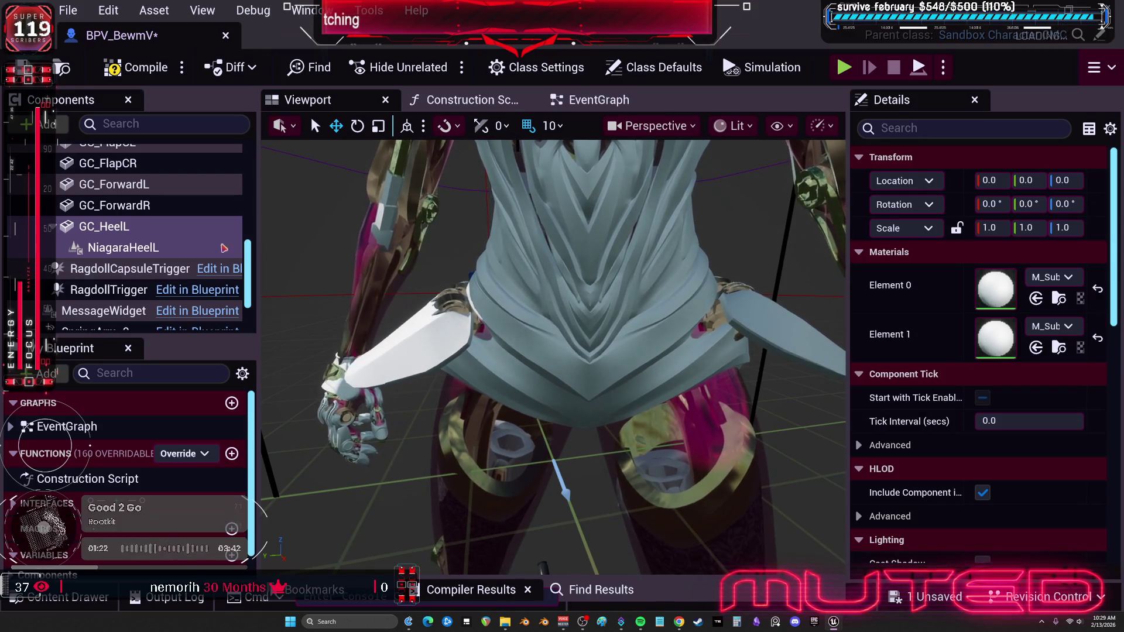
Attach GC_HeelL to the foot_l socket and check its NiagaraHeelL effect.
click(112, 228)
click(1049, 418)
text(foot_l)
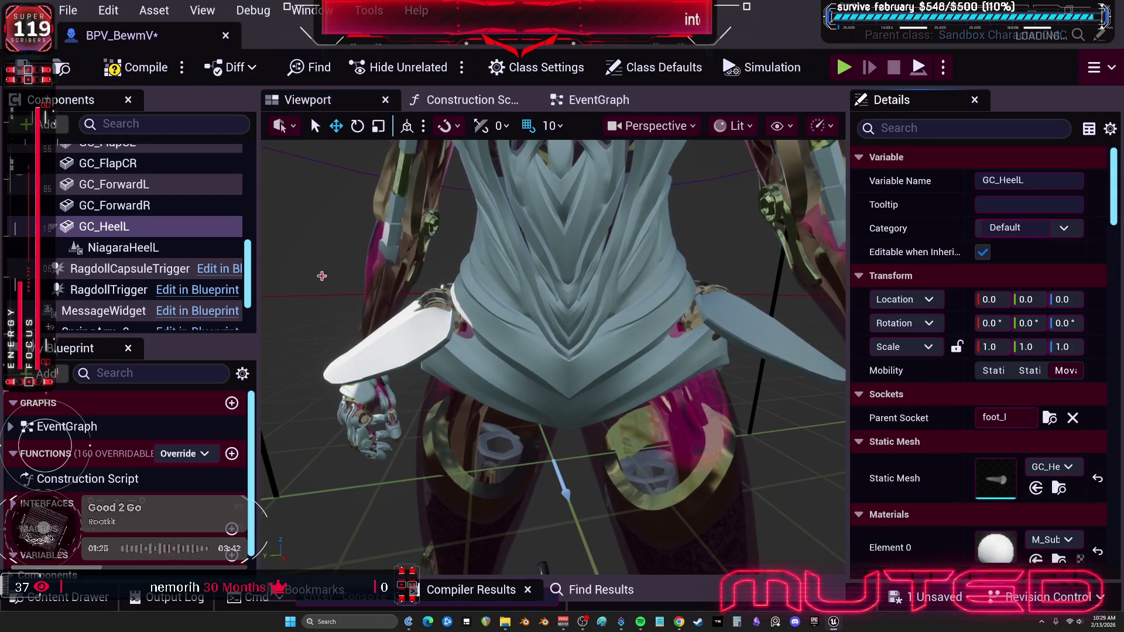
click(138, 248)
click(125, 232)
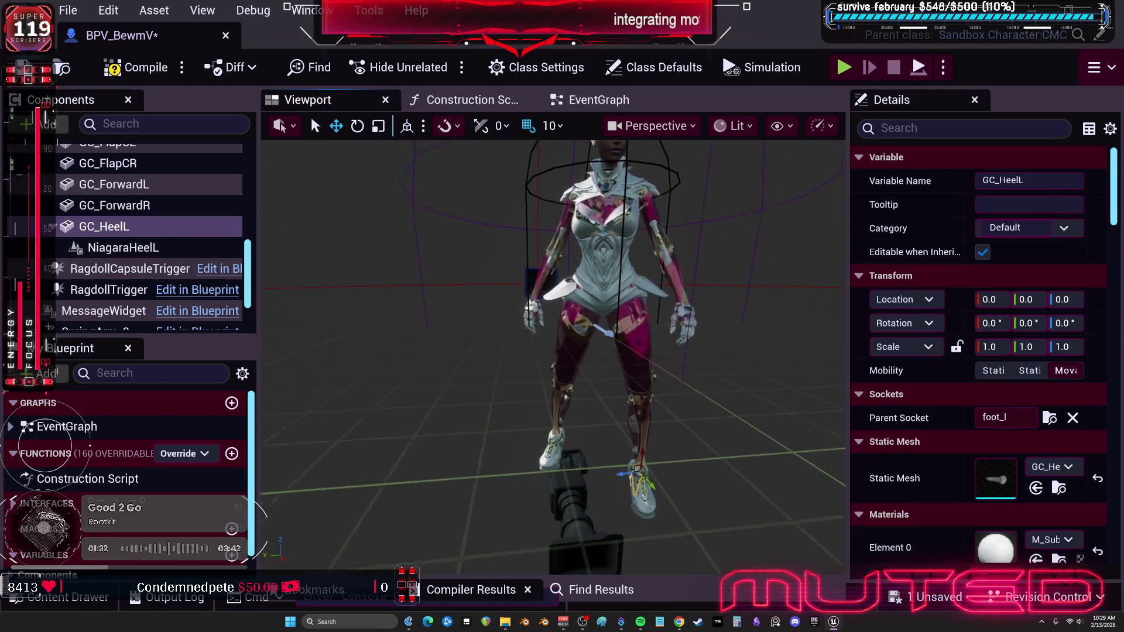
key(f)
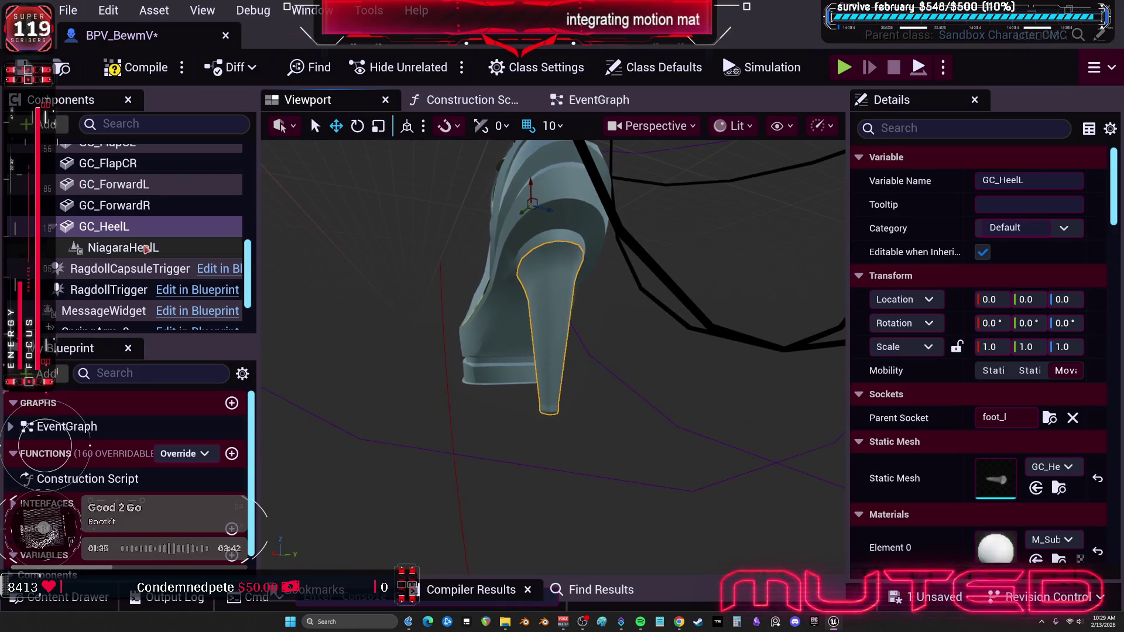
click(123, 248)
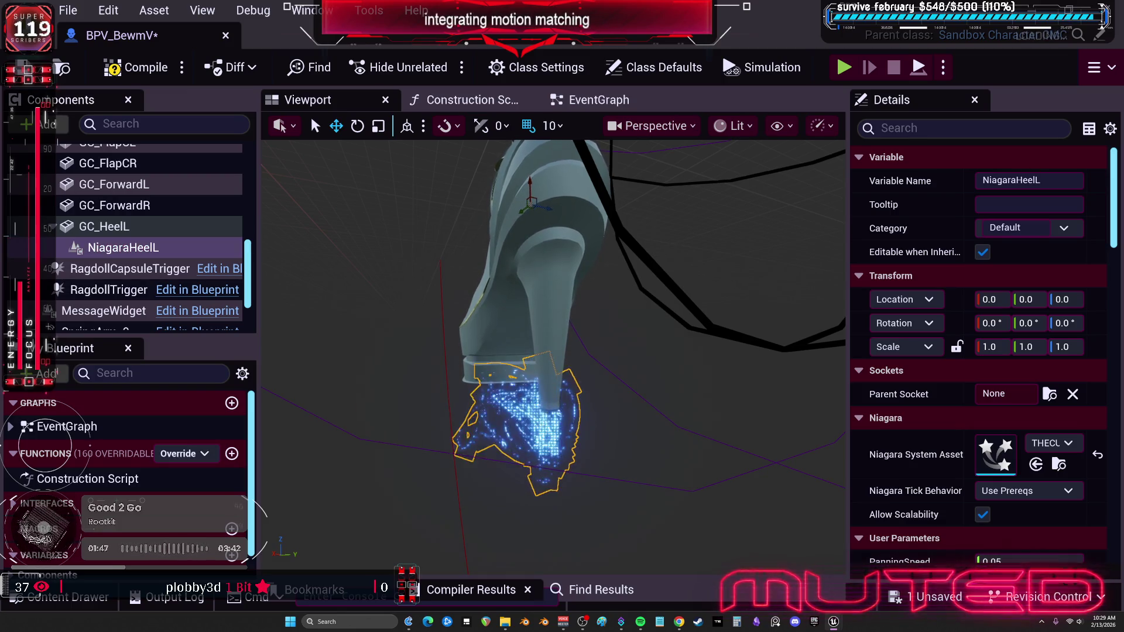
Duplicate the heel mesh and effect, attaching the new GC_HeelR to foot_r.
click(105, 226)
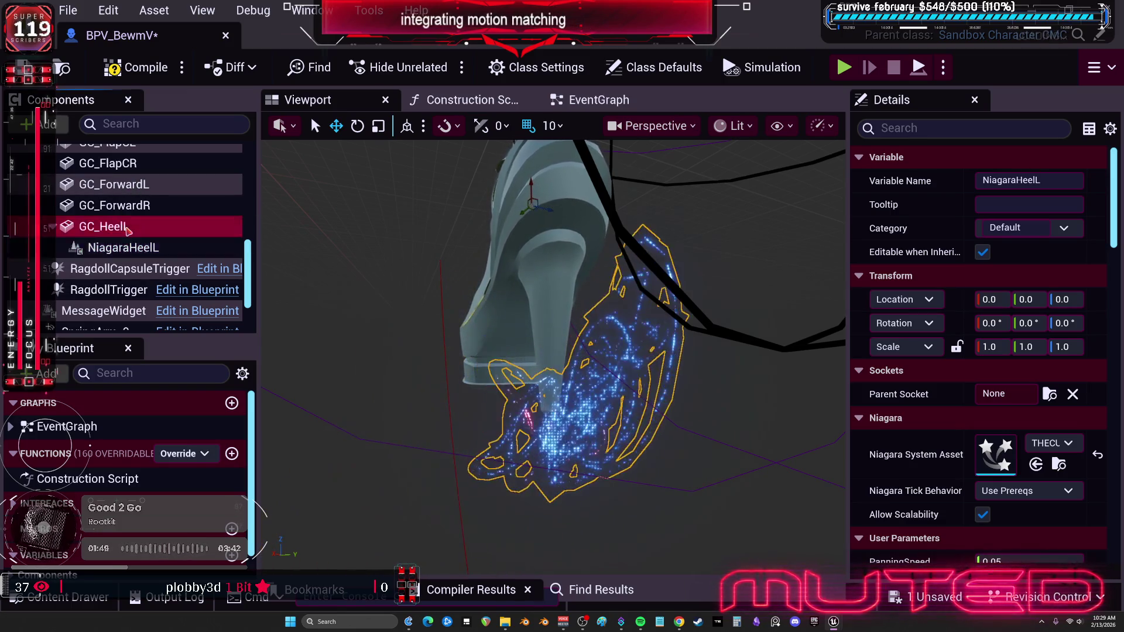
key(ctrl+v)
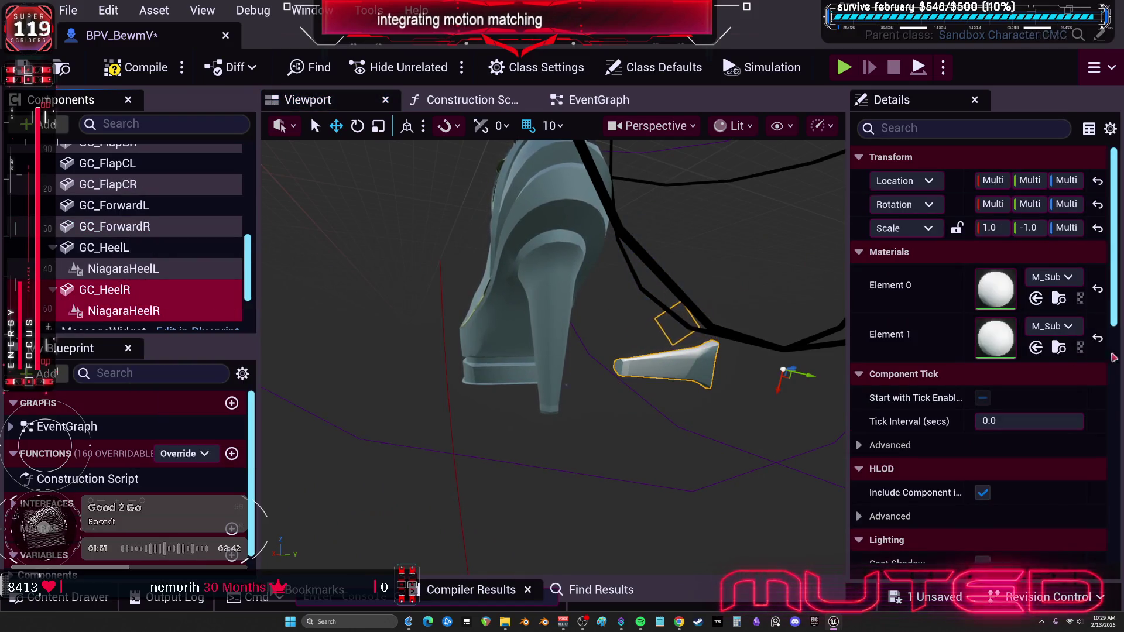
click(668, 364)
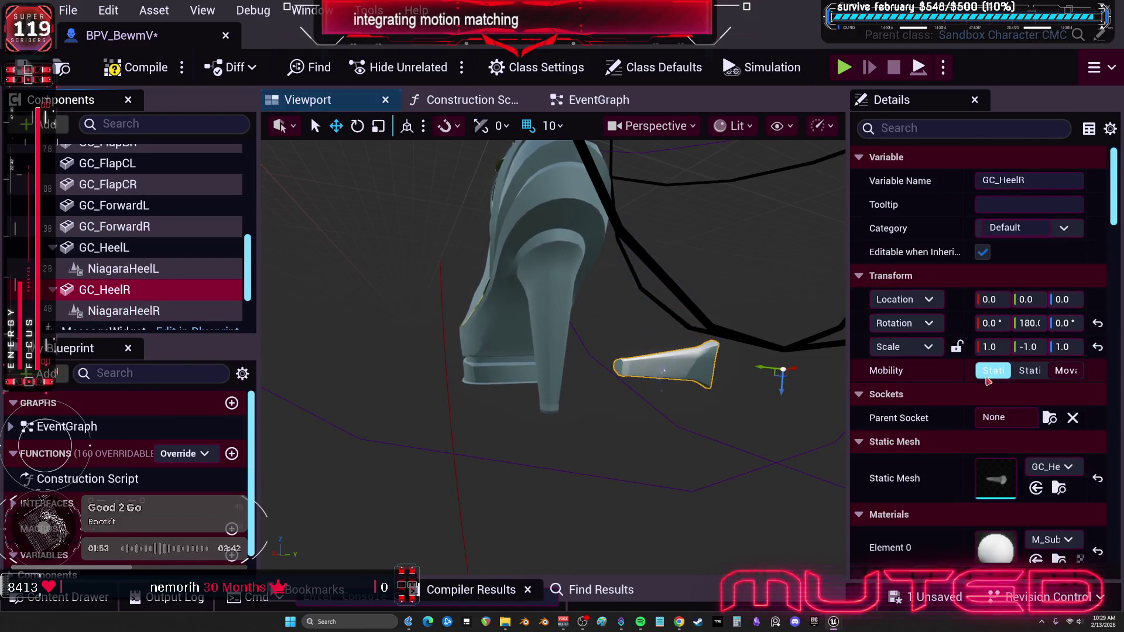
click(1049, 418)
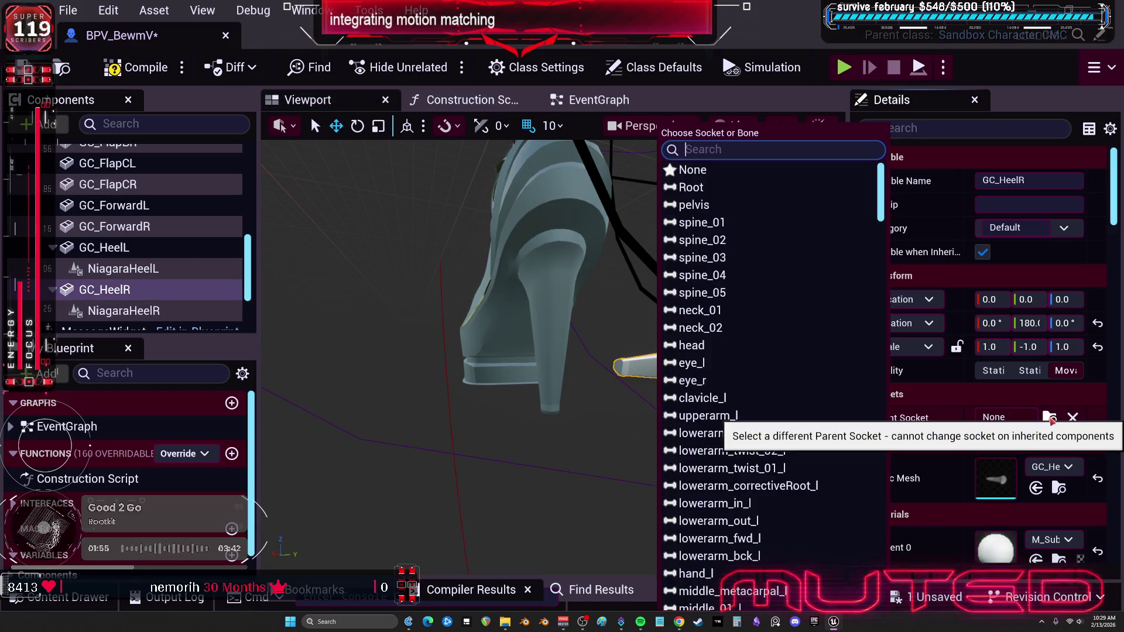
text(foo)
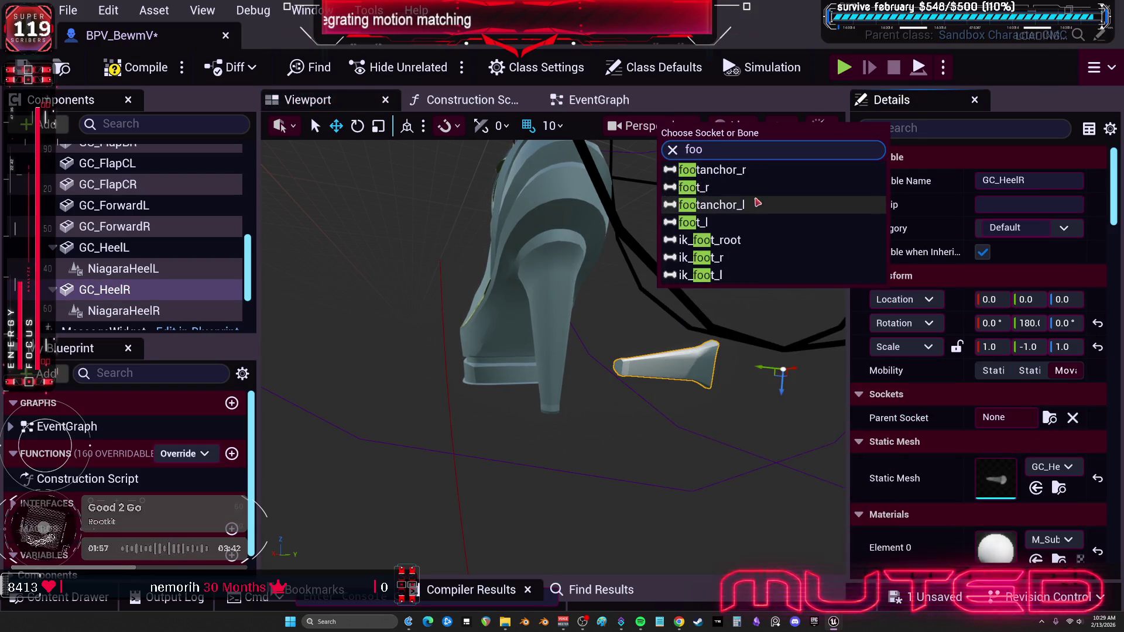
click(726, 189)
key(f)
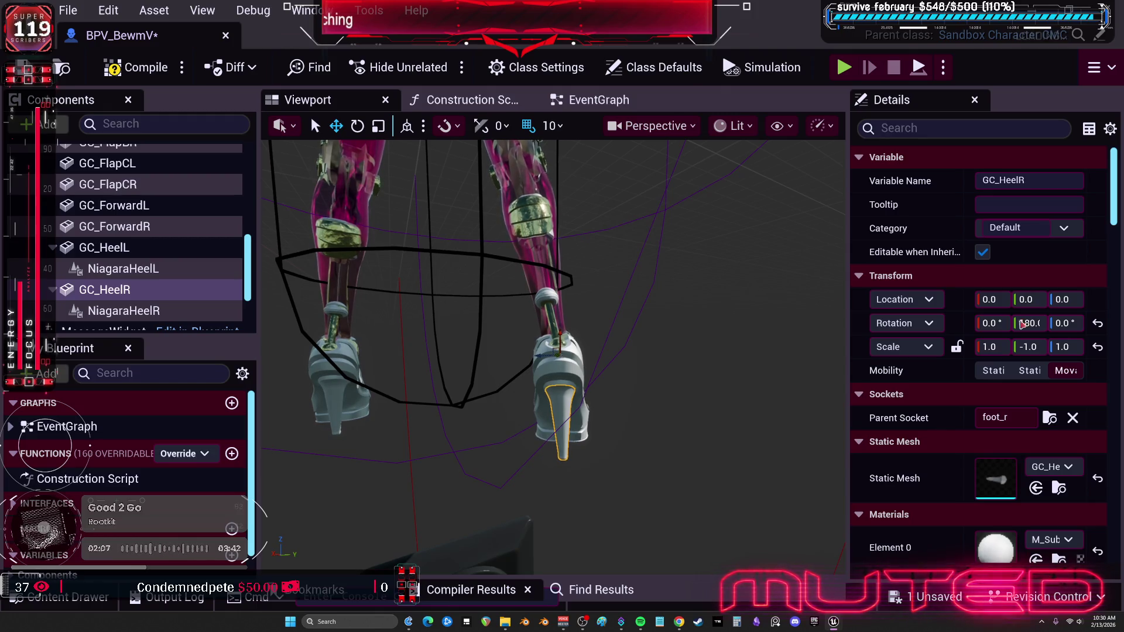
click(105, 247)
Attach GC_LowerArmL to the lowerarm_l bone and GC_LowerArmR to lowerarm_r.
scroll(146, 275, down, 5)
shift+click(176, 293)
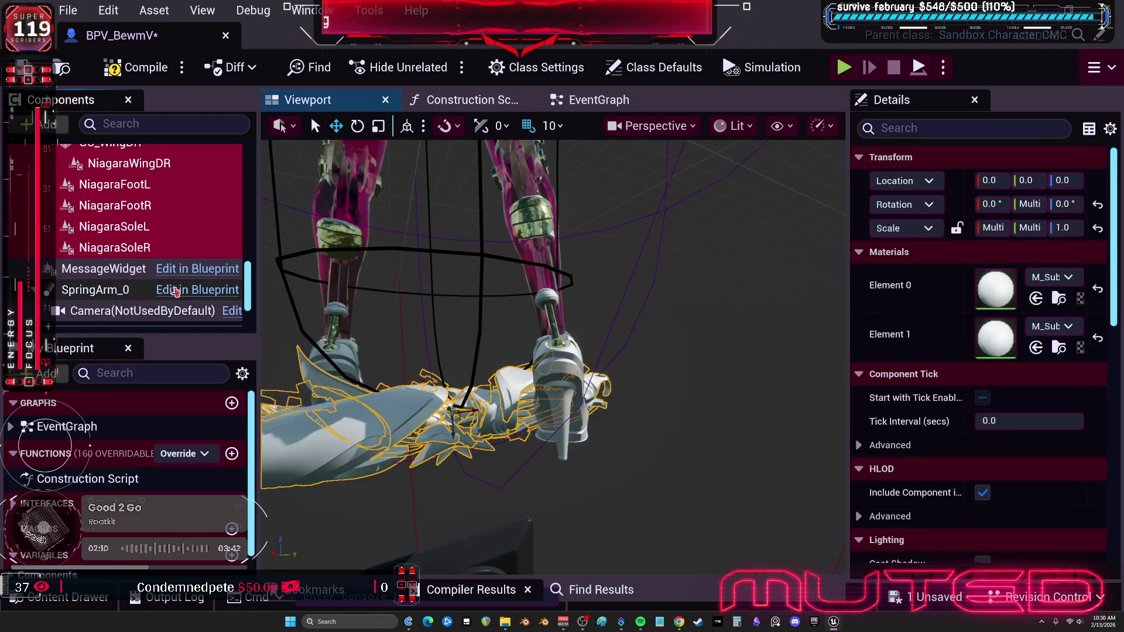
scroll(187, 245, up, 10)
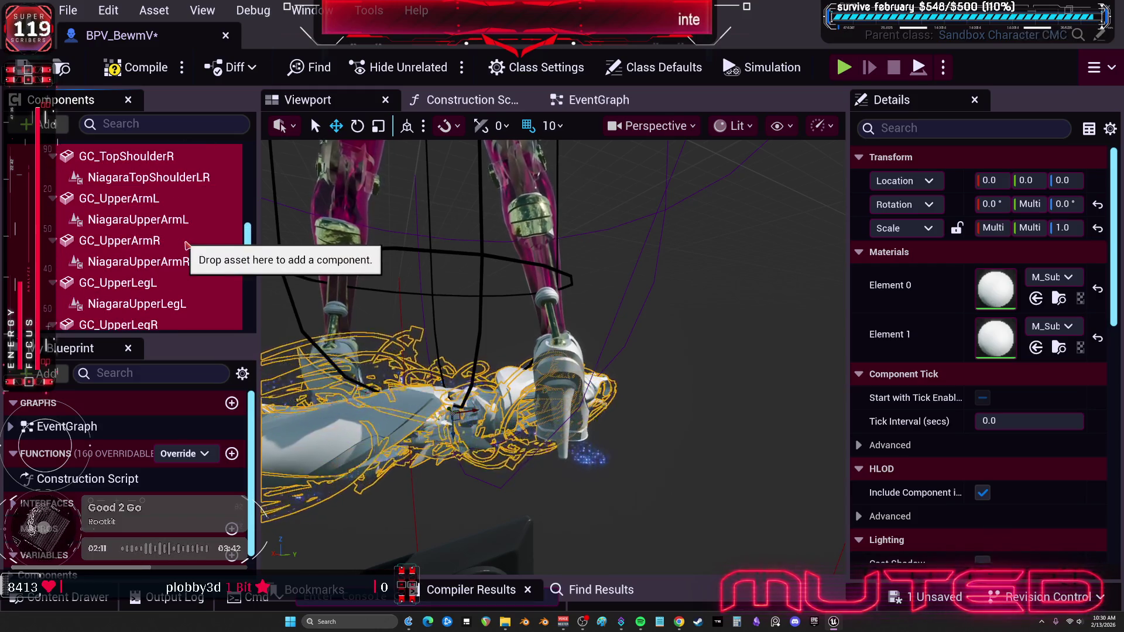
scroll(186, 245, up, 8)
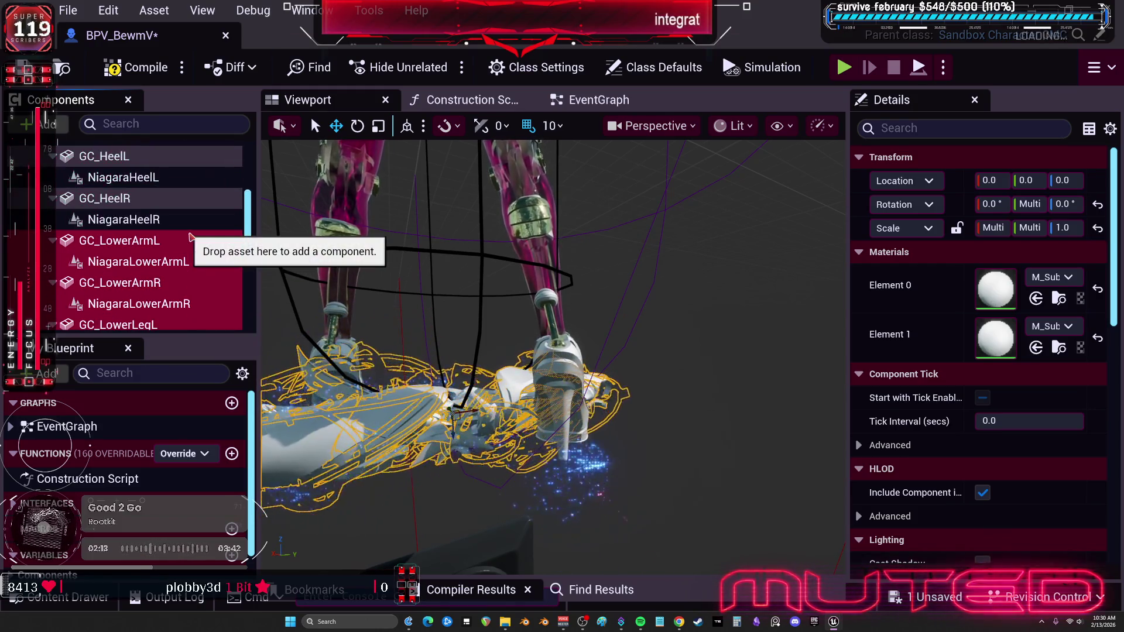
click(166, 247)
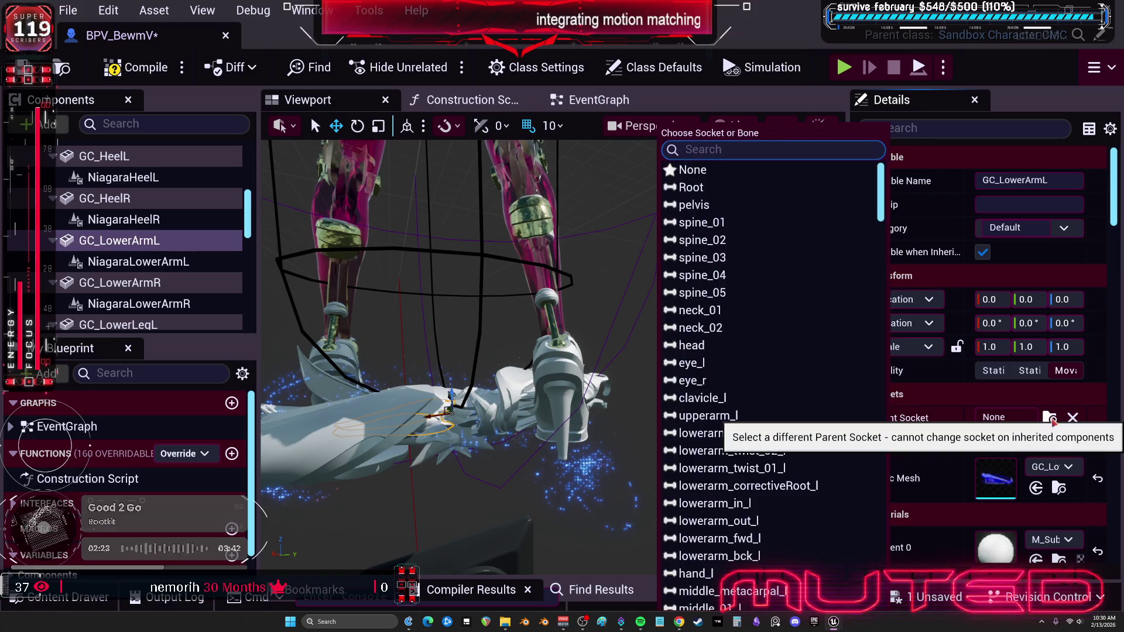
text(lowerar)
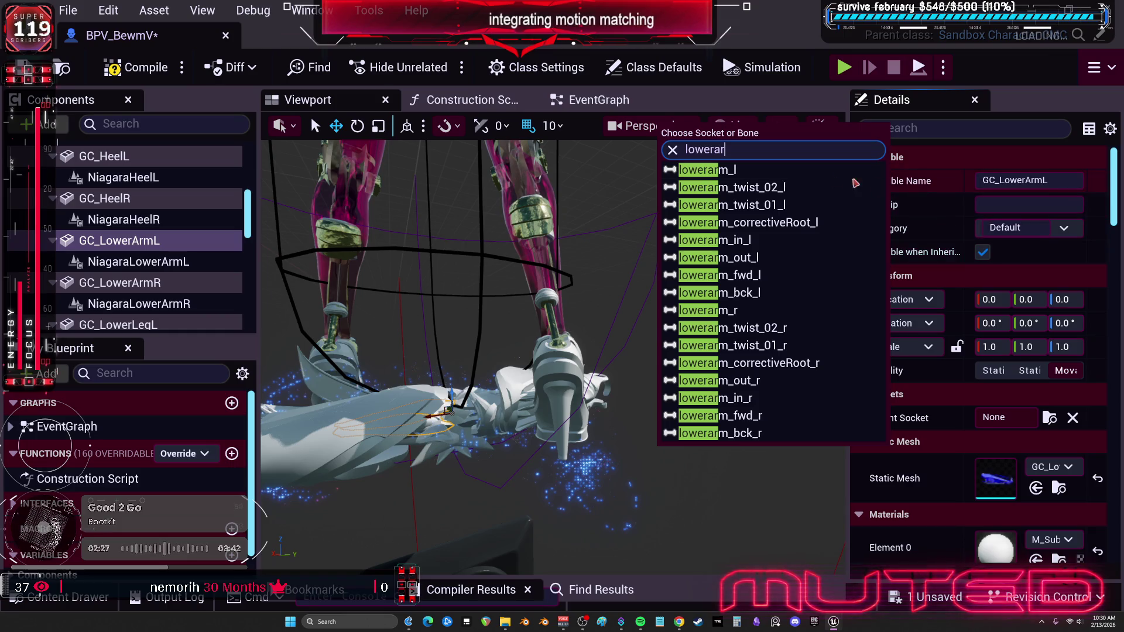
click(754, 174)
drag(643, 265, 641, 263)
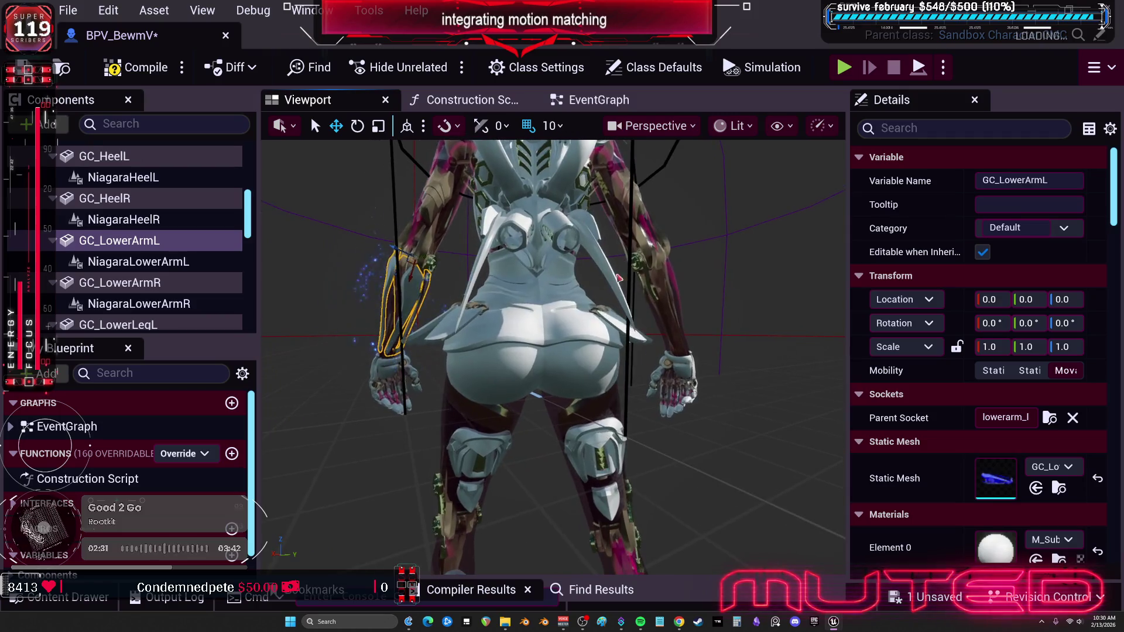
click(169, 281)
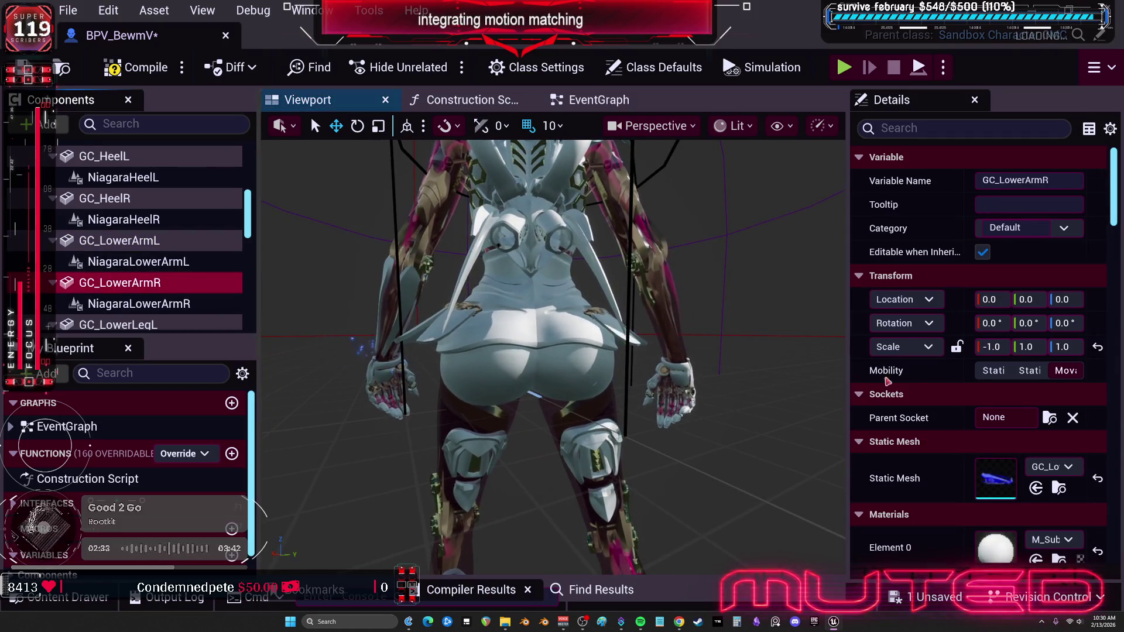
click(1048, 417)
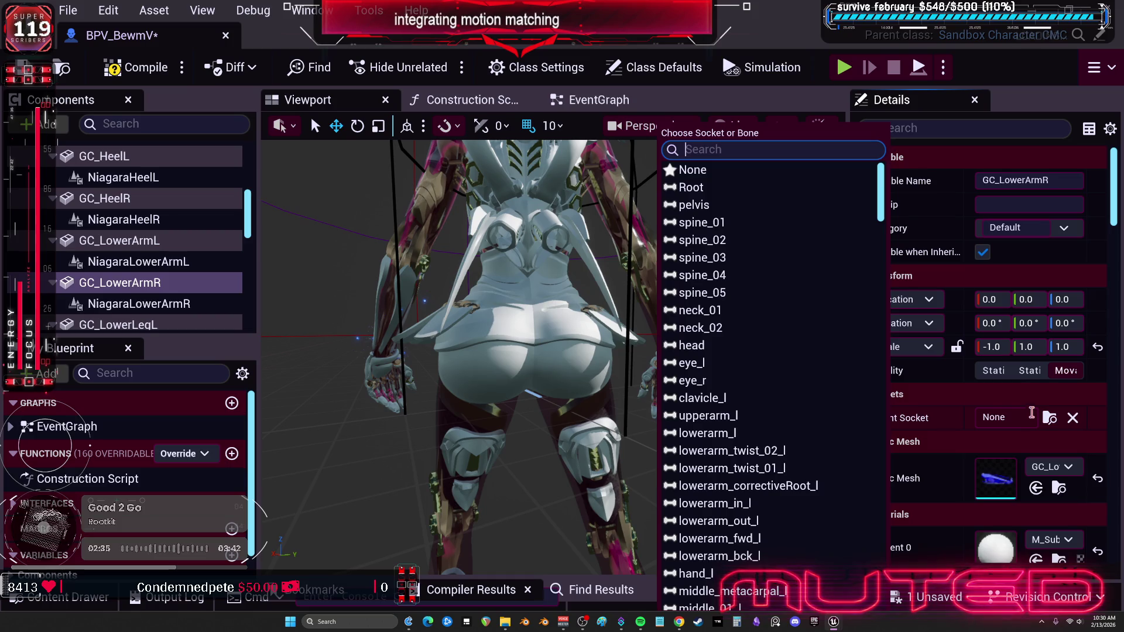
text(lowerar)
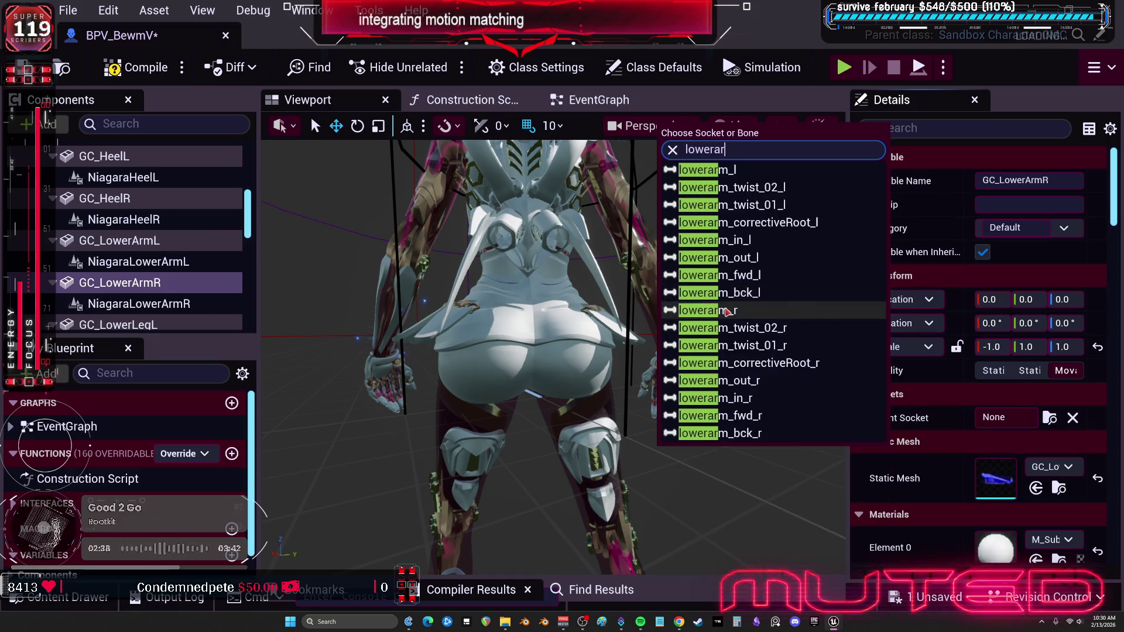
click(673, 328)
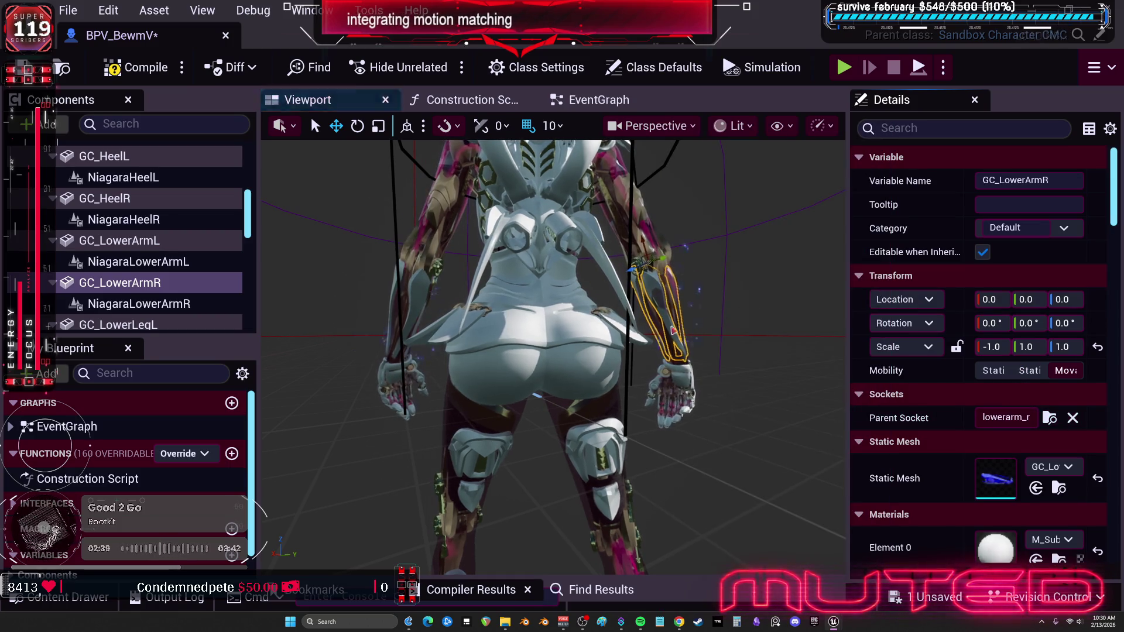
Attach GC_LowerLegL to the calf_l bone and GC_LowerLegR to calf_r.
scroll(141, 252, down, 3)
click(140, 246)
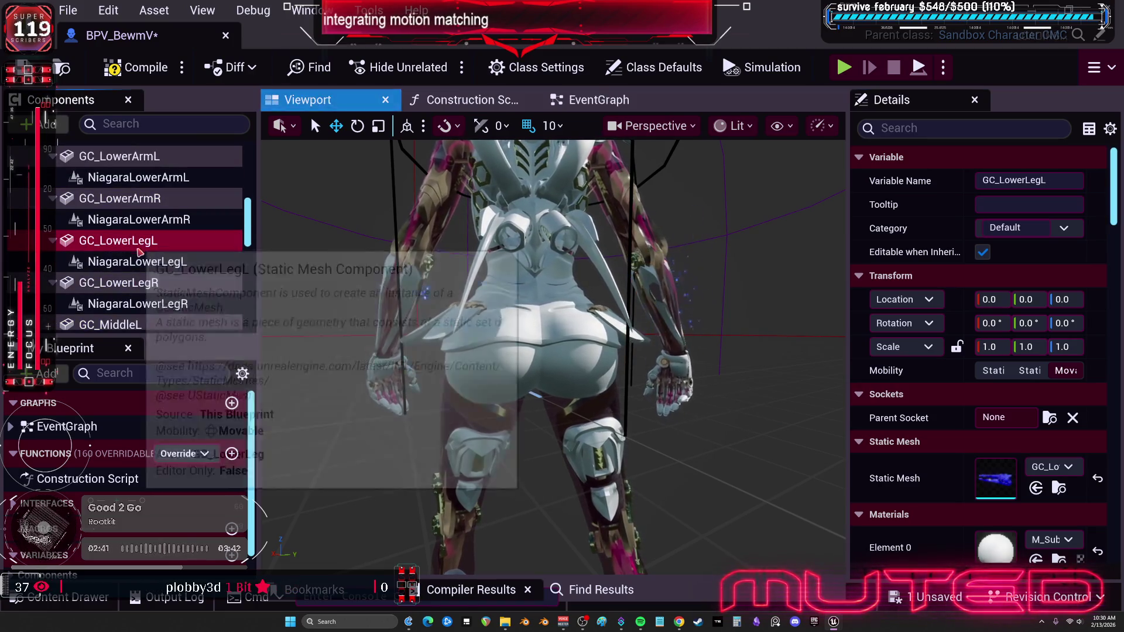
click(1049, 418)
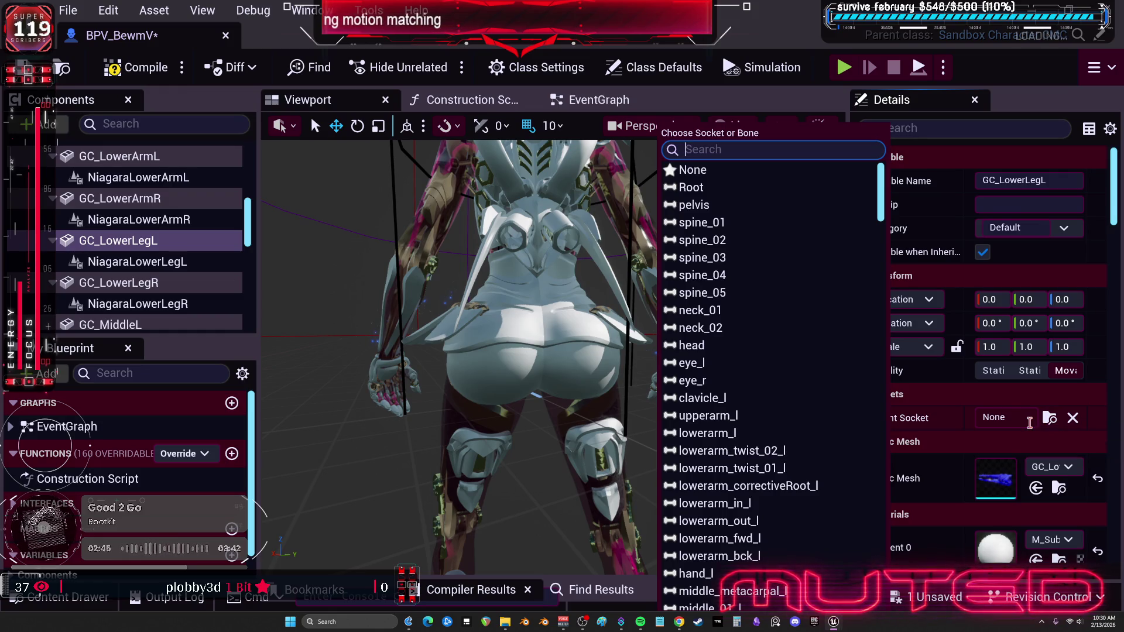
text(calk)
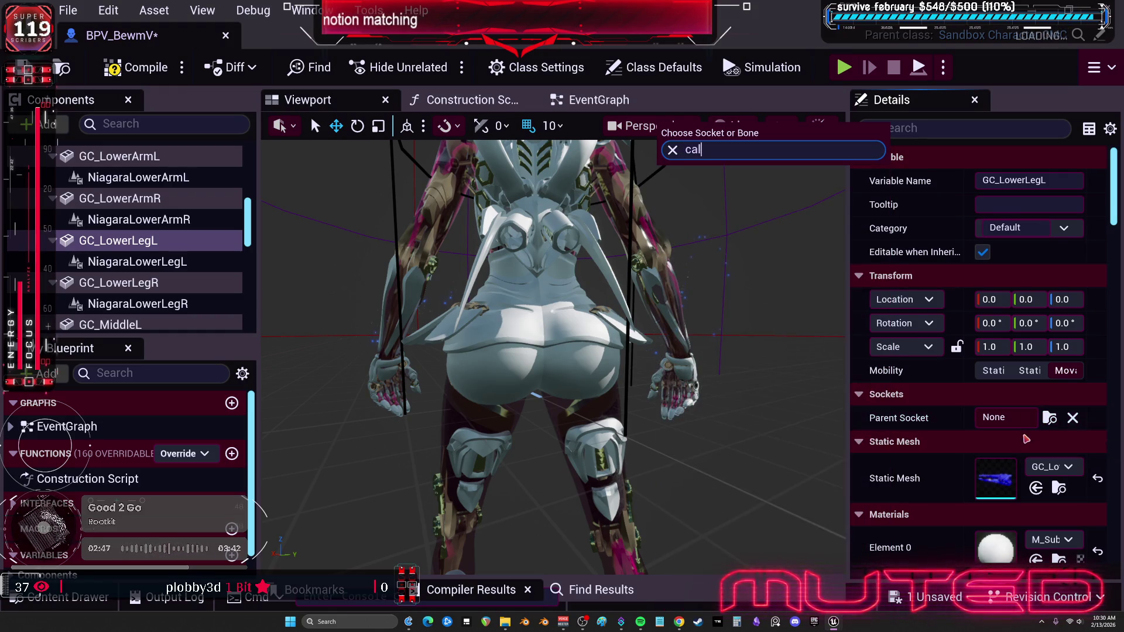
click(740, 379)
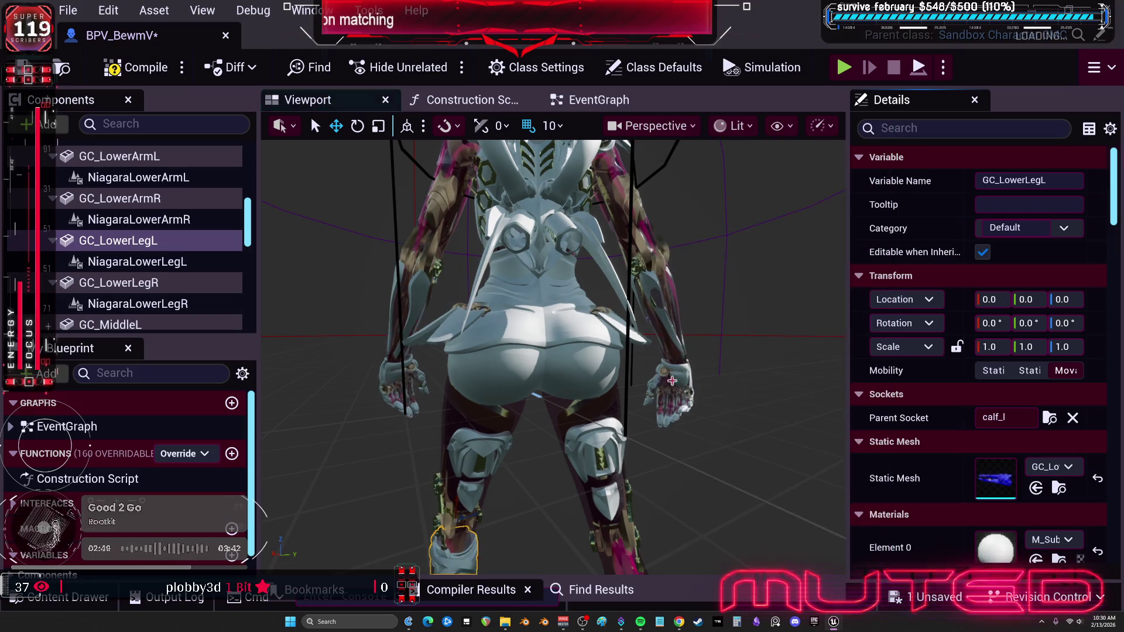
click(150, 282)
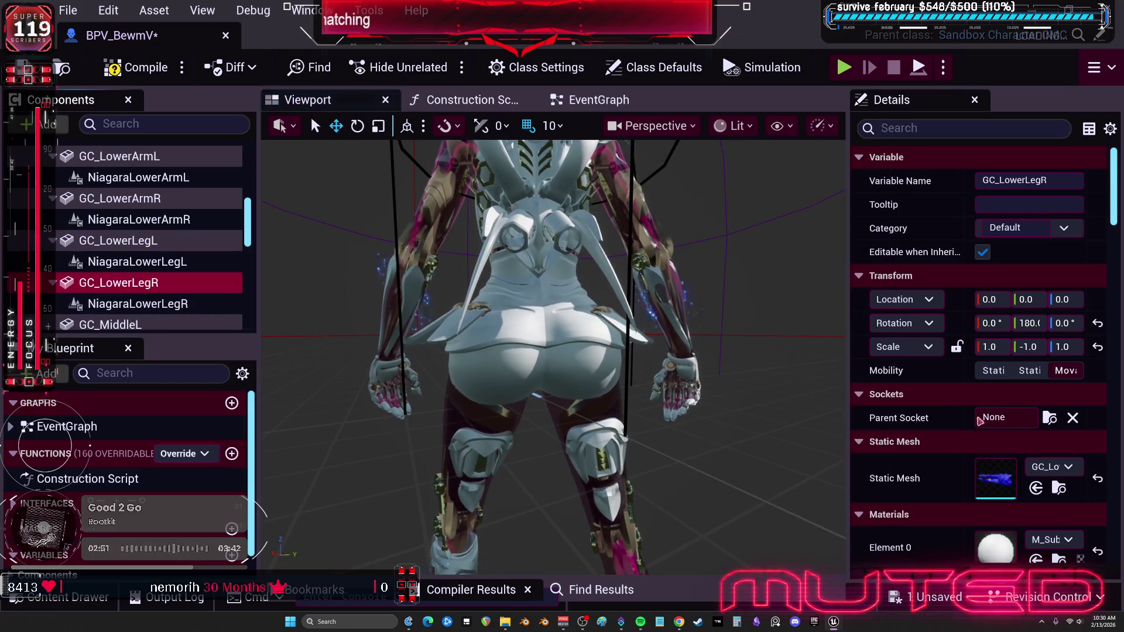
click(1048, 418)
text(lf)
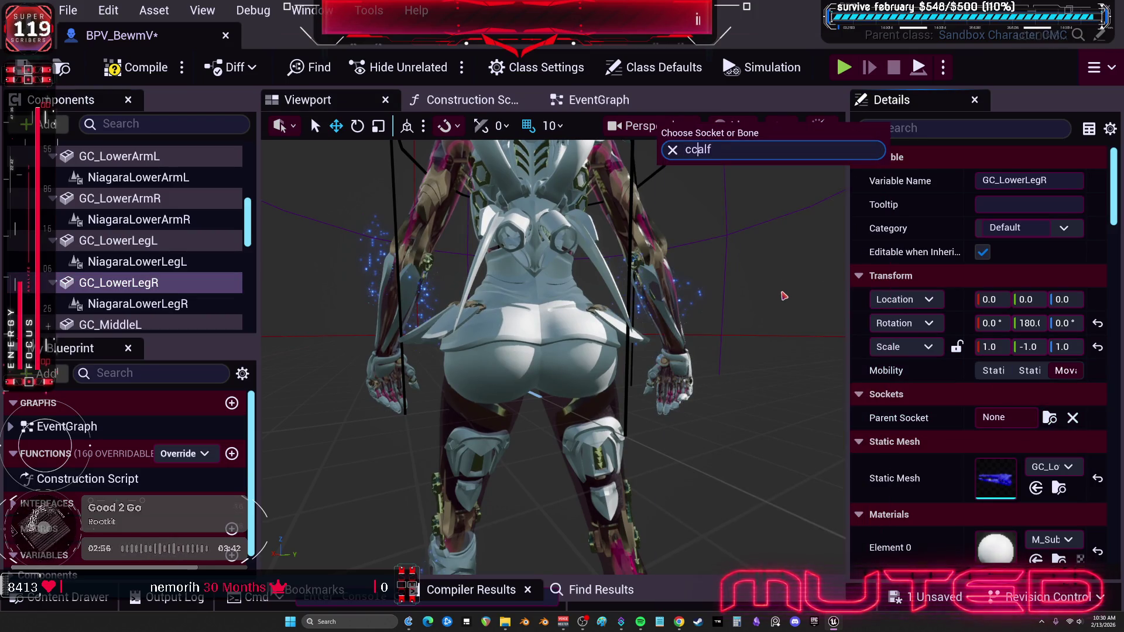
key(BackSpace)
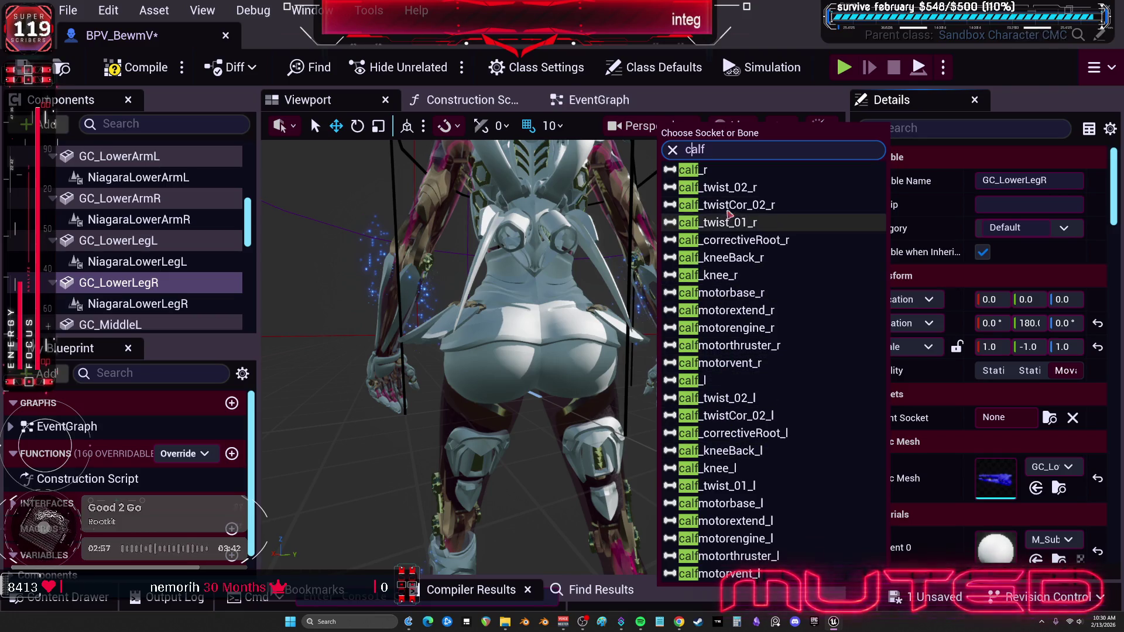
click(694, 170)
scroll(134, 275, down, 2)
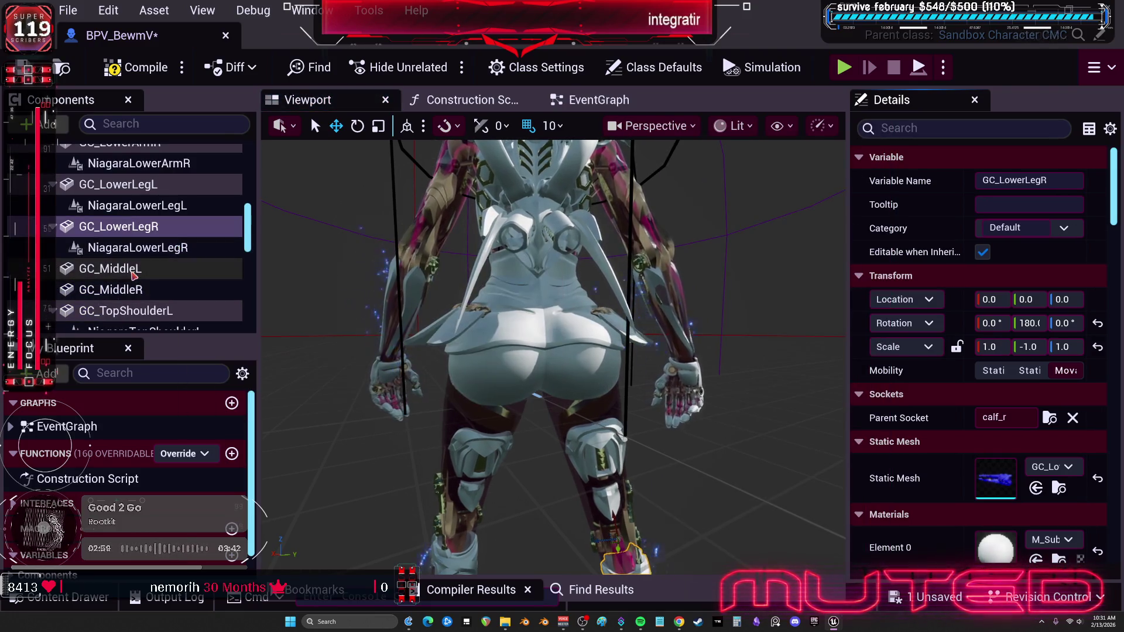
click(134, 270)
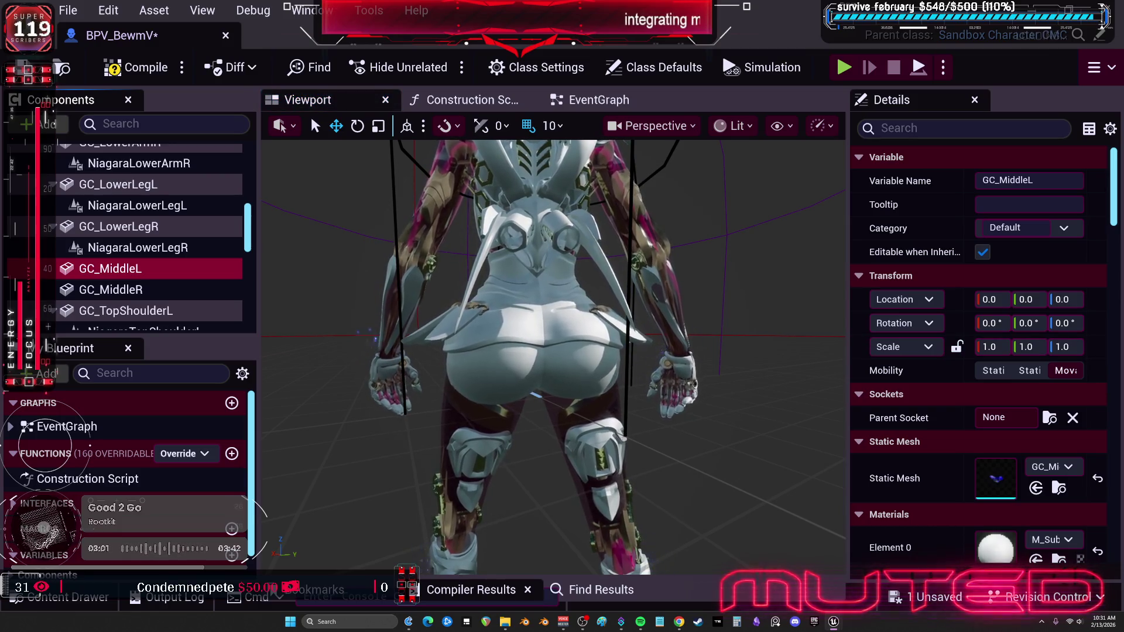
Parent GC_MiddleL to shoulderpivotBase_l and GC_MiddleR to shoulderpivotbase_r.
drag(713, 305, 504, 313)
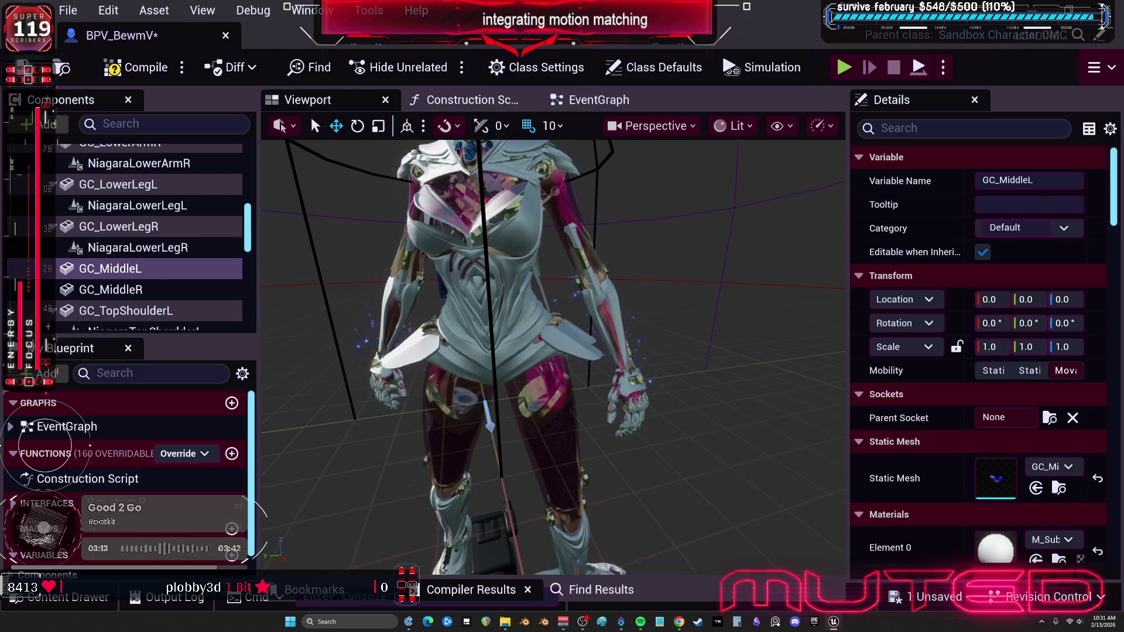
click(1050, 418)
text(shoulderpivotbase_l)
click(731, 151)
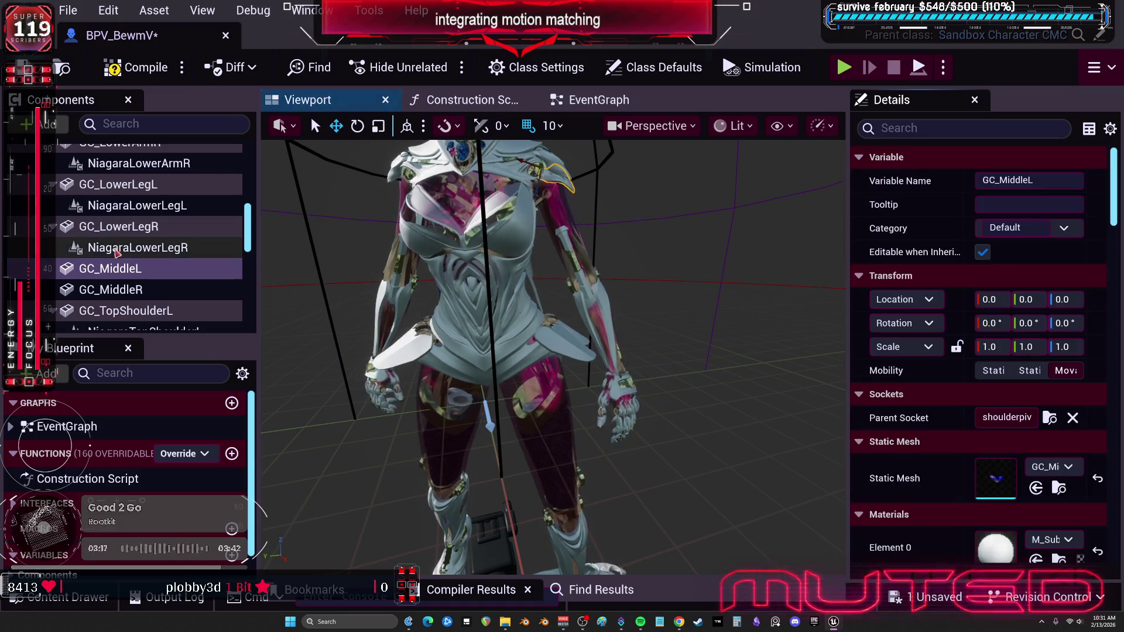
click(112, 289)
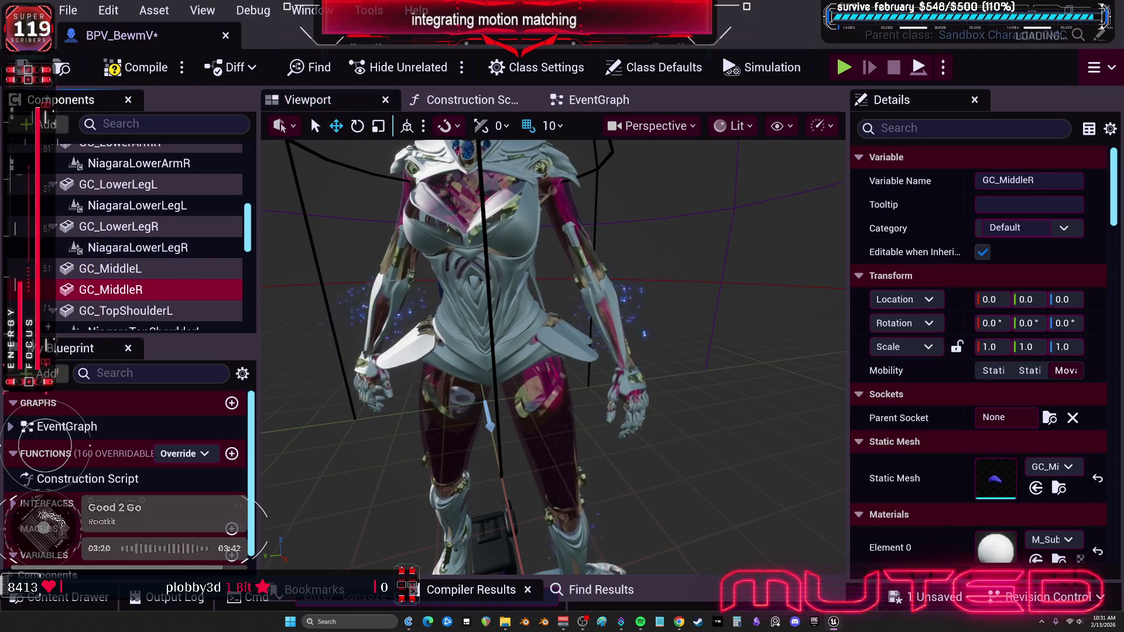
click(1048, 418)
text(shoulderpivotbase_r)
click(732, 170)
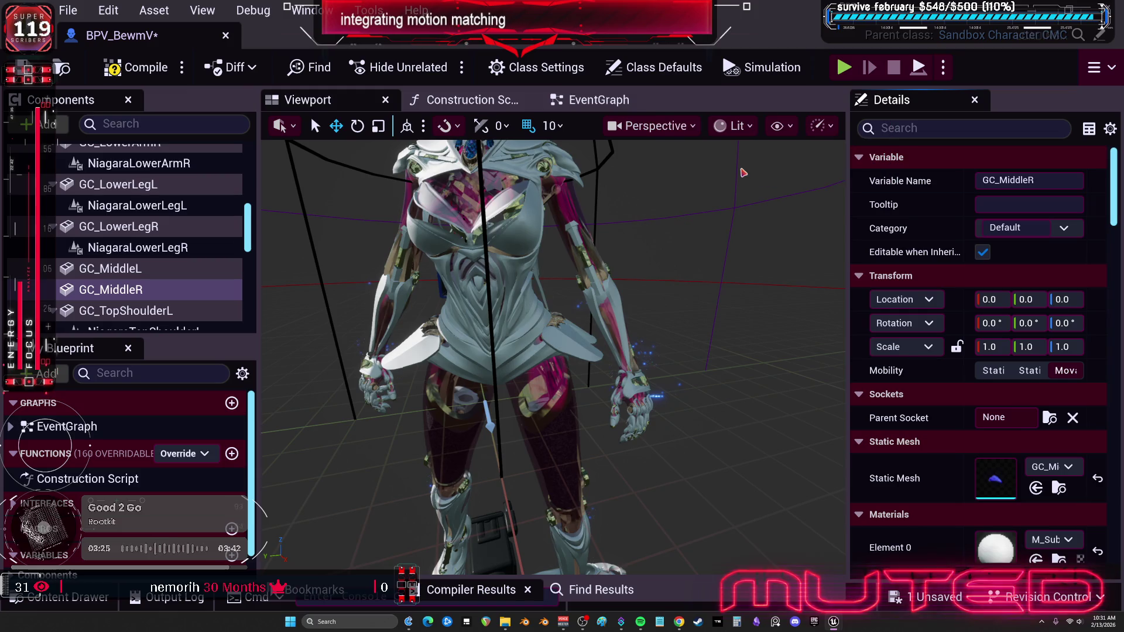
scroll(175, 248, down, 3)
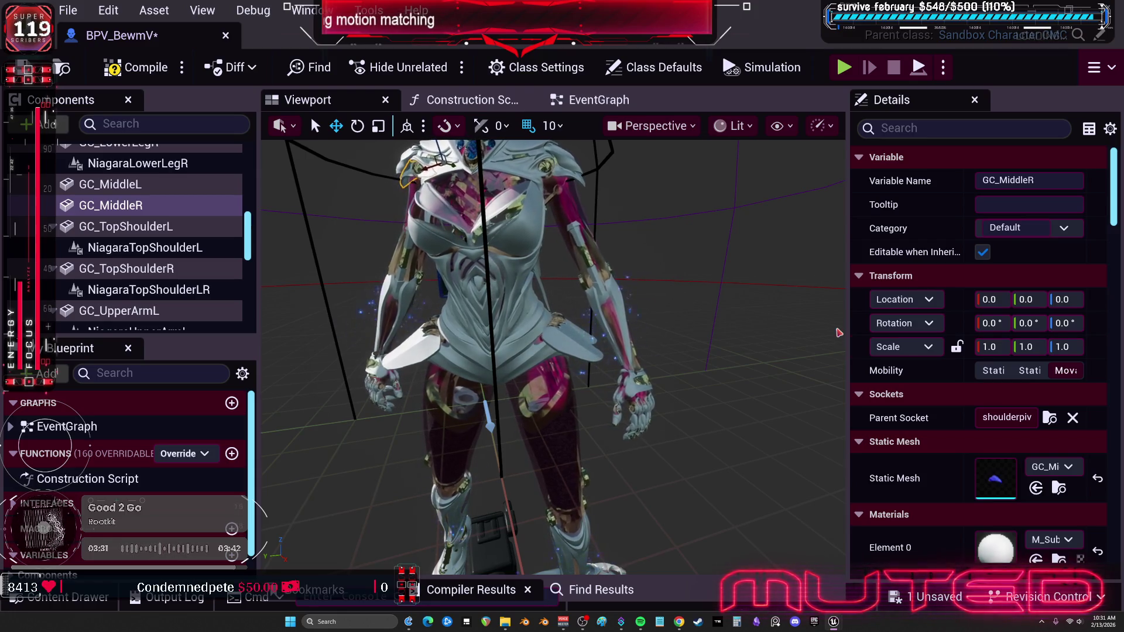
Set GC_TopShoulderL's parent socket to the clavicle_l bone.
click(136, 227)
click(1050, 417)
text(clavicle_l)
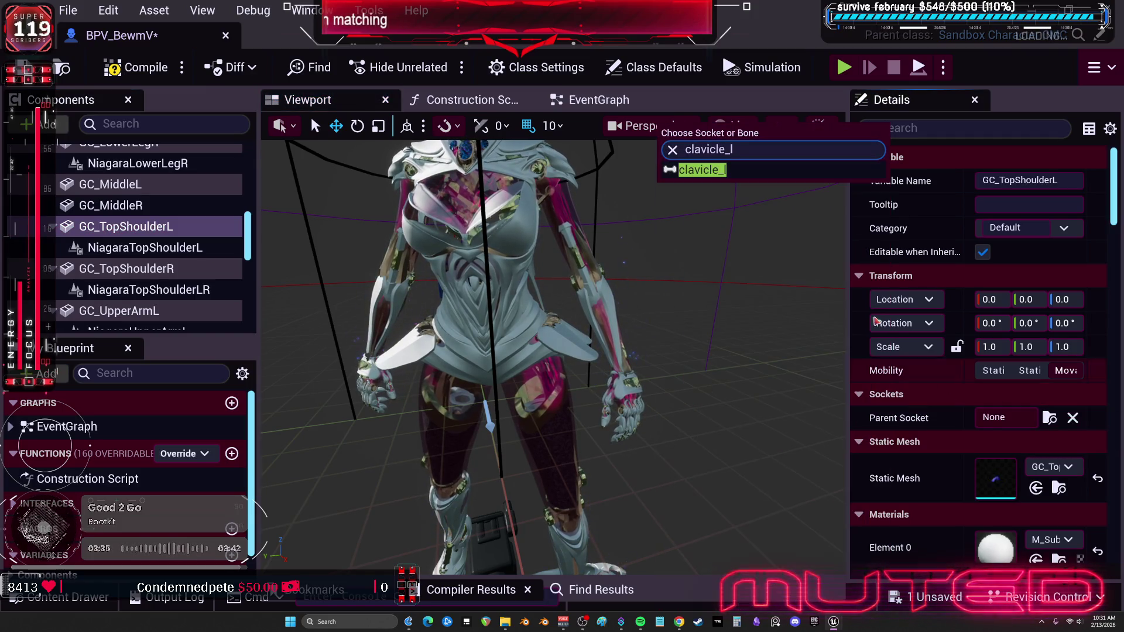
key(Return)
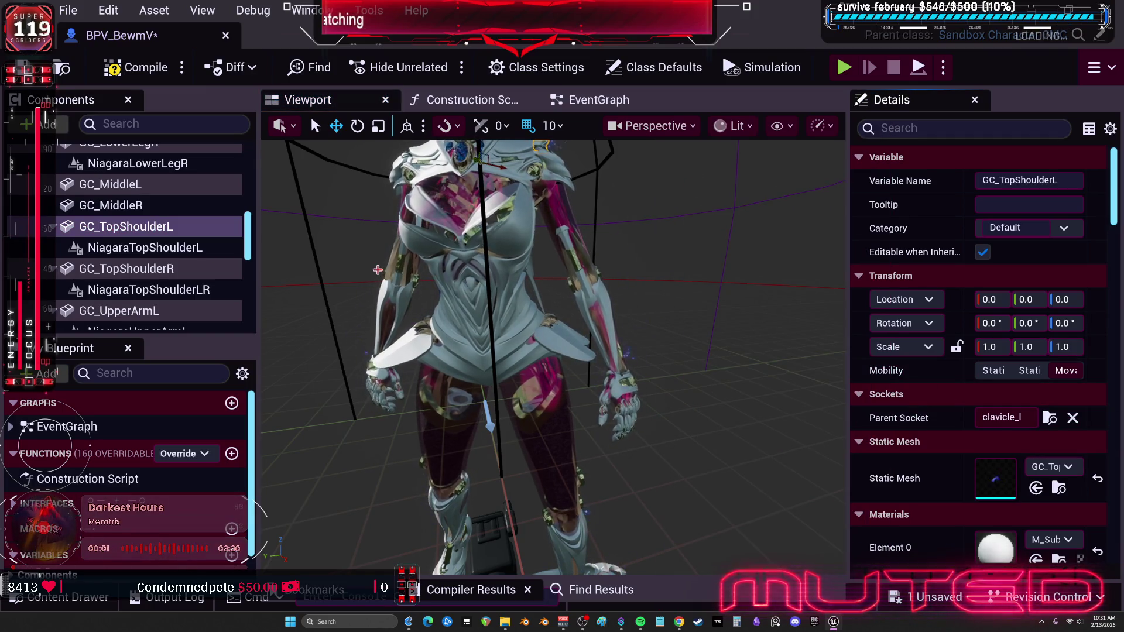
Set GC_TopShoulderR's parent socket to the clavicle_r bone.
click(125, 268)
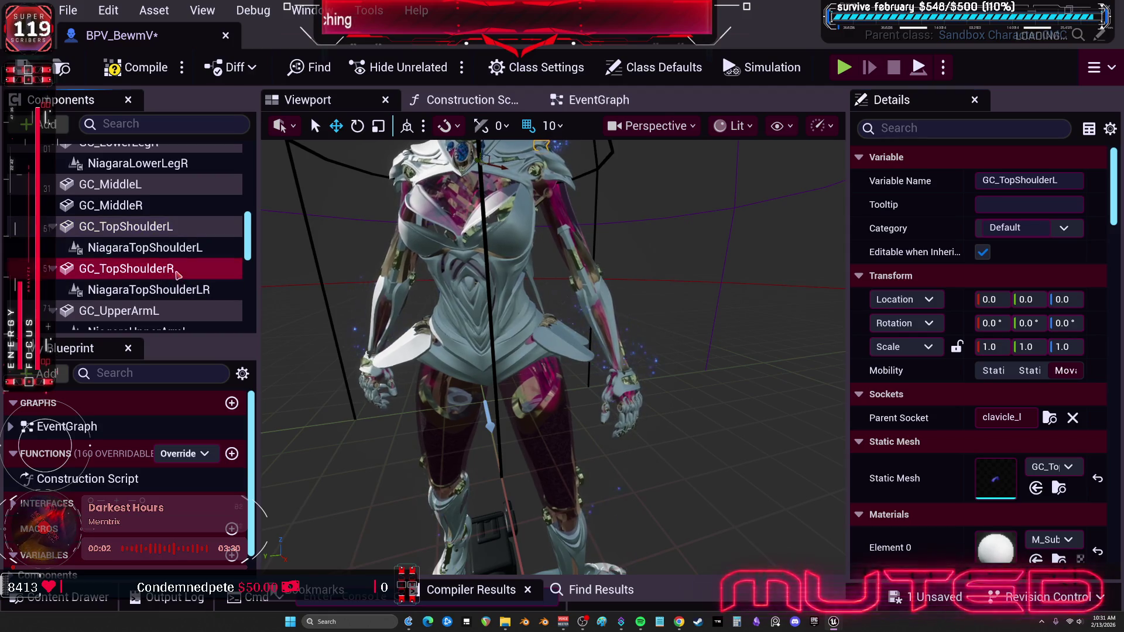
click(1050, 417)
text(clavicle_l)
key(BackSpace)
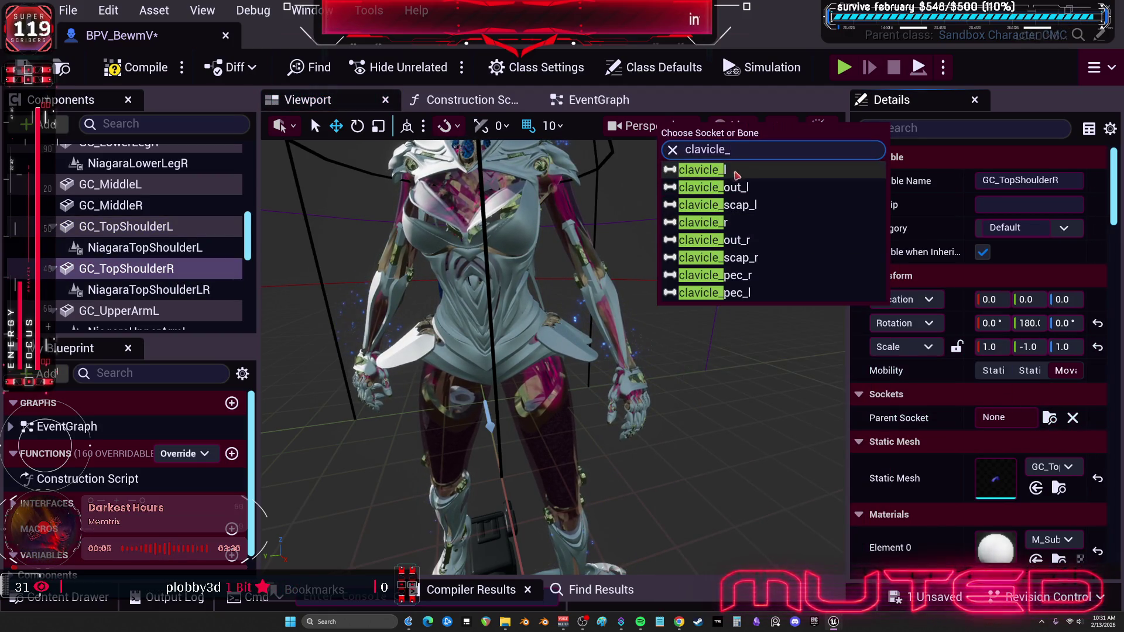
click(733, 205)
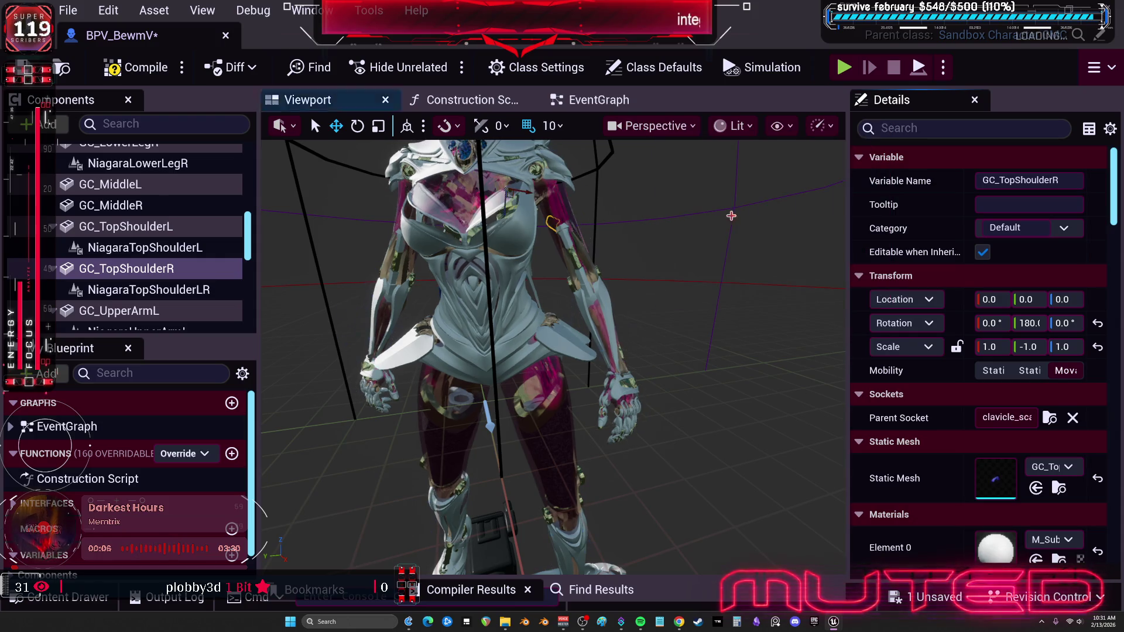
click(1050, 417)
text(clavicle_l)
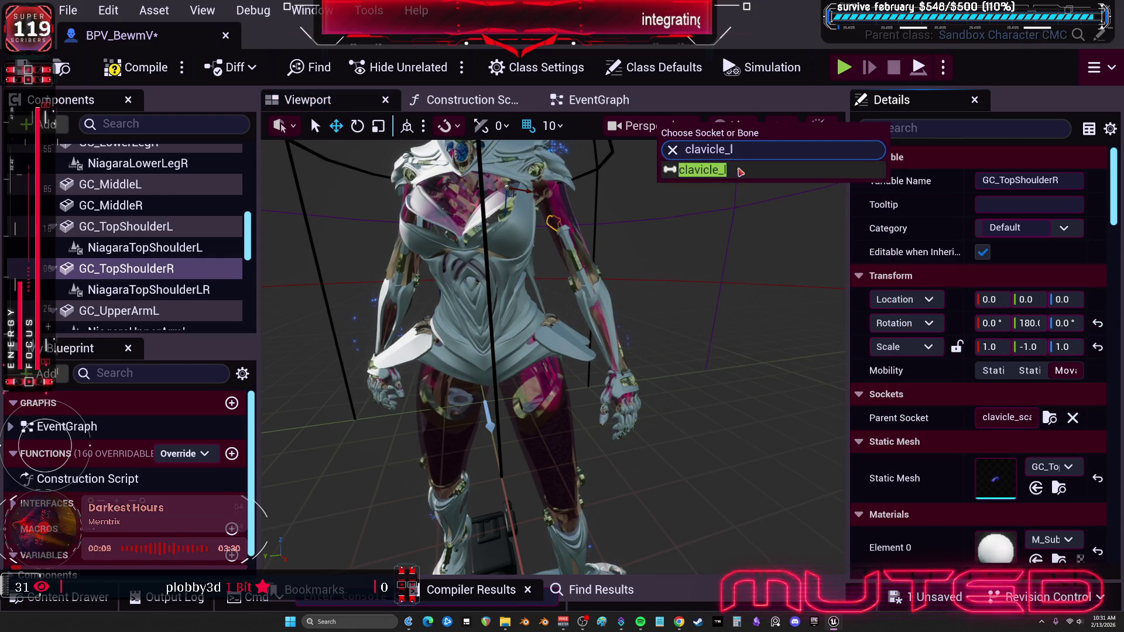
key(BackSpace)
click(737, 222)
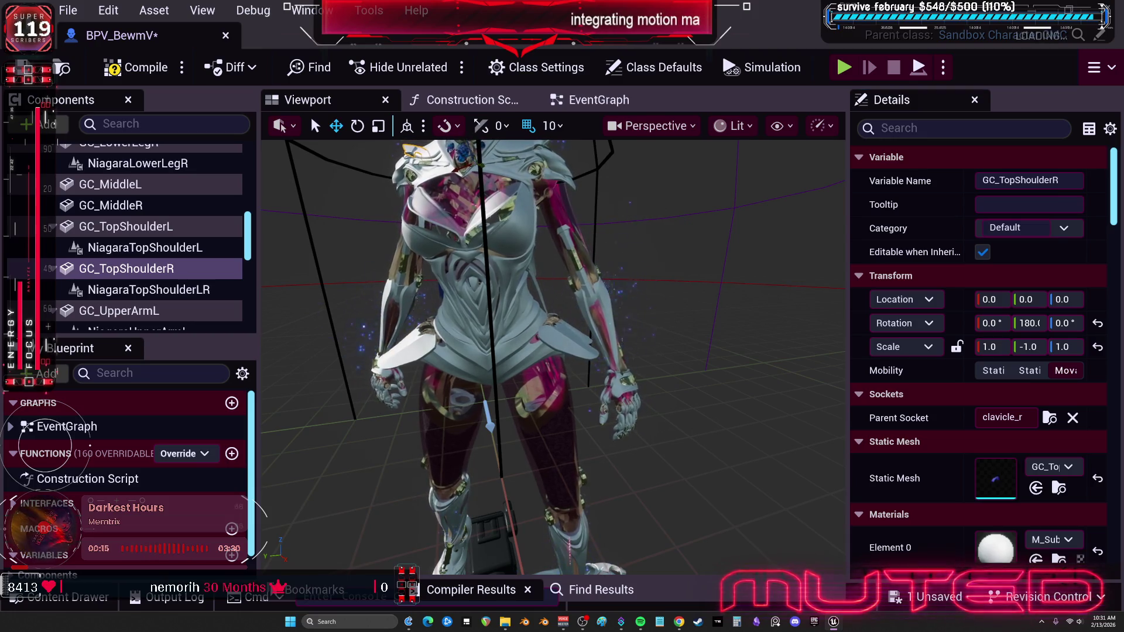
scroll(176, 246, down, 2)
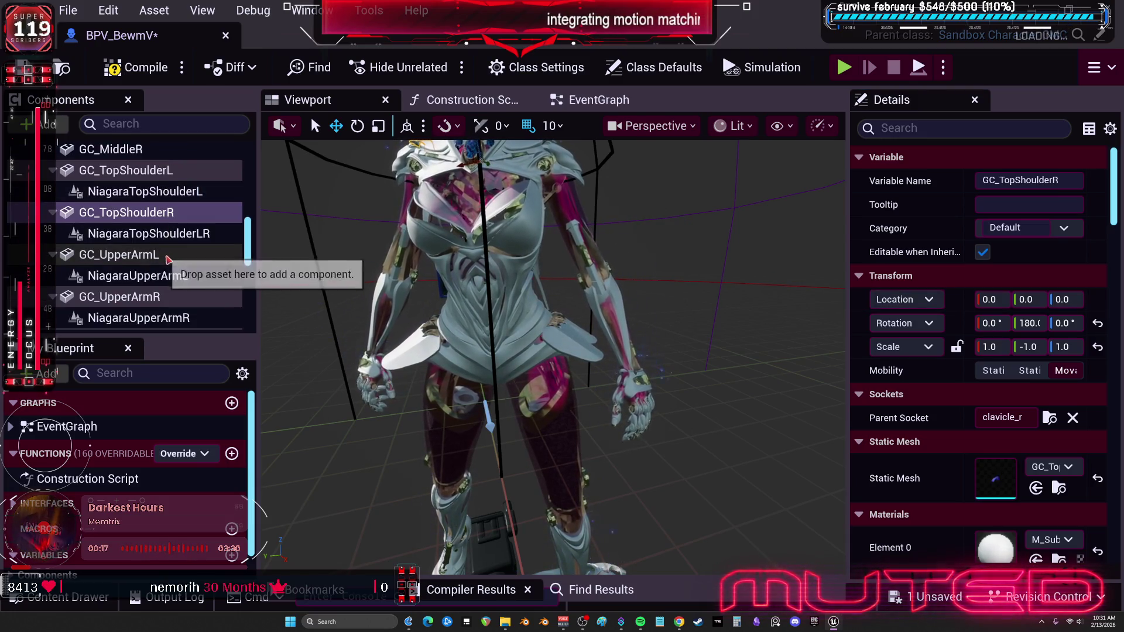
Attach GC_UpperArmL to upperarm_l and GC_UpperArmR to upperarm_r.
click(146, 254)
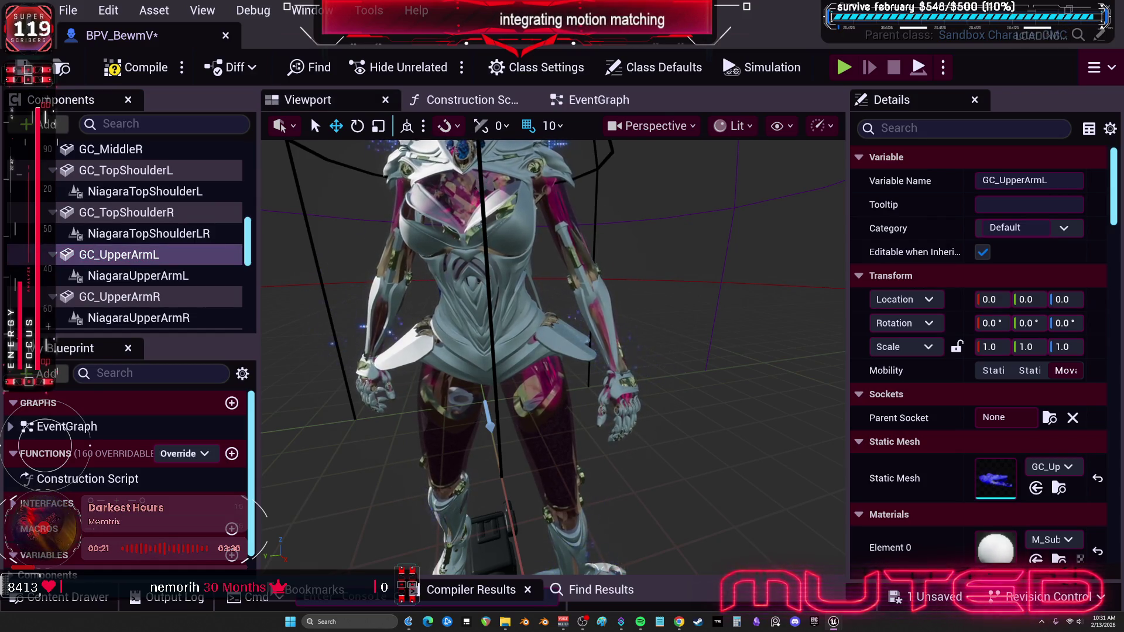
click(1050, 417)
text(upperarm_lv)
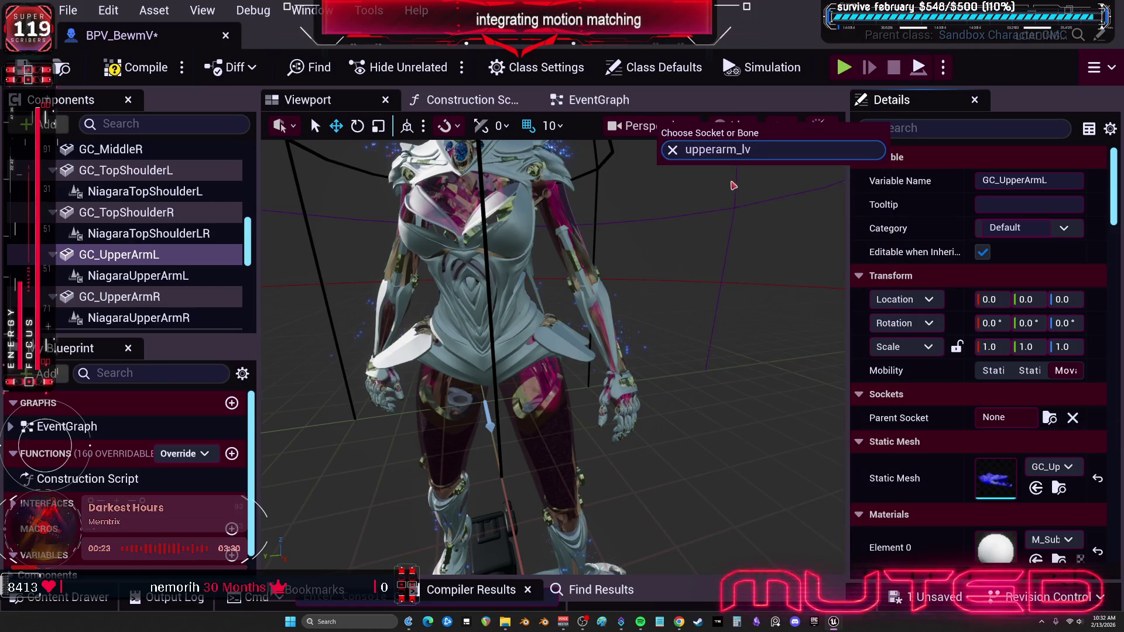
key(BackSpace)
click(729, 176)
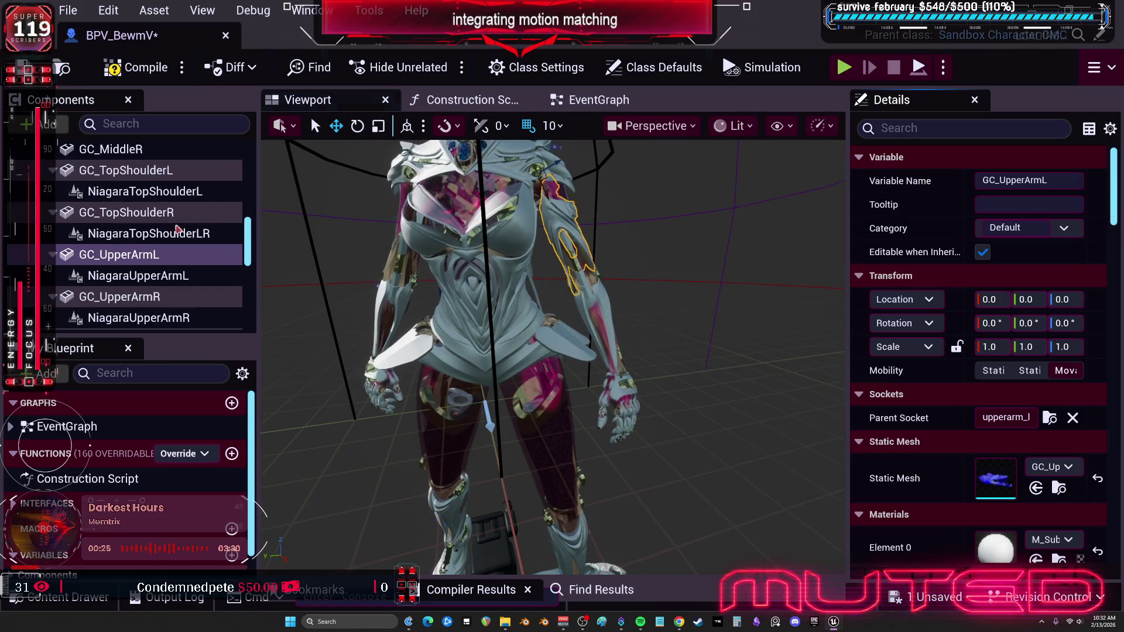
click(134, 296)
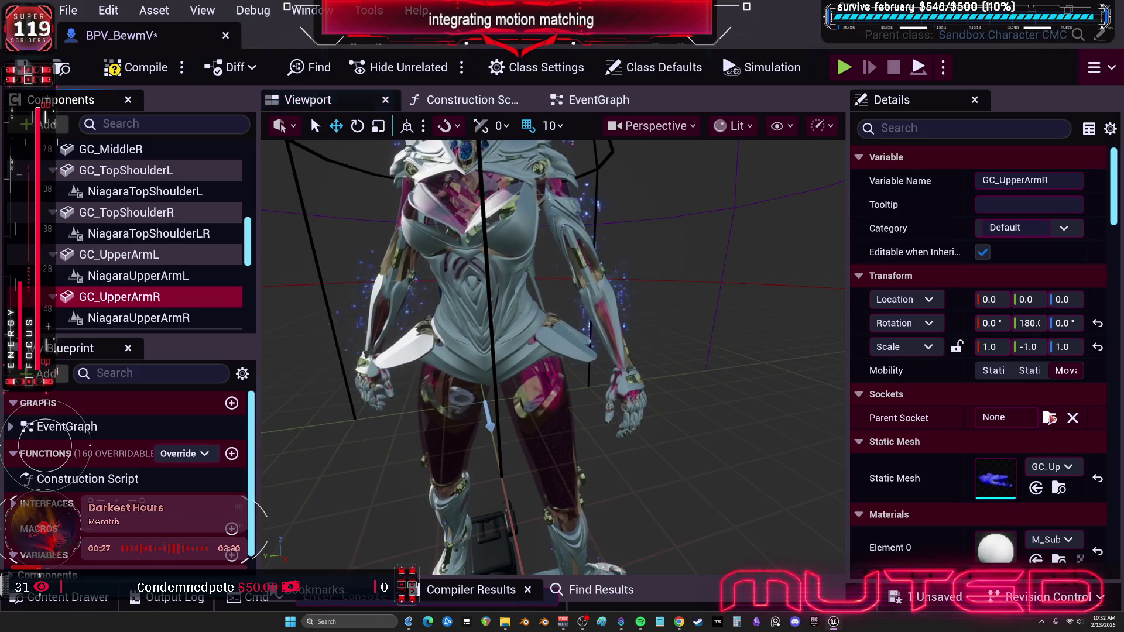
click(1049, 418)
key(BackSpace)
text(upperarm_)
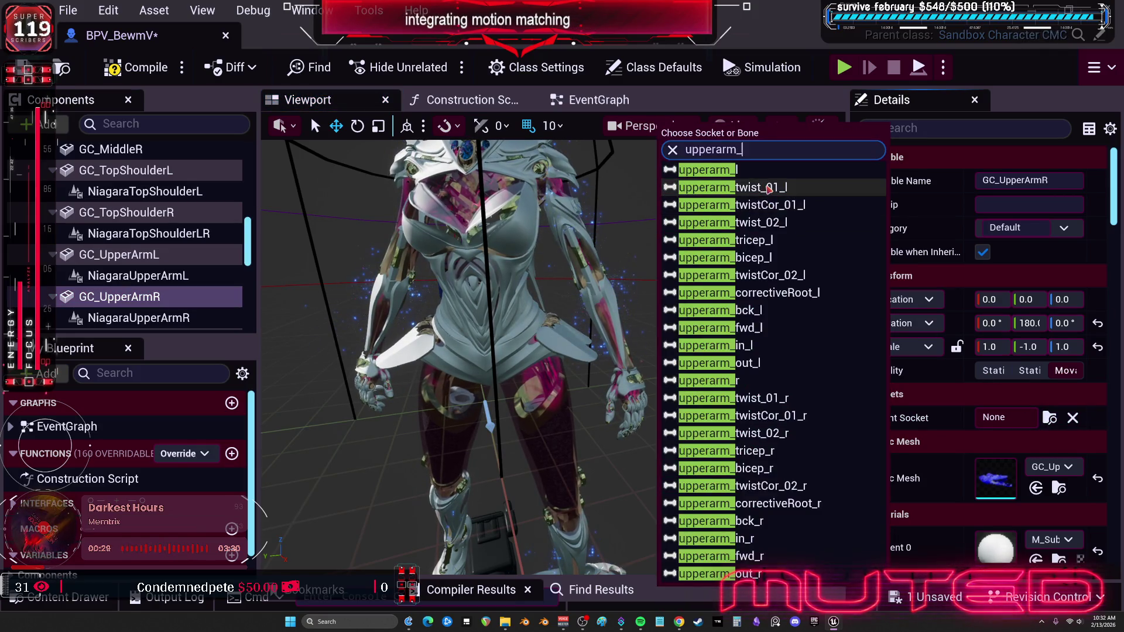
text(r)
click(739, 173)
scroll(164, 231, down, 5)
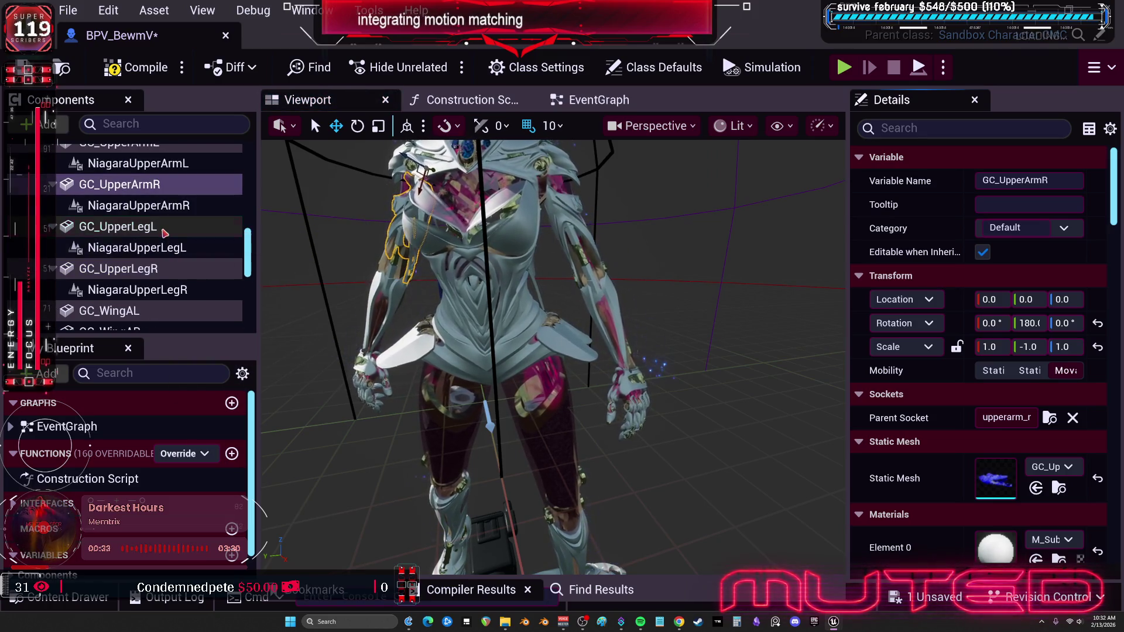
Attach GC_UpperLegL to thigh_l and GC_UpperLegR to thigh_r.
click(163, 228)
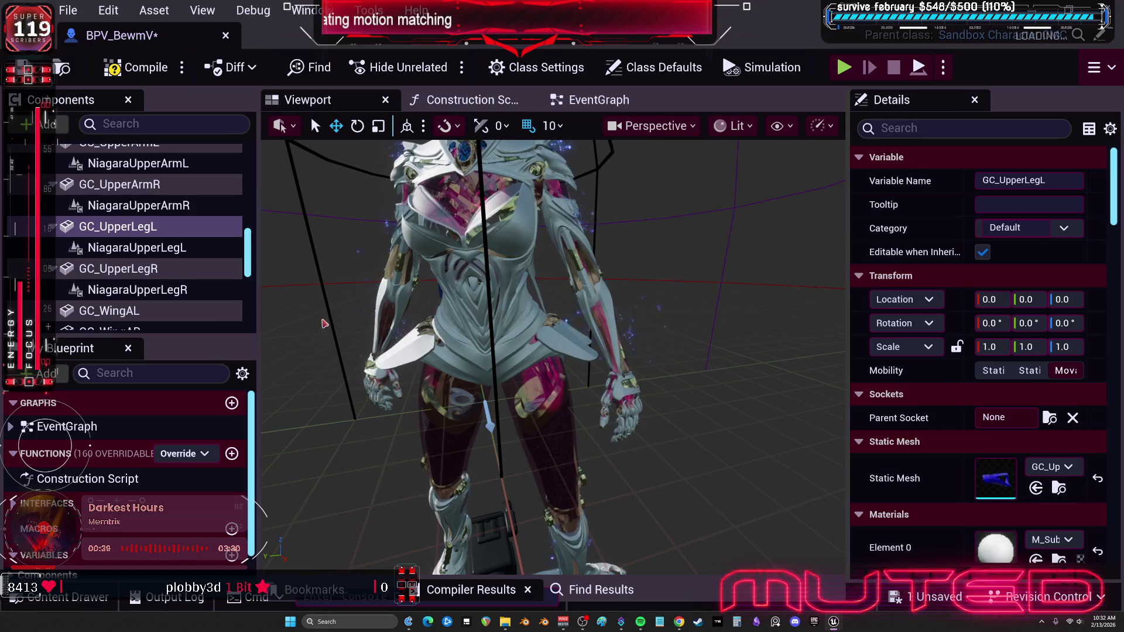
click(1059, 420)
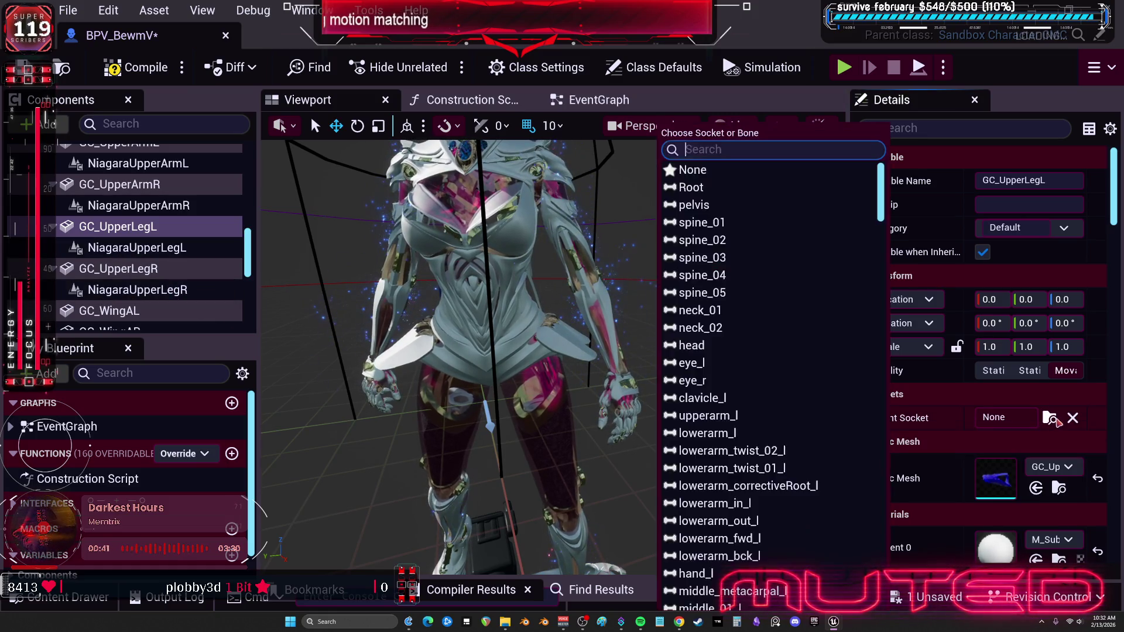
text(thigh_l)
key(Return)
click(186, 269)
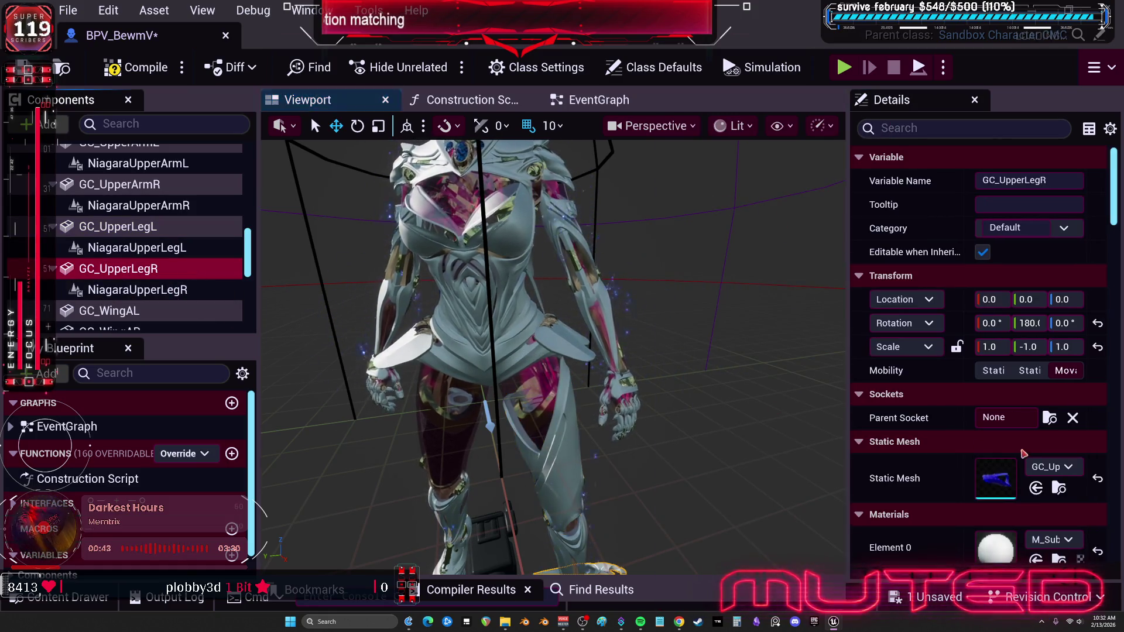
click(1049, 418)
text(thigh_l)
key(BackSpace)
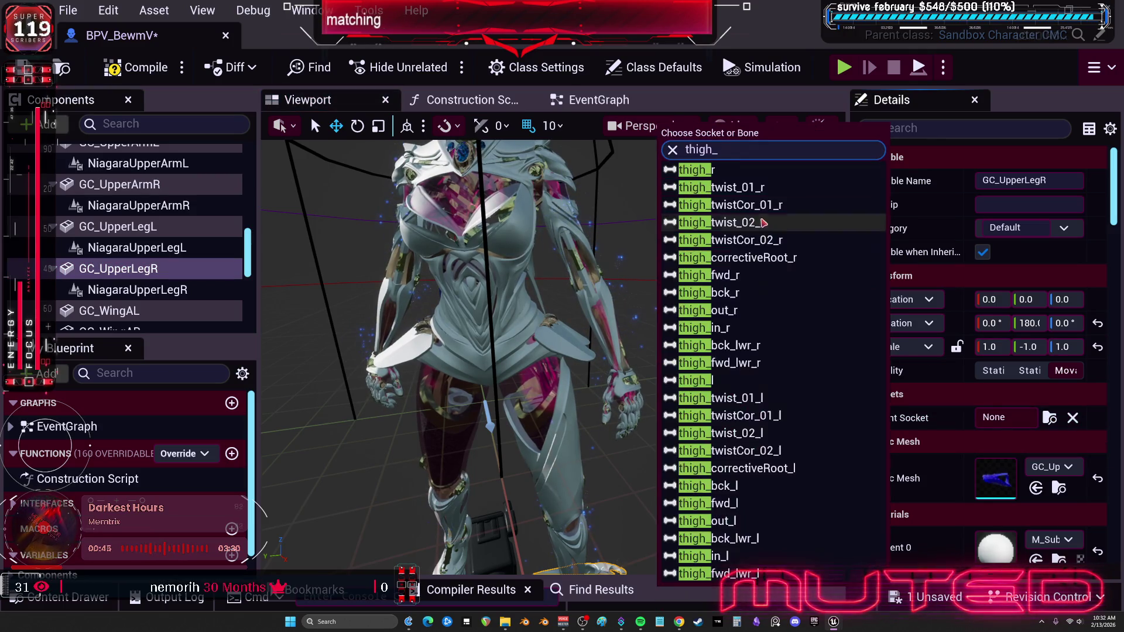
click(697, 170)
scroll(199, 263, down, 2)
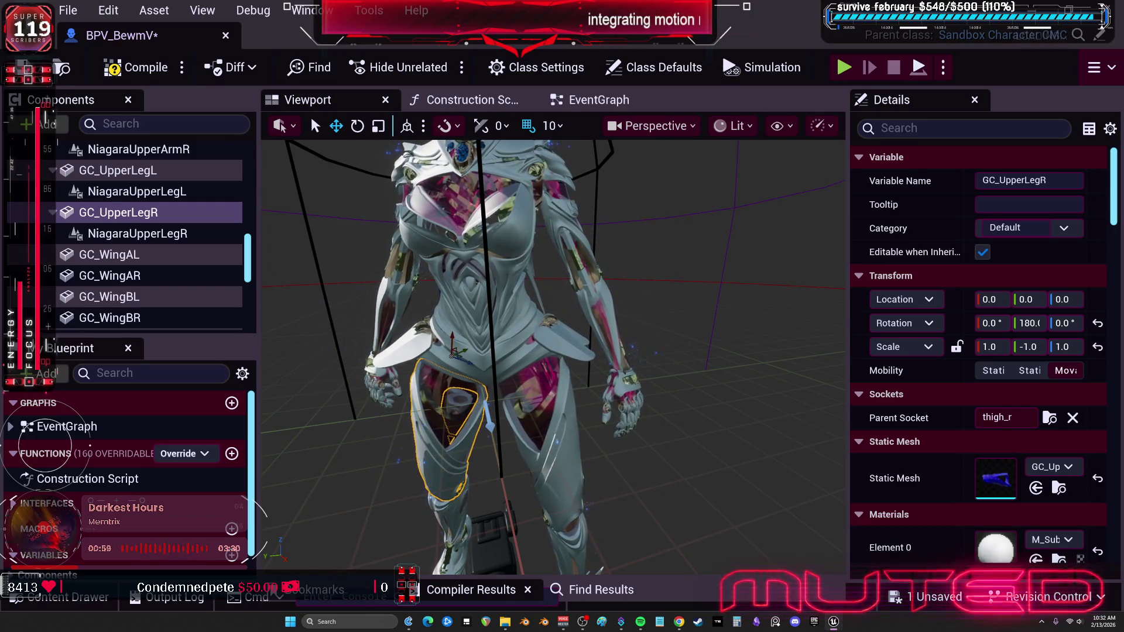
Parent GC_WingAL to wing_a_l and GC_WingAR to wing_a_r.
click(111, 254)
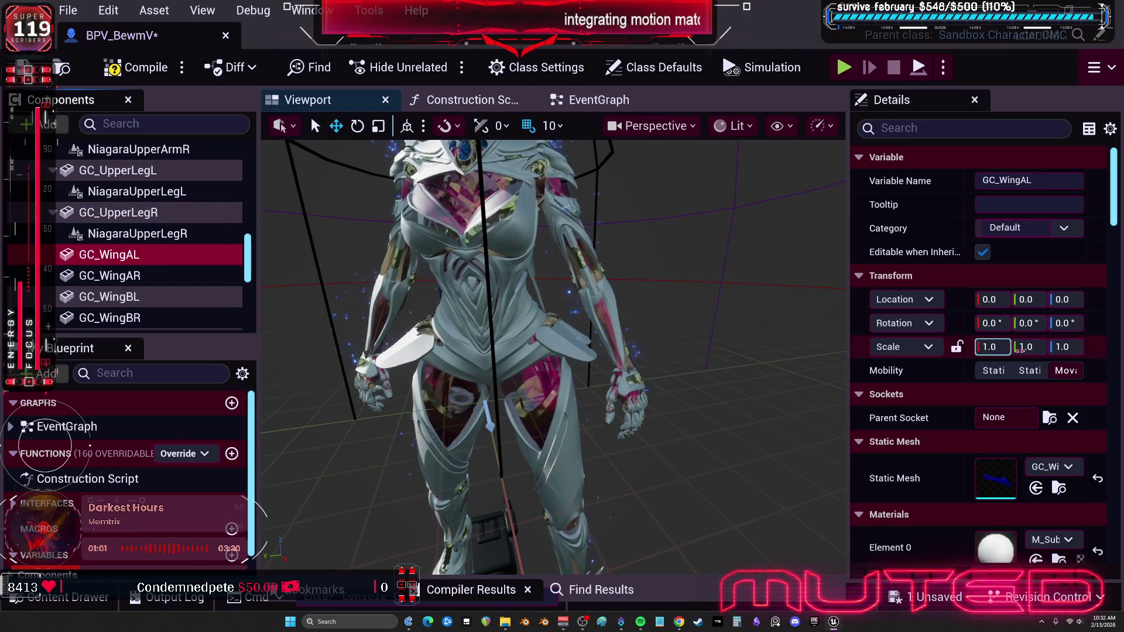
click(1053, 418)
text(wing_)
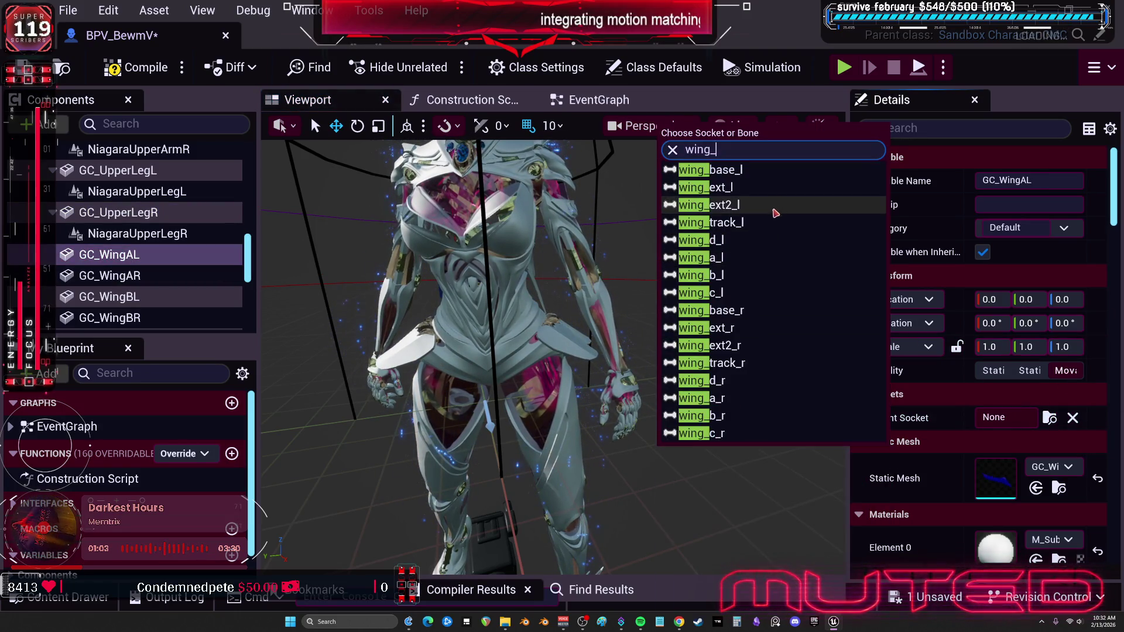
click(755, 258)
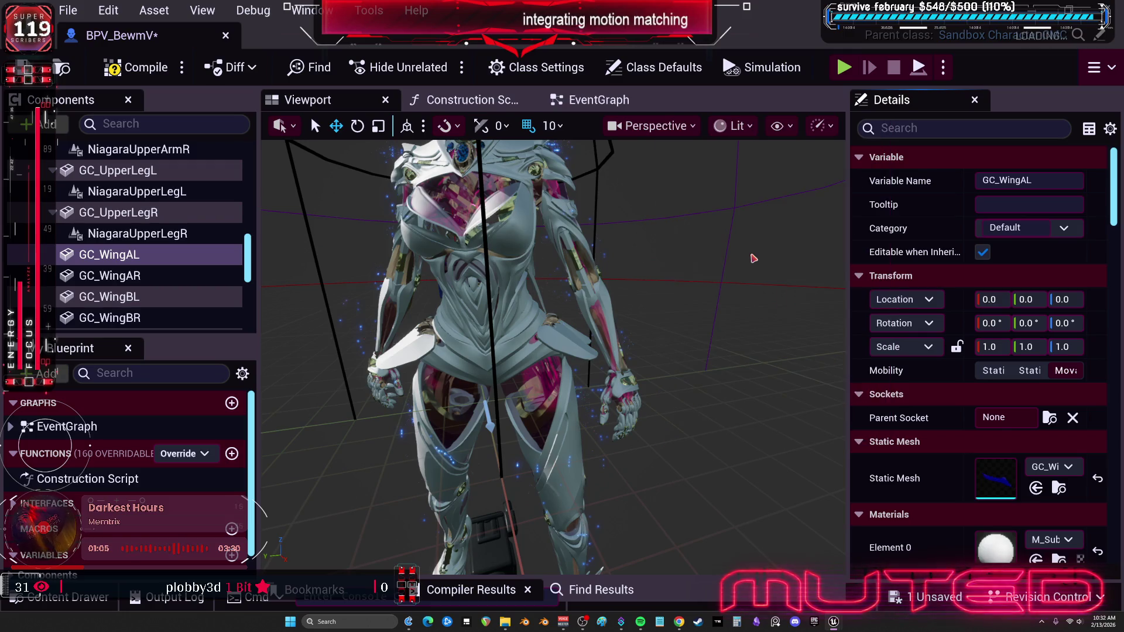
click(216, 274)
click(1050, 418)
text(wing_)
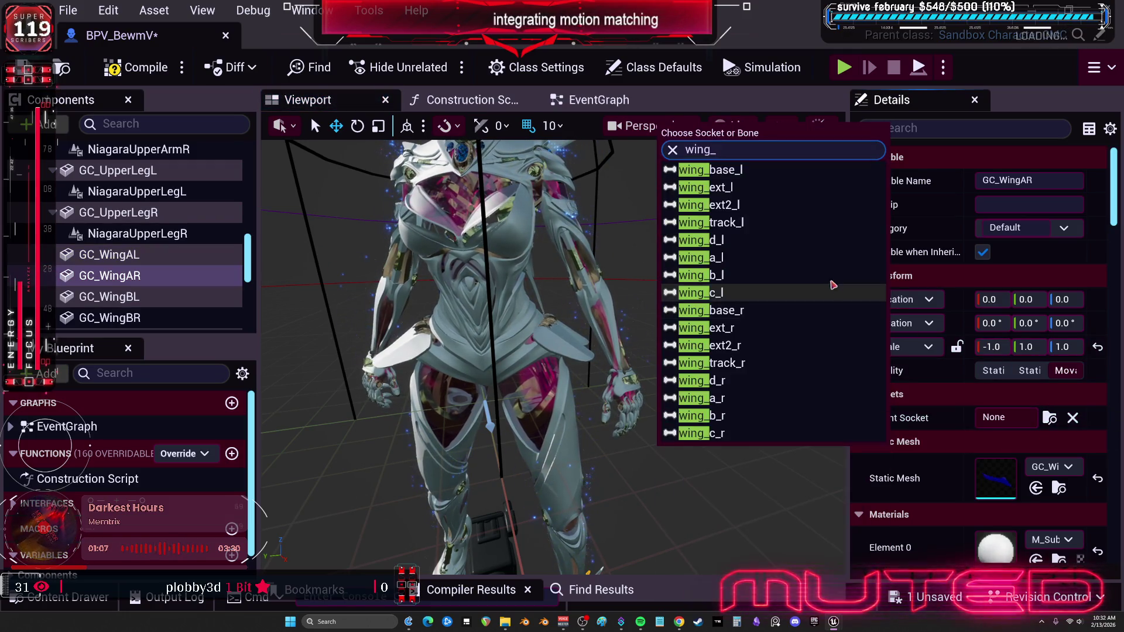
click(748, 398)
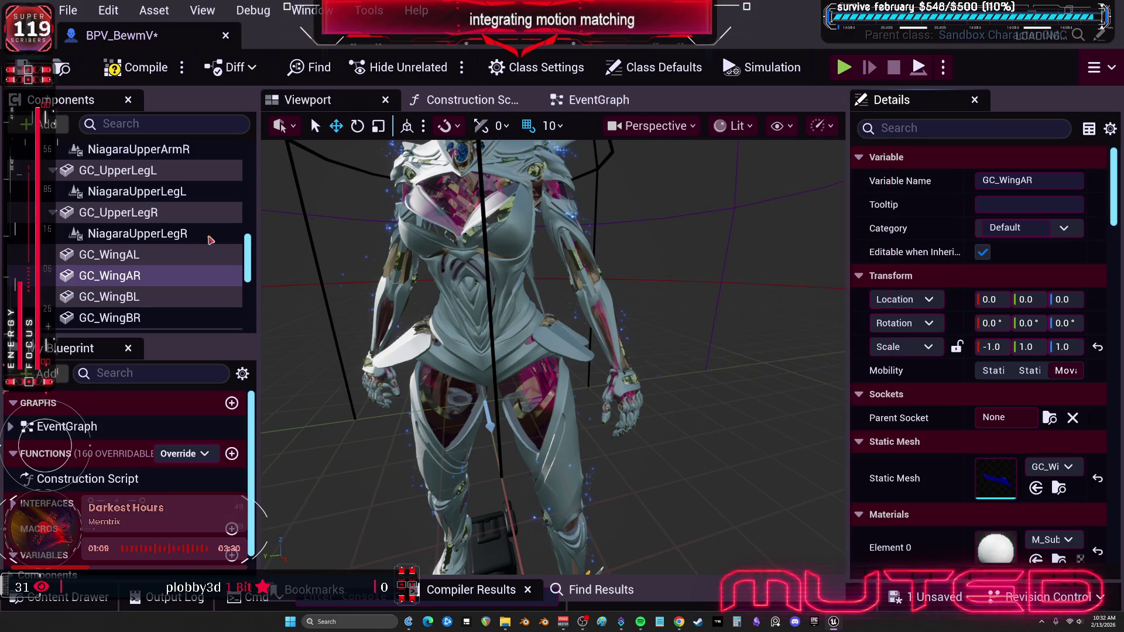
scroll(176, 240, down, 2)
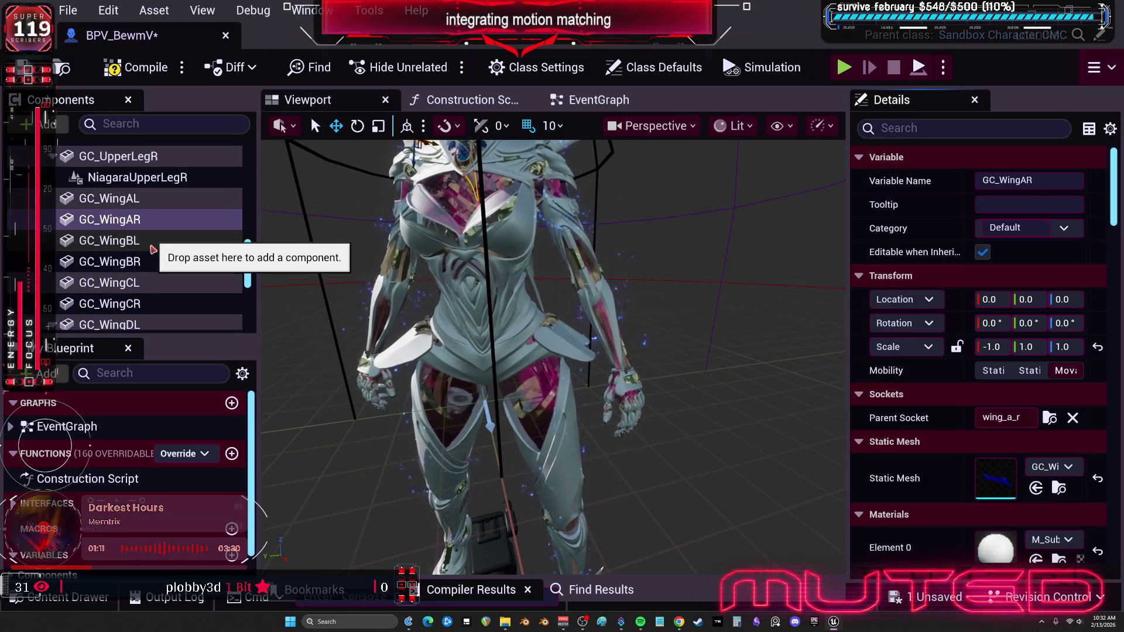
Parent GC_WingBL to wing_b_l and GC_WingBR to its matching right wing bone.
click(154, 250)
click(1050, 417)
text(wing_)
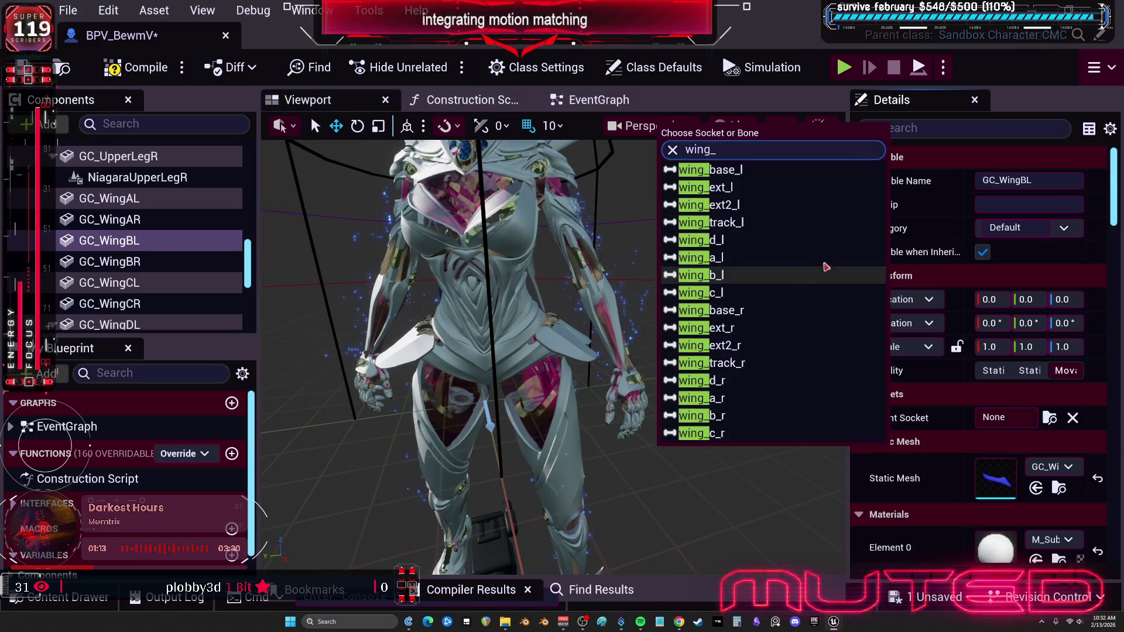
click(664, 280)
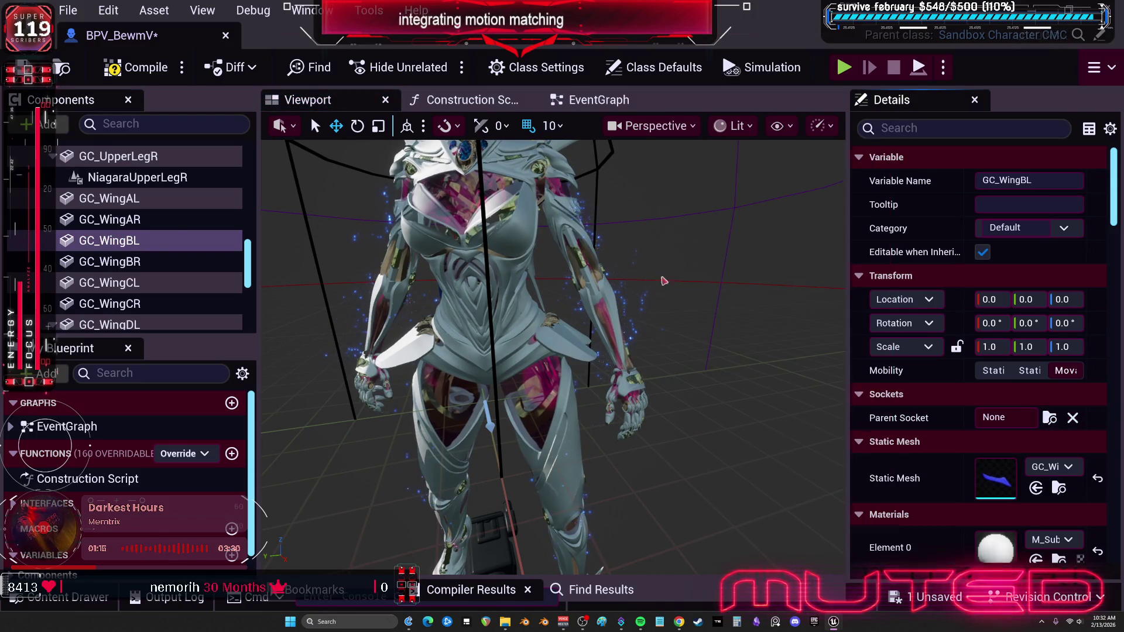
click(117, 261)
click(1050, 418)
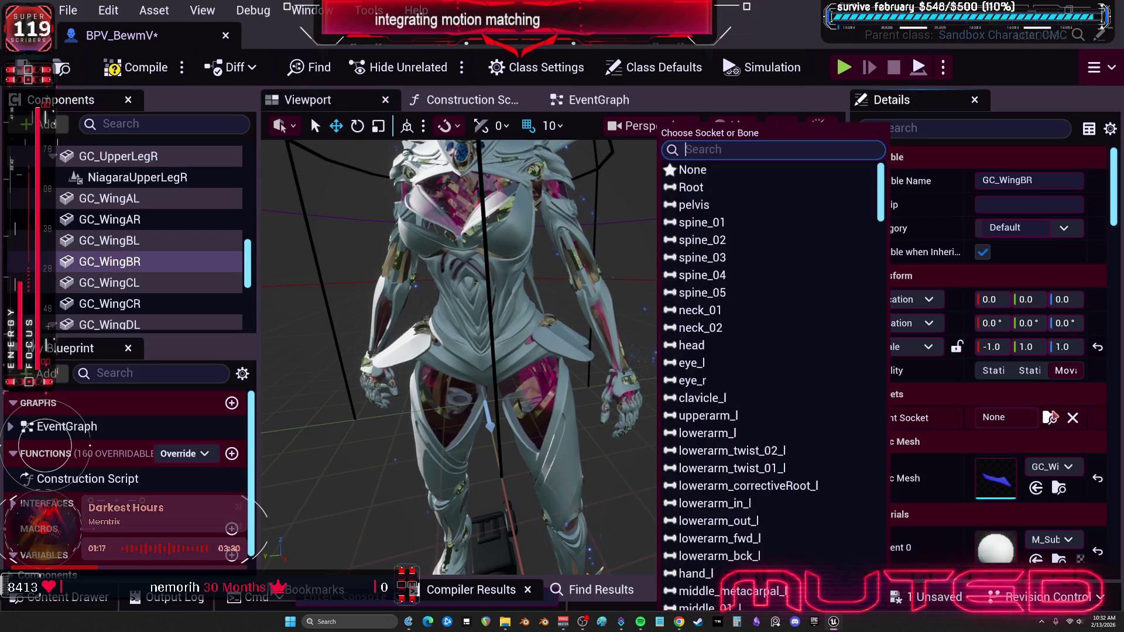
text(wing_)
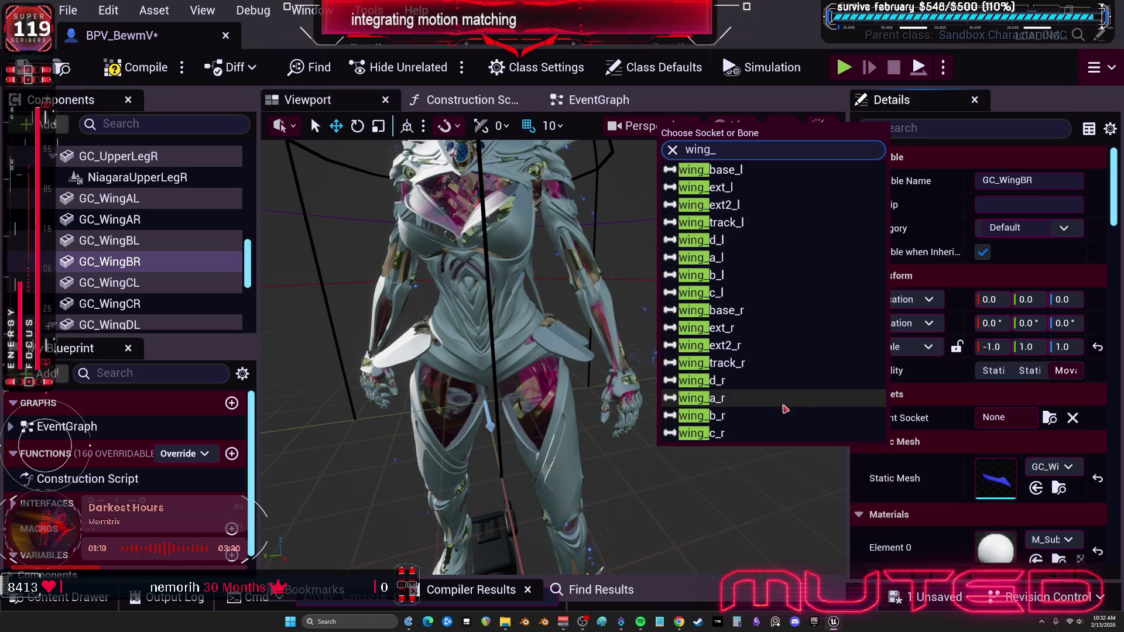
click(783, 405)
Parent GC_WingCL to wing_c_l and GC_WingCR to wing_c_r.
click(168, 283)
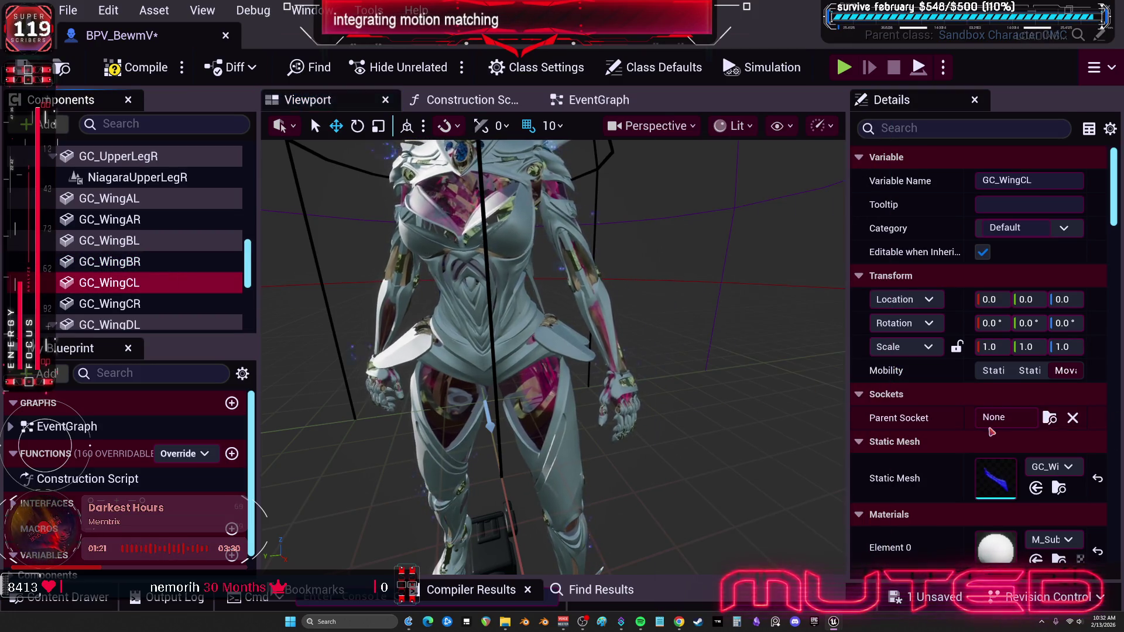
click(1049, 418)
text(wing_)
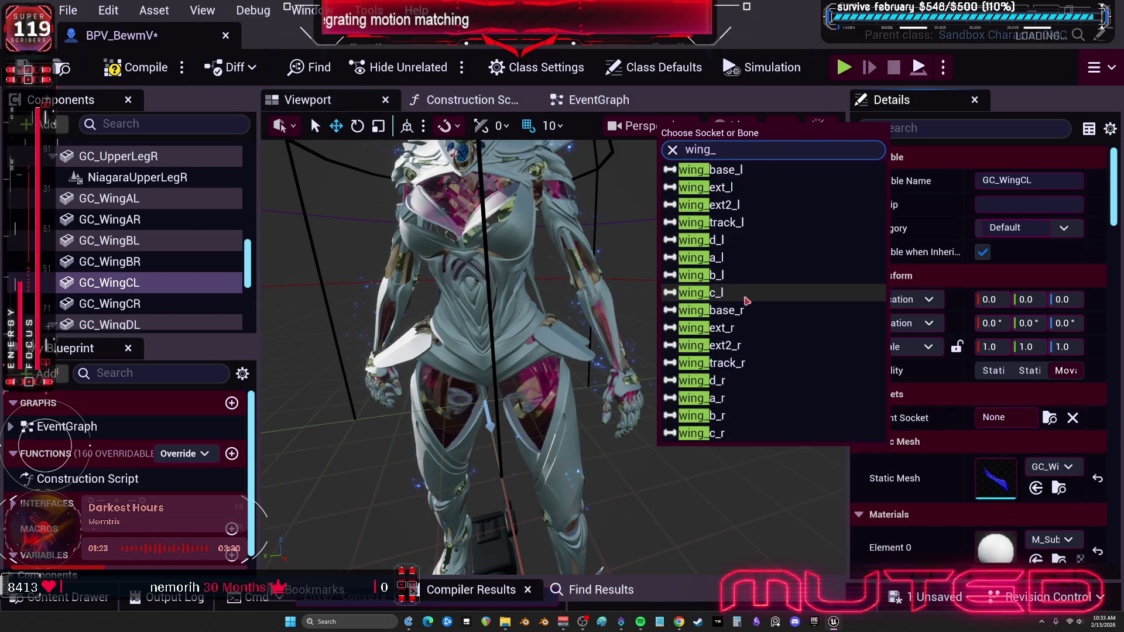
click(747, 300)
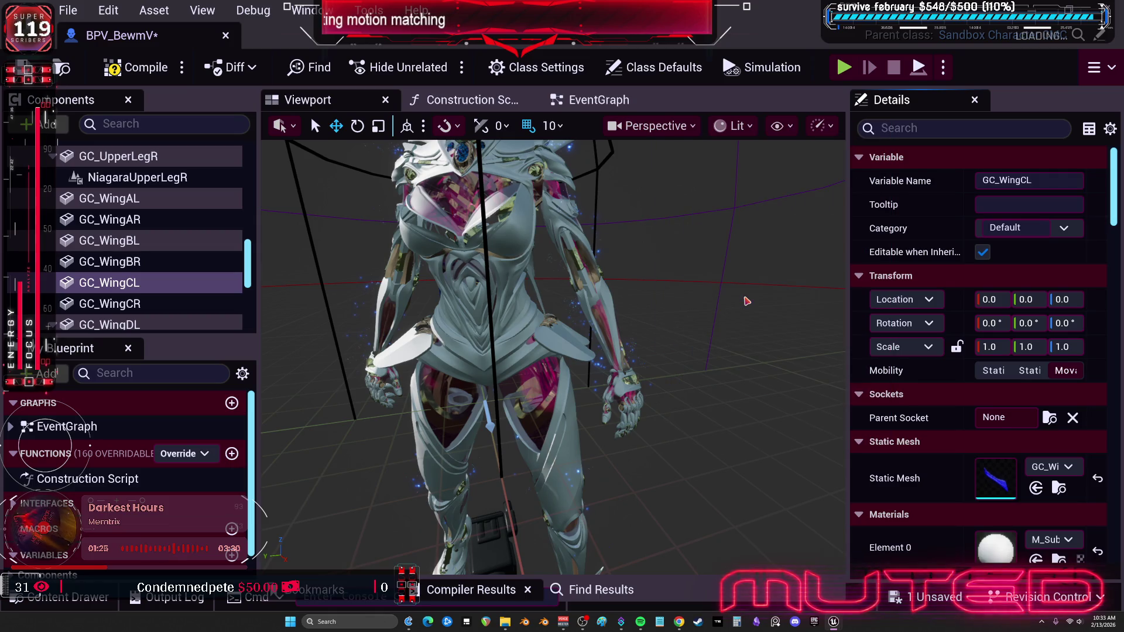
click(169, 311)
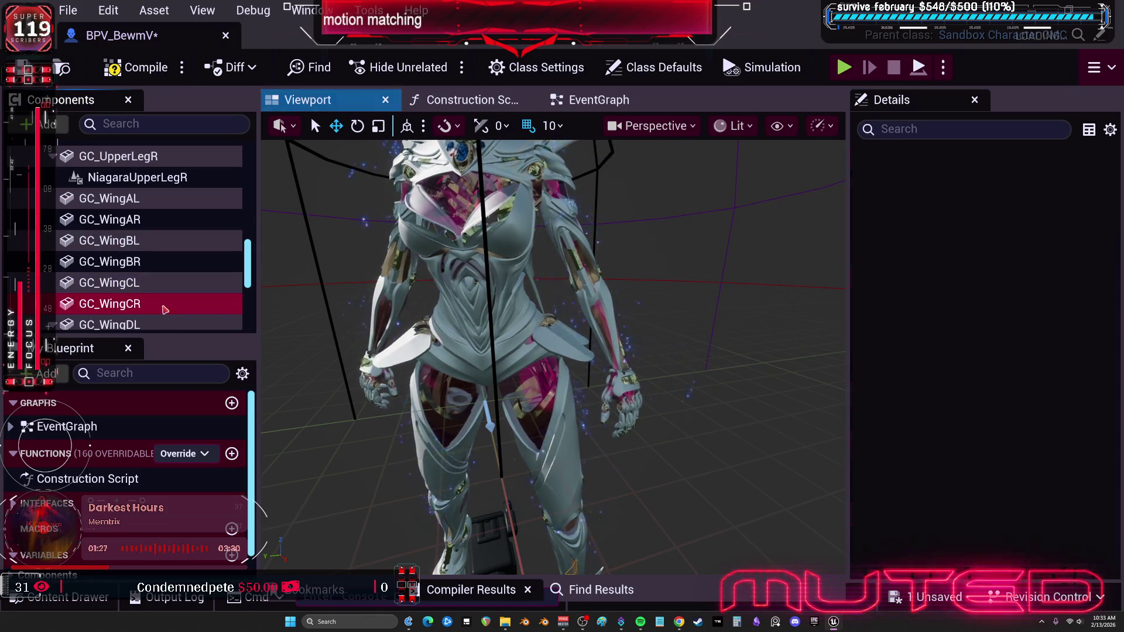
click(1050, 418)
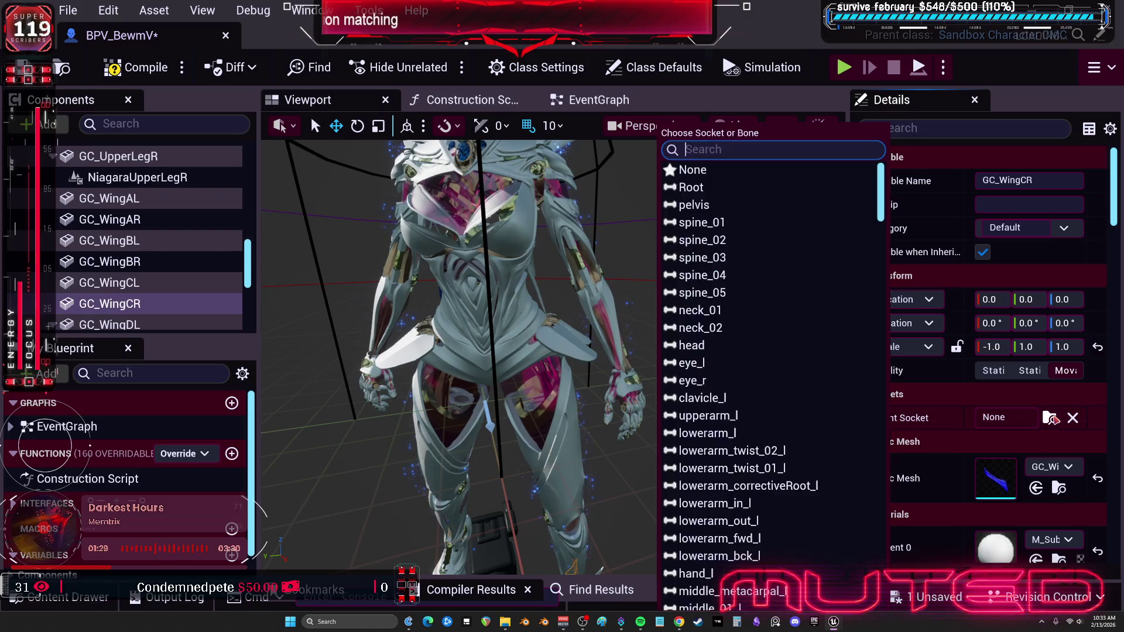
text(wing_)
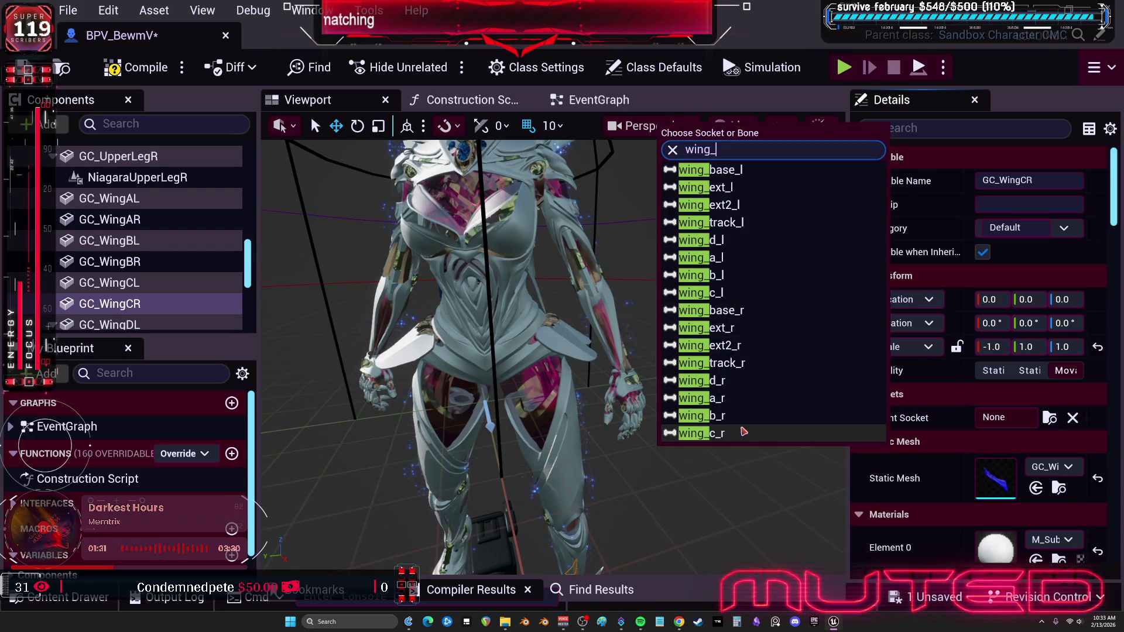
click(740, 433)
scroll(150, 224, down, 3)
Parent GC_WingDL to wing_d_l and GC_WingDR to wing_d_r.
click(148, 218)
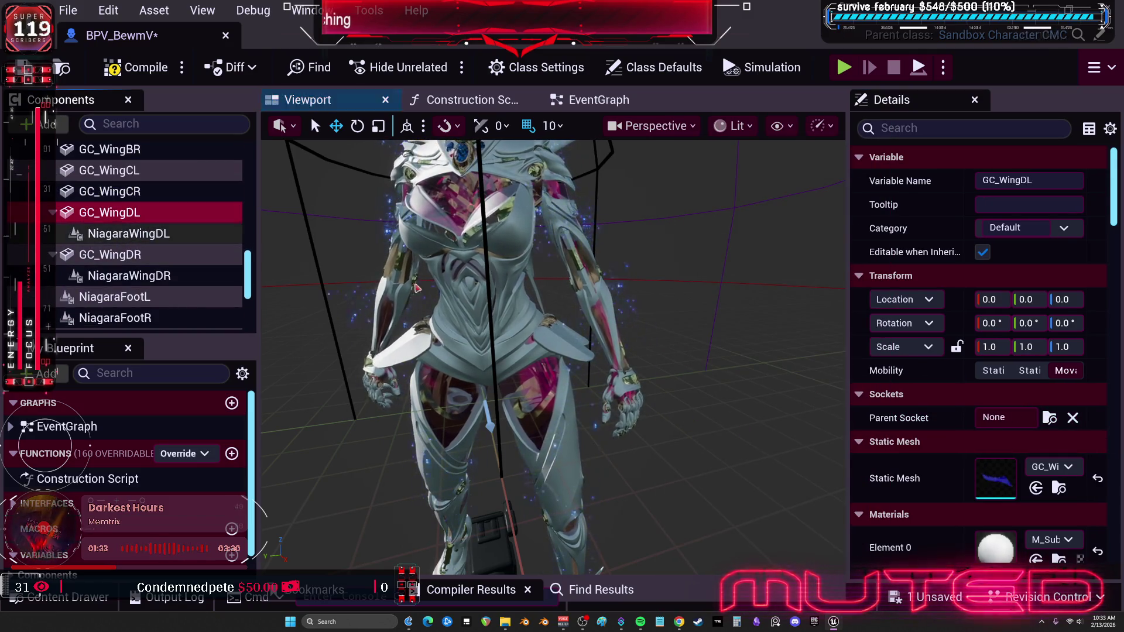
click(1049, 418)
text(wing_)
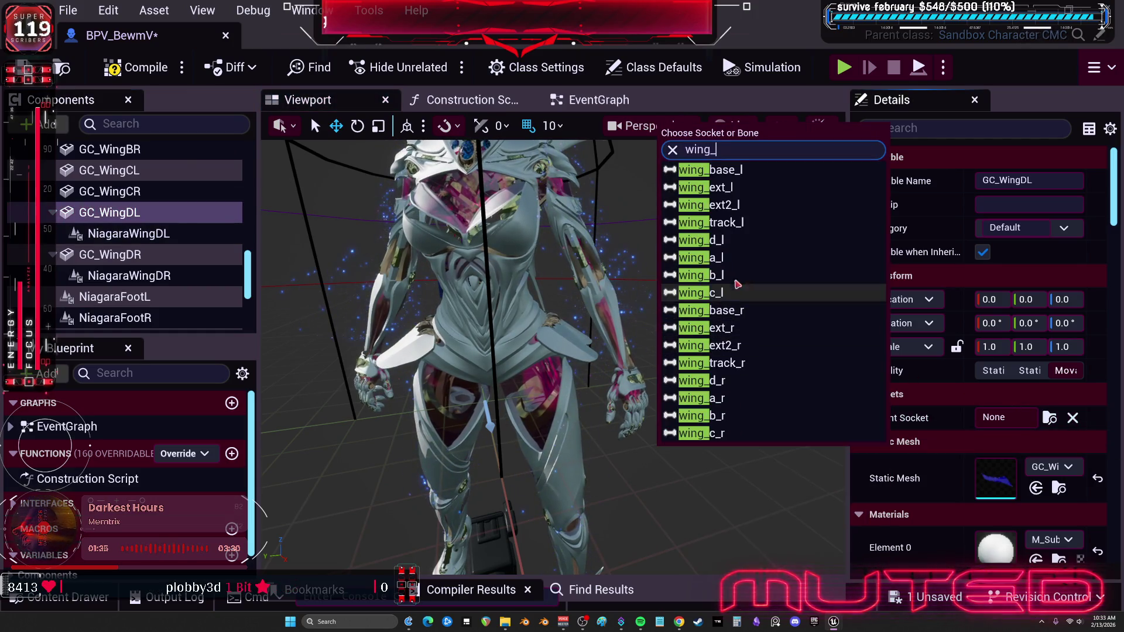
click(709, 240)
click(145, 257)
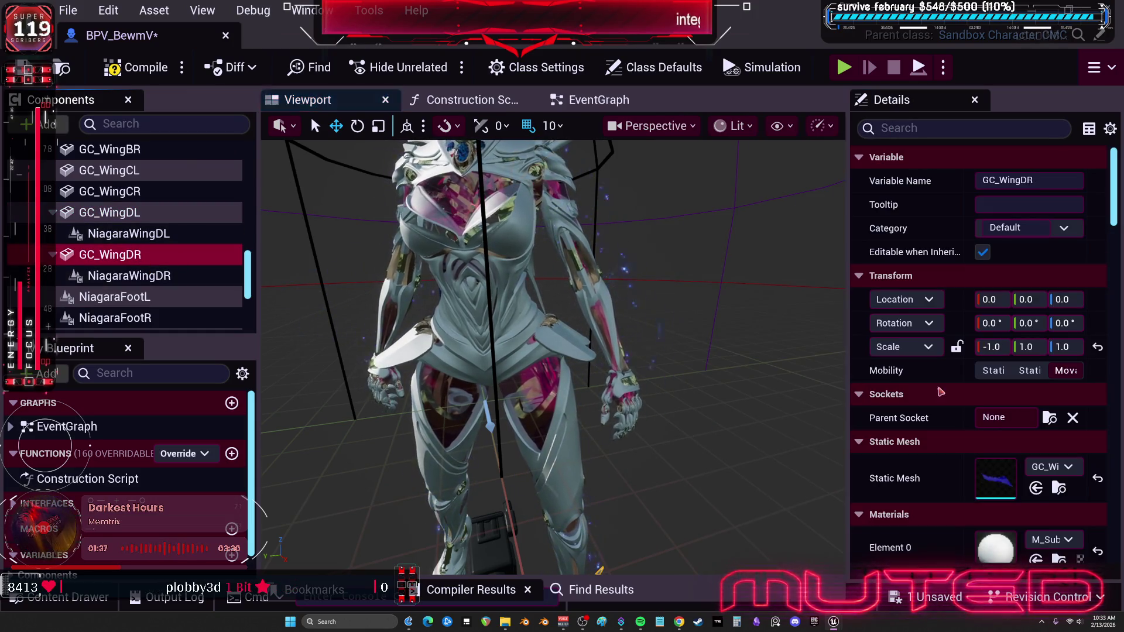
click(1050, 418)
text(wing_)
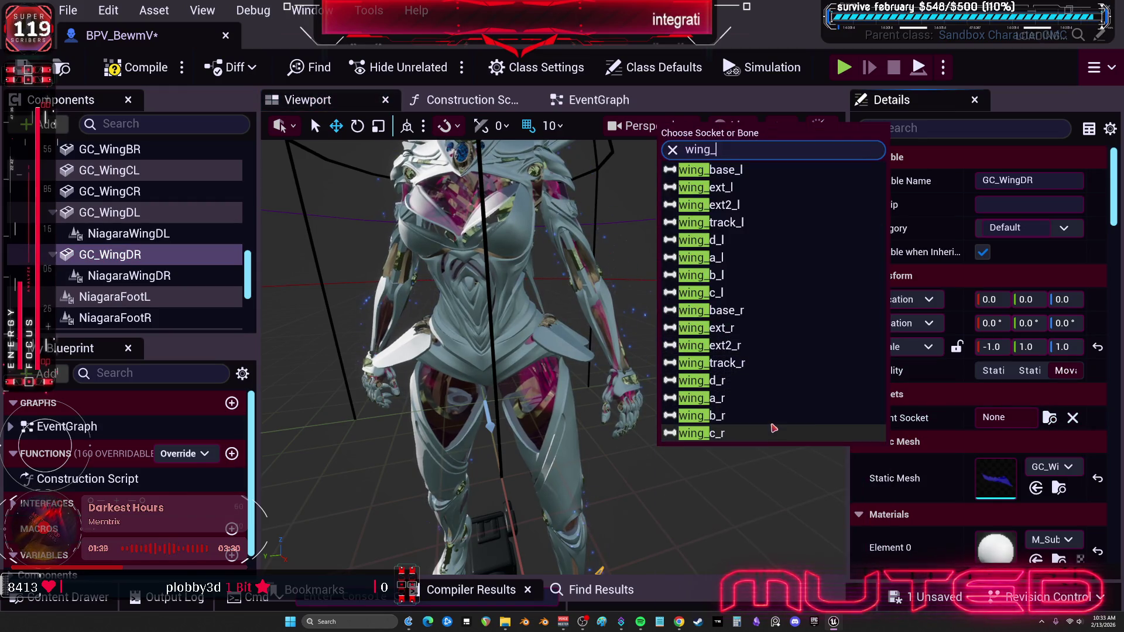
click(708, 380)
scroll(186, 240, down, 1)
scroll(187, 240, down, 3)
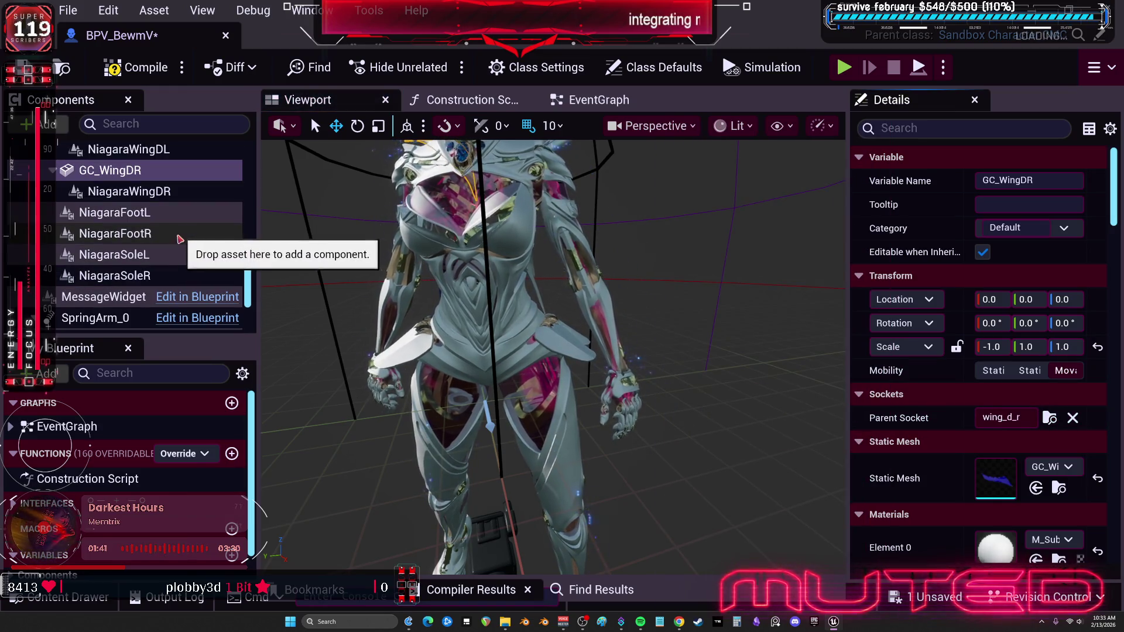
click(146, 213)
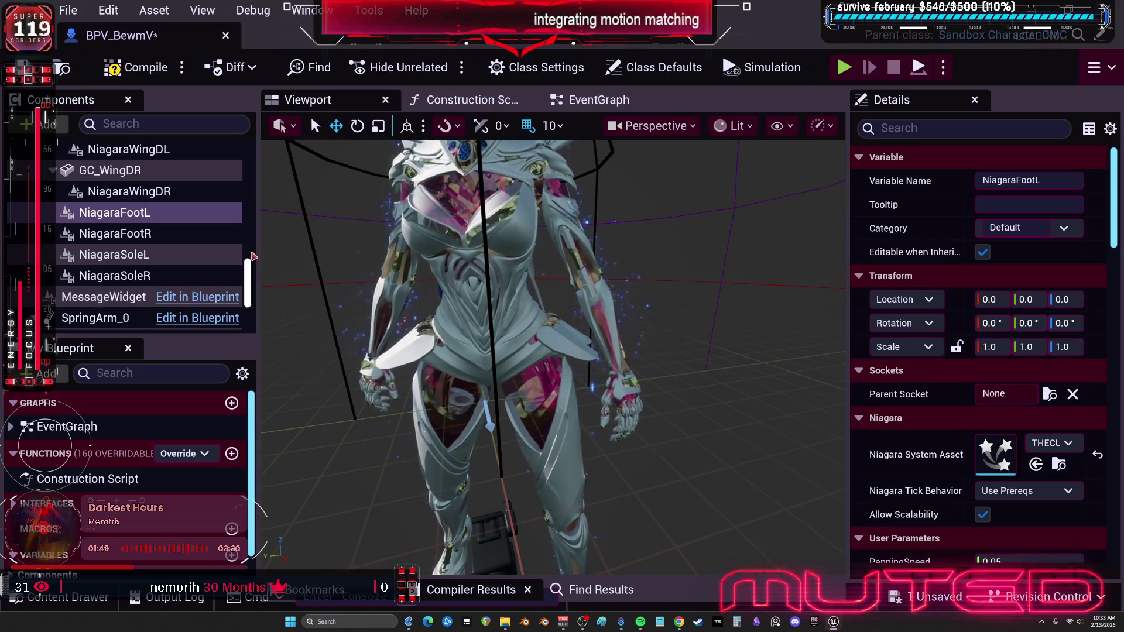
Attach NiagaraFootL to the foot_l bone and NiagaraFootR to foot_r.
click(1049, 394)
text(foot_l)
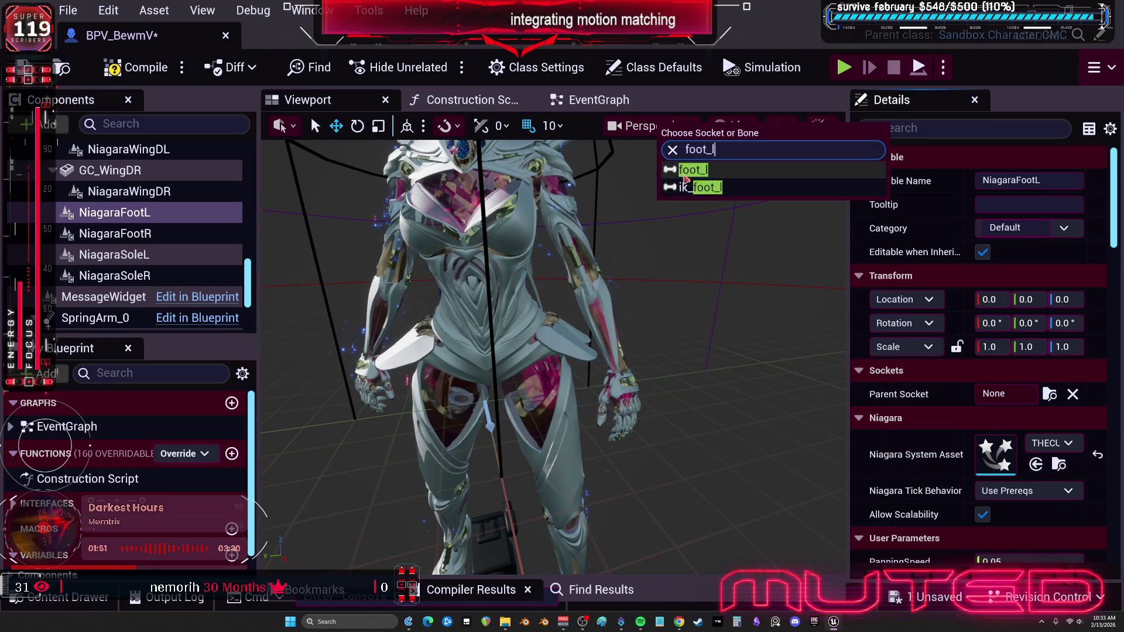
click(690, 170)
key(Down)
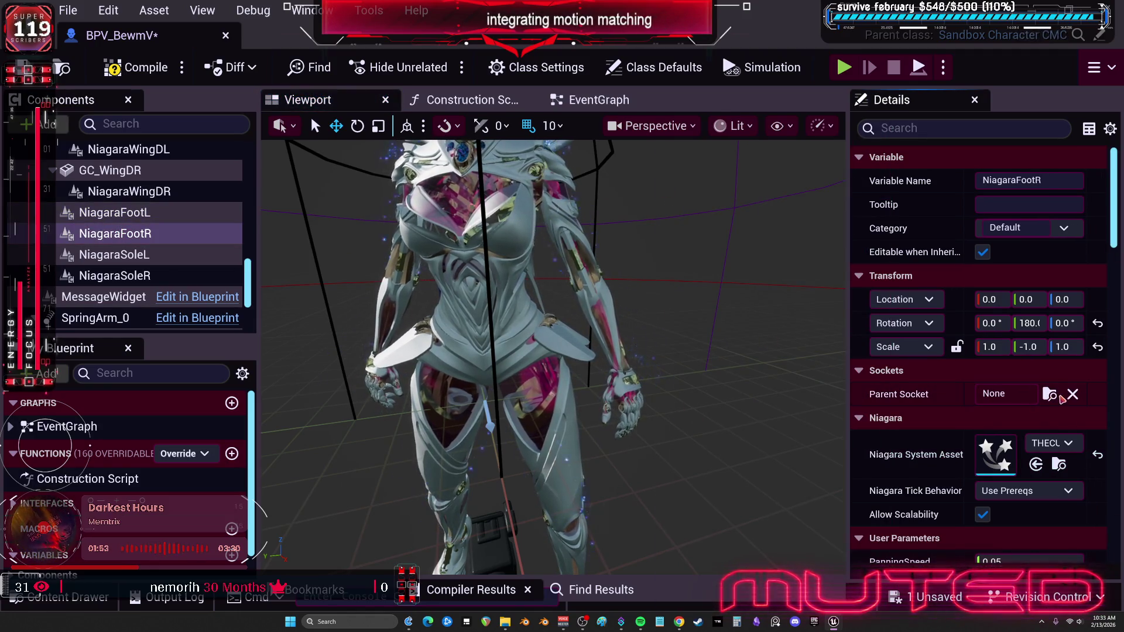
click(1051, 395)
text(foot_l)
click(703, 150)
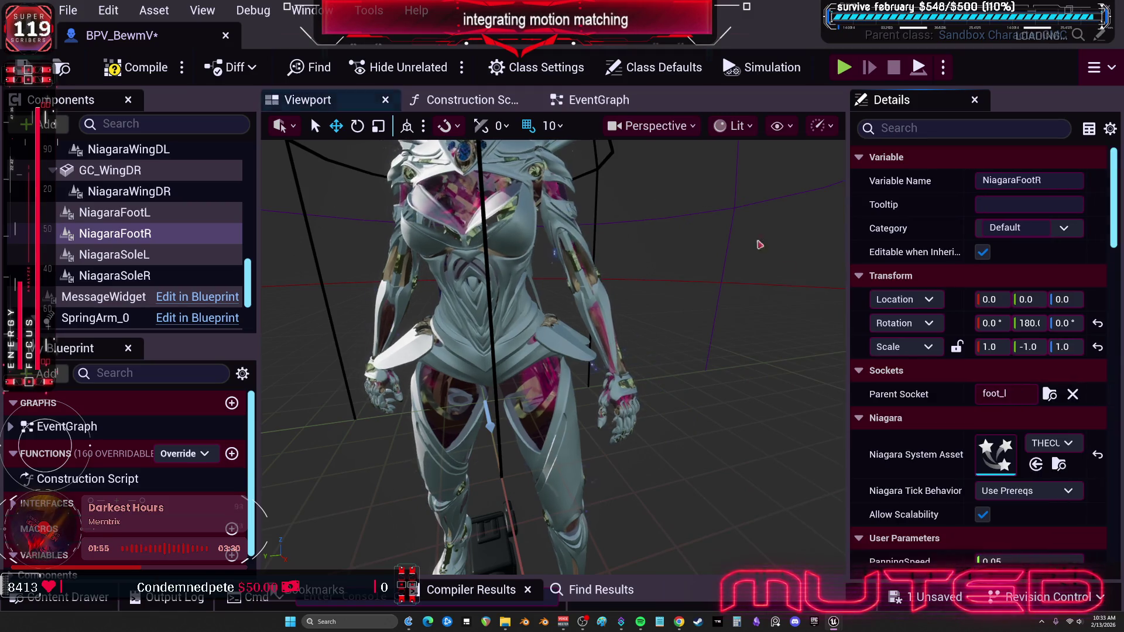
click(1049, 394)
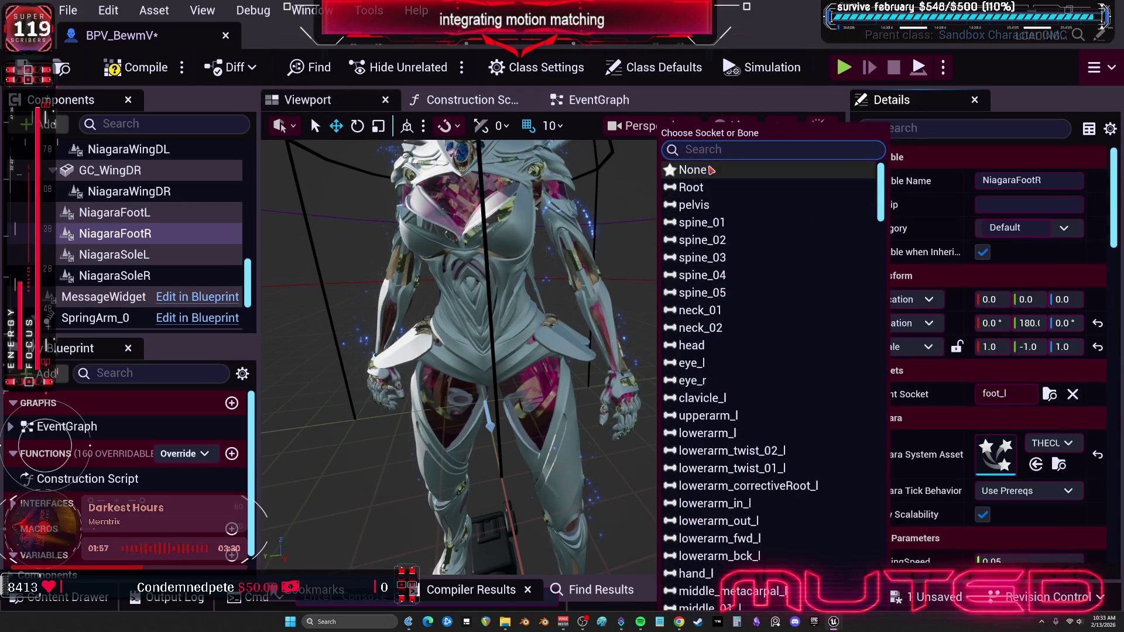
text(foot_r)
key(Return)
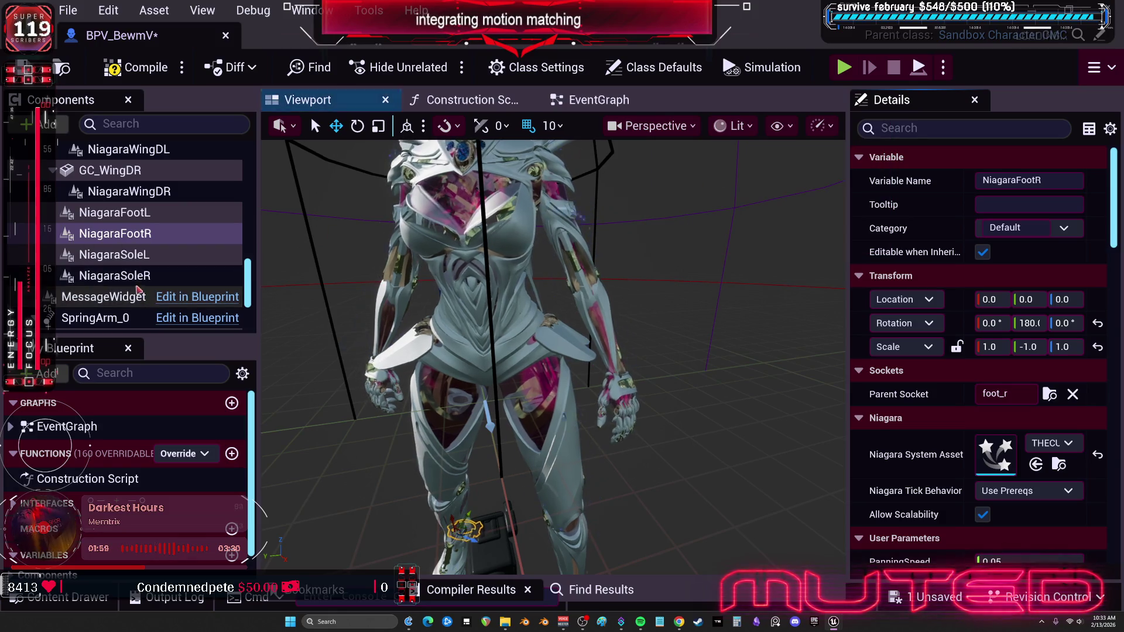
Attach NiagaraSoleL to ball_l and NiagaraSoleR to ball_r, then compile the blueprint.
click(143, 254)
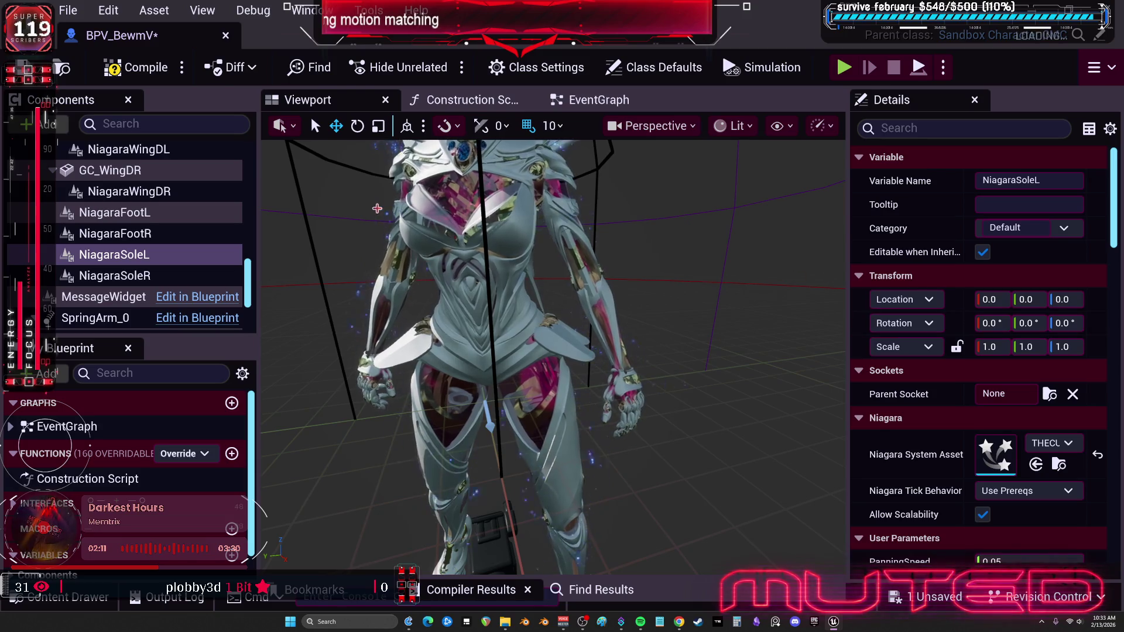
click(1048, 396)
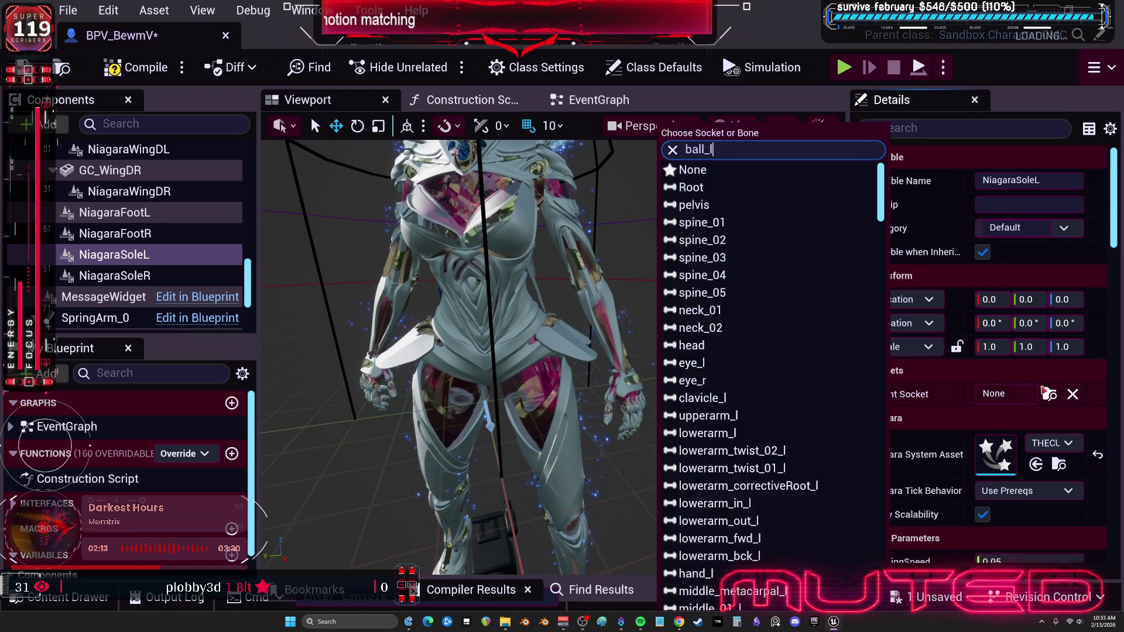
text(ball_l)
key(Return)
click(161, 275)
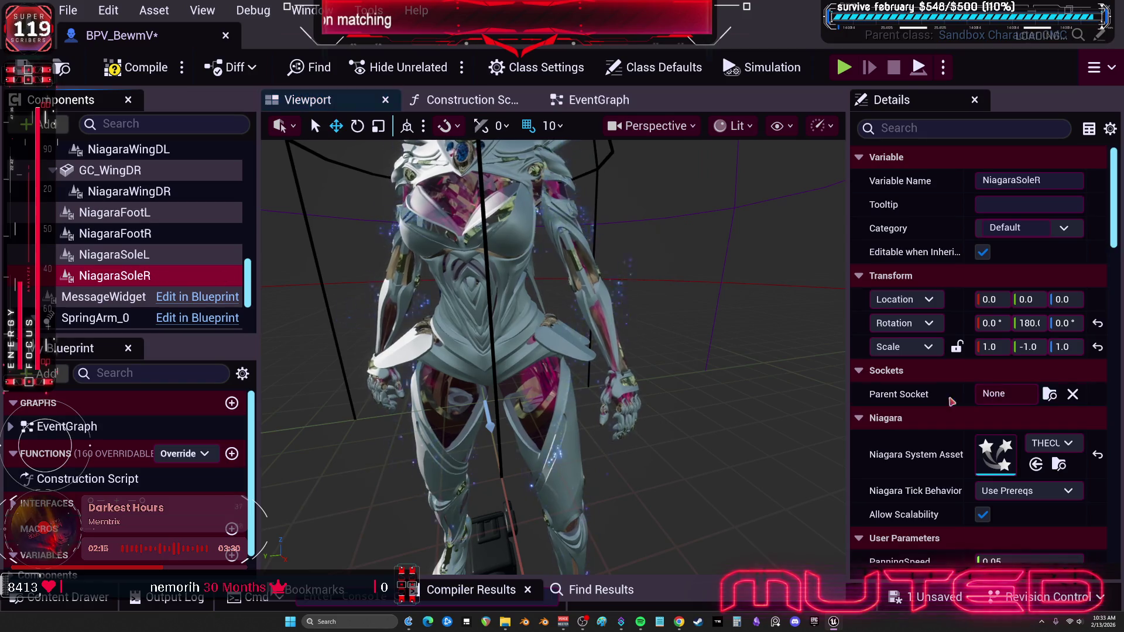
click(1049, 396)
text(ball_l)
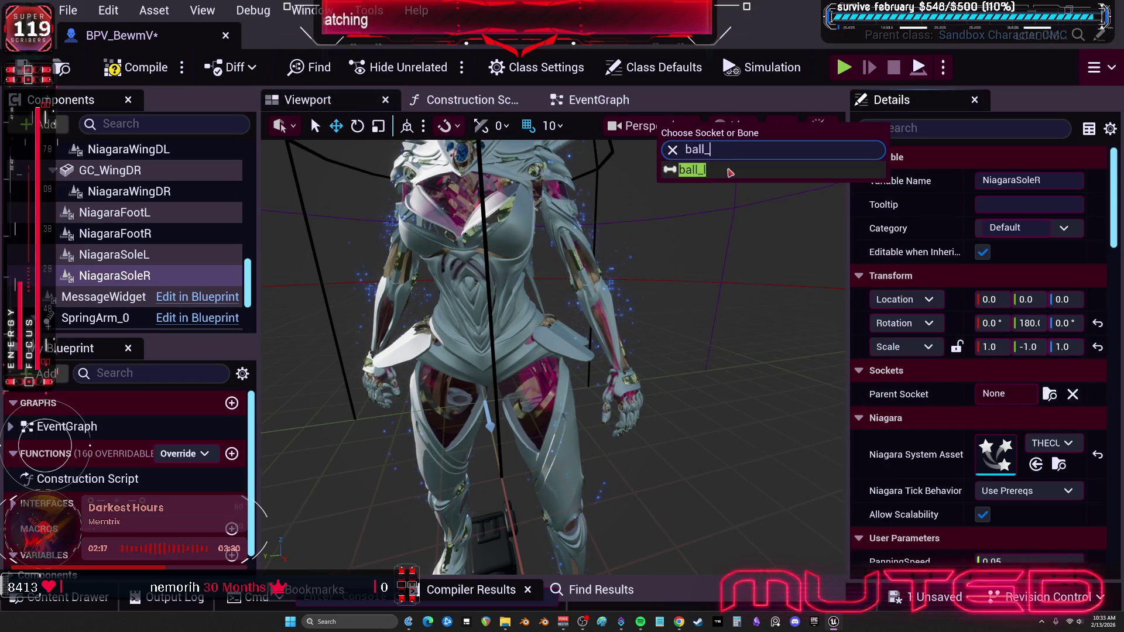
key(BackSpace)
text(r)
key(Return)
click(165, 66)
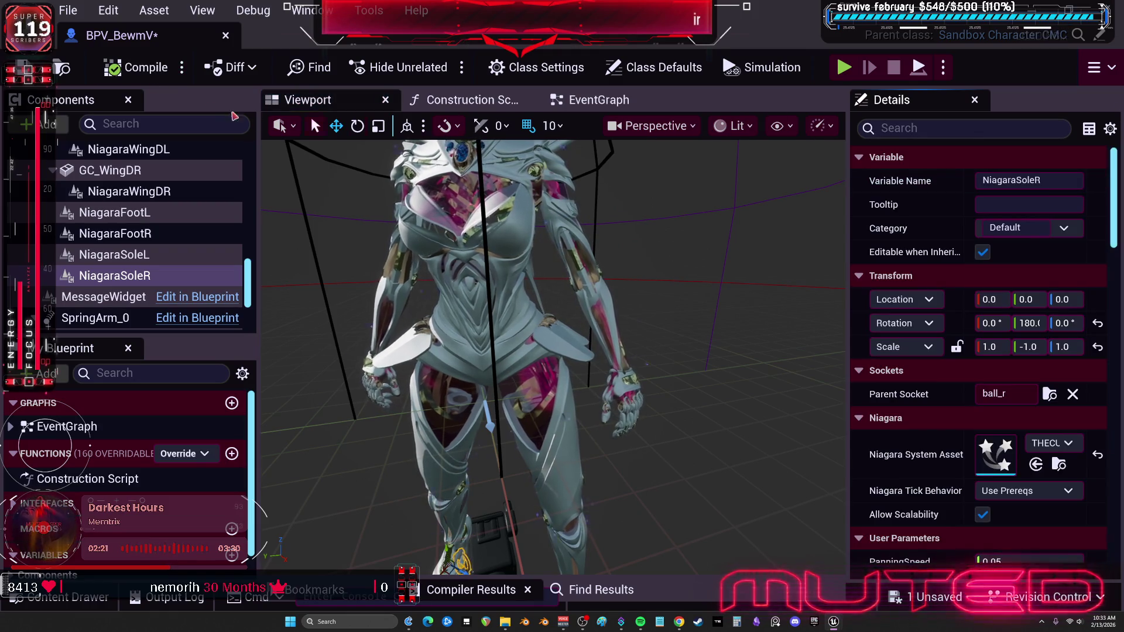
Save the character blueprint and maximize the level editor window.
key(ctrl+s)
key(f)
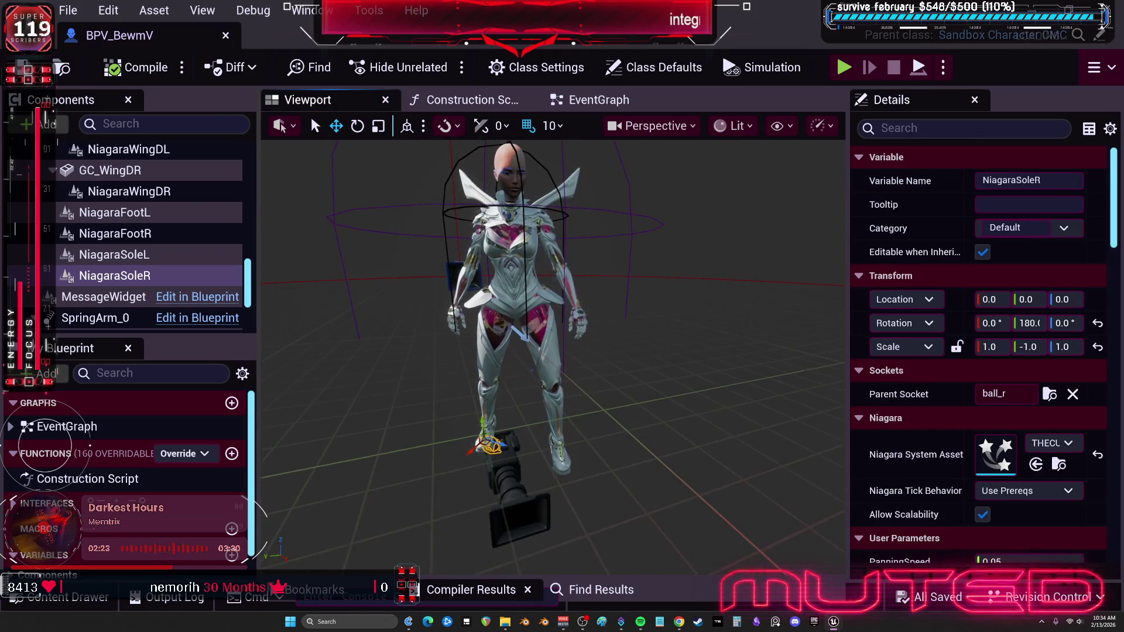
key(alt+Tab)
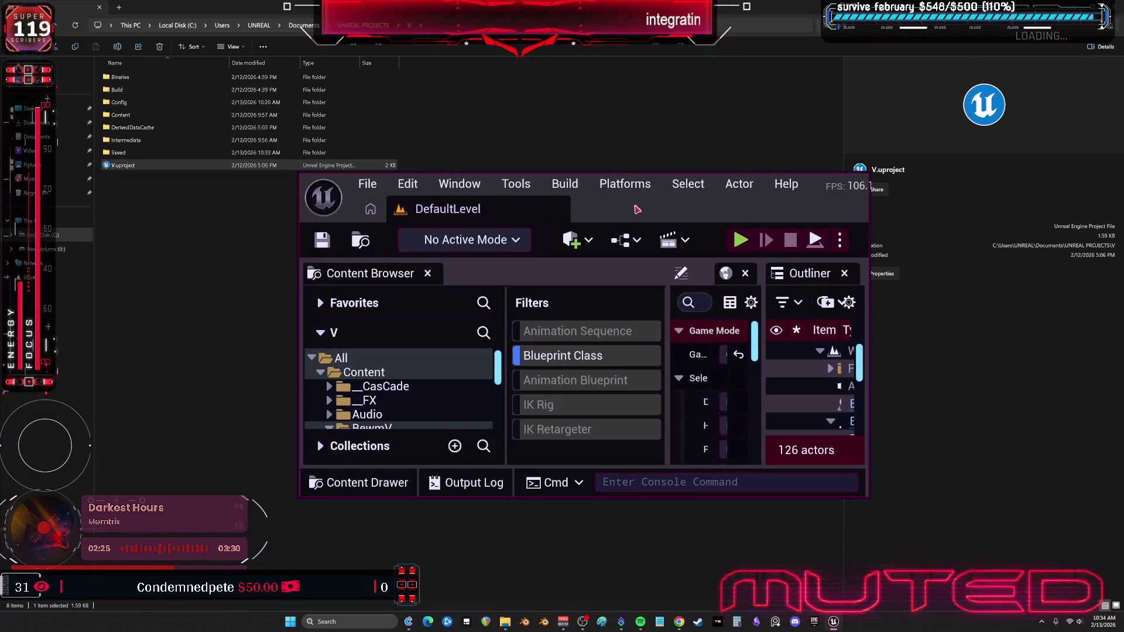
double_click(637, 209)
Play-test in Standalone, running forward and climbing the 2.5 M block, then stop.
key(alt+p)
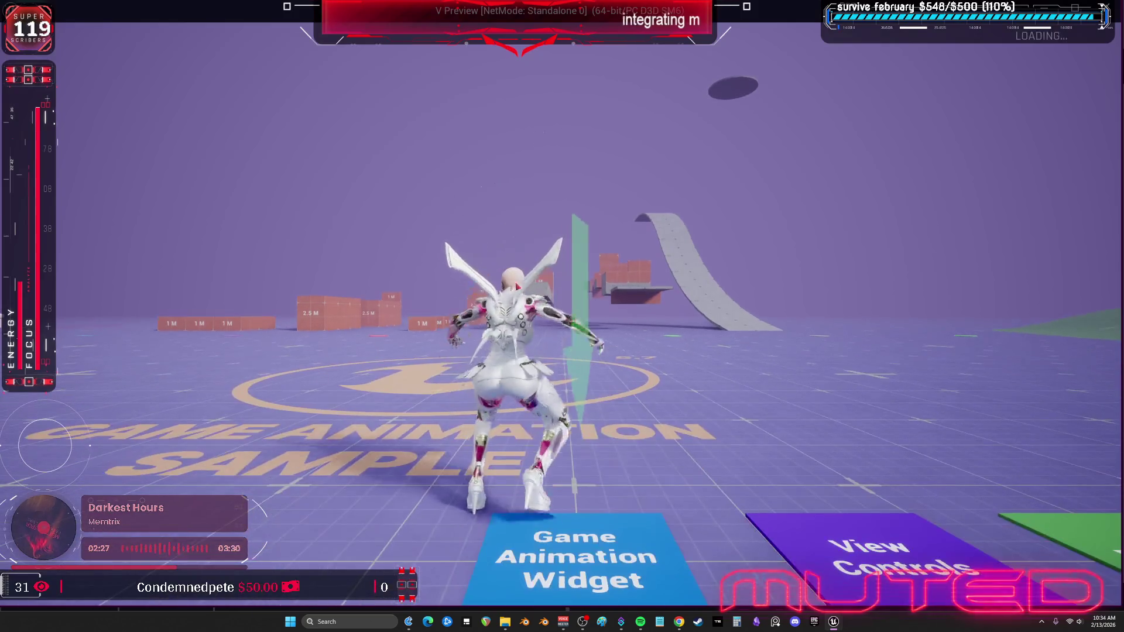
key(w)
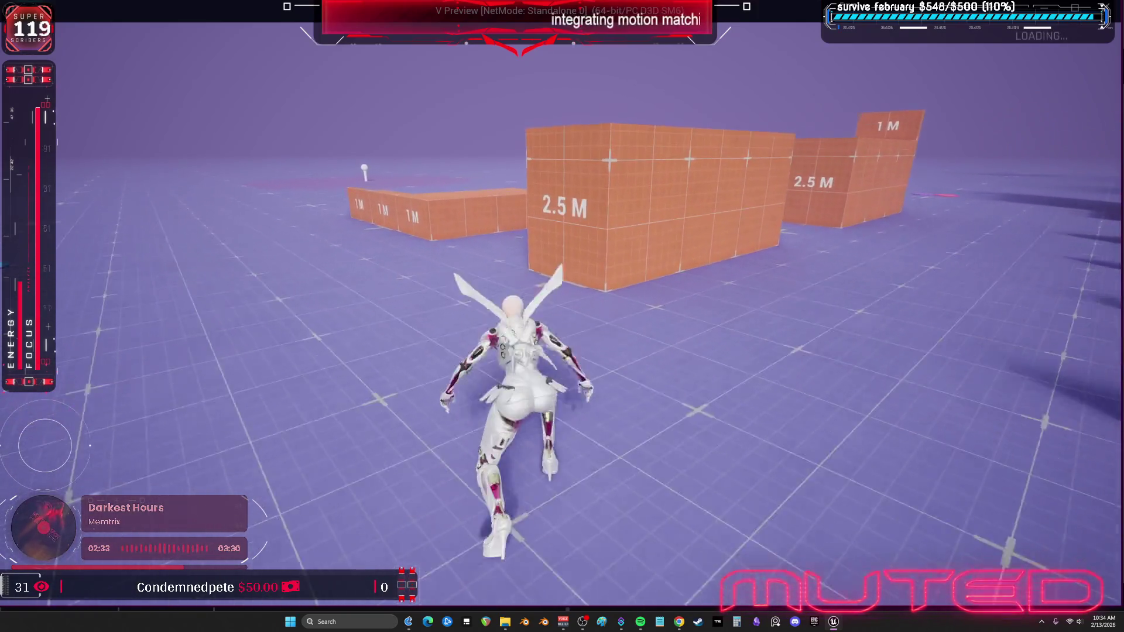
key(space)
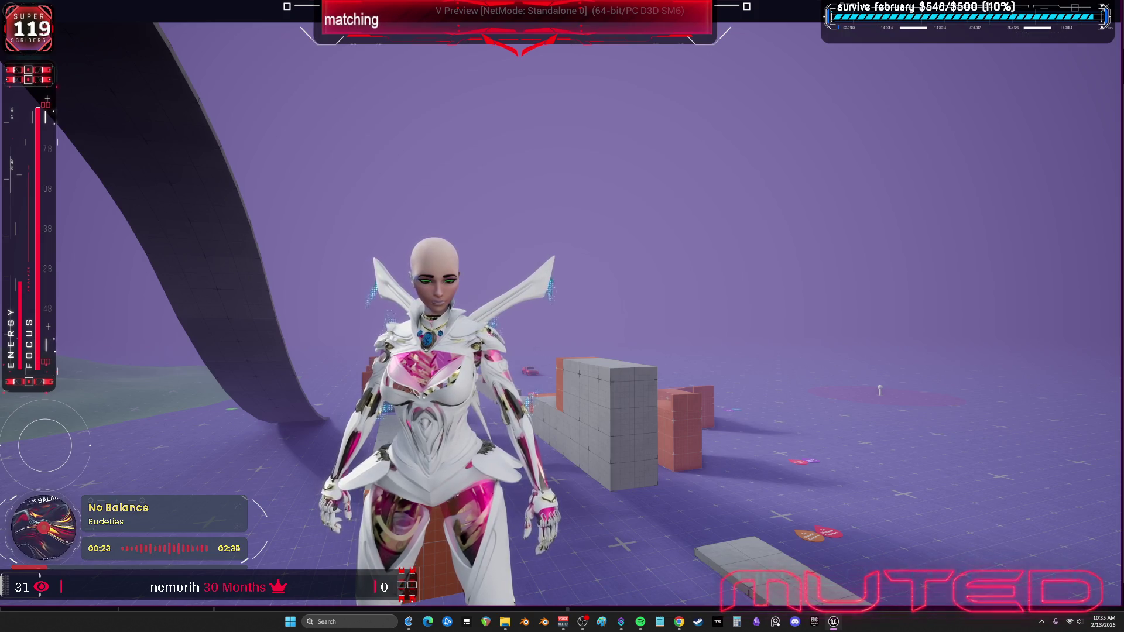
key(a)
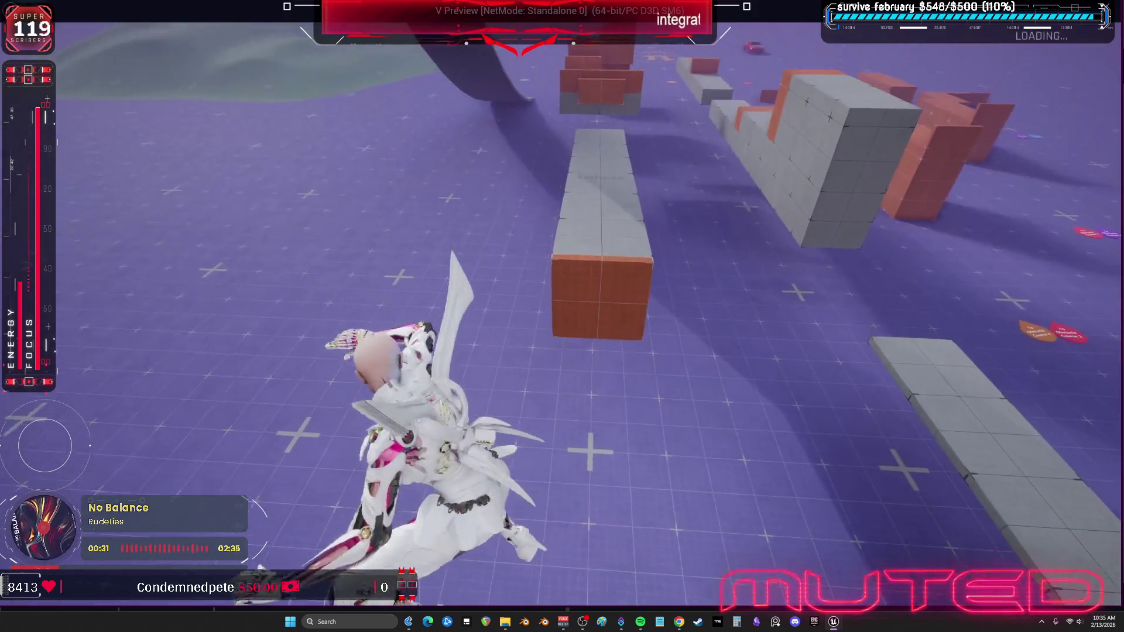
key(Escape)
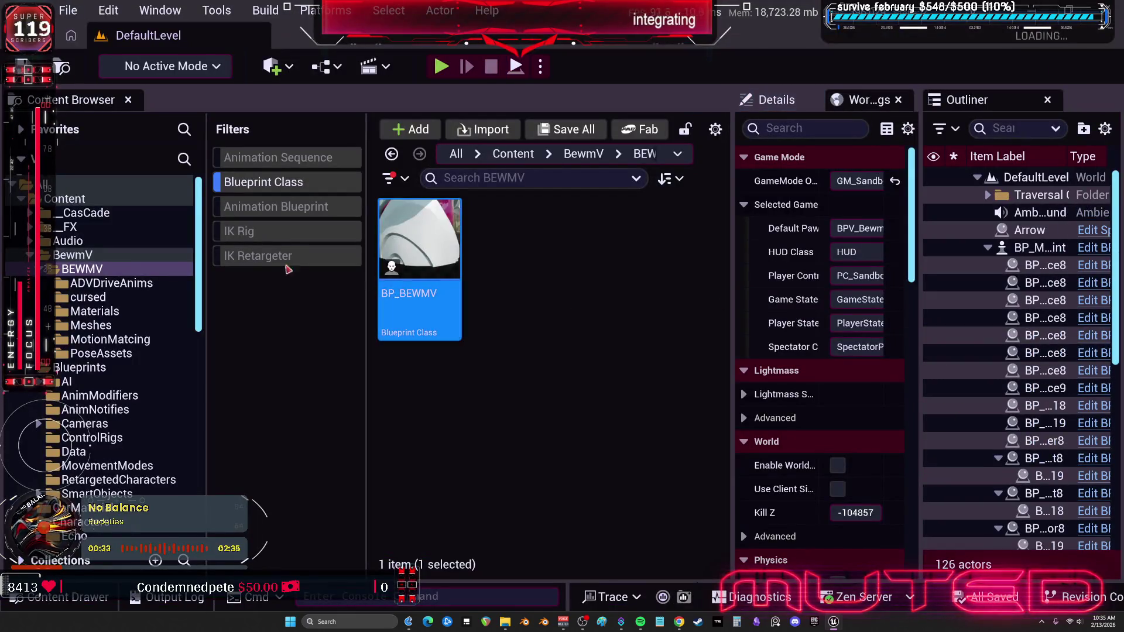
Set the Widget Reflector's application scale to 1.0 and widen the Content Browser filters pane.
click(582, 317)
key(ctrl+shift+w)
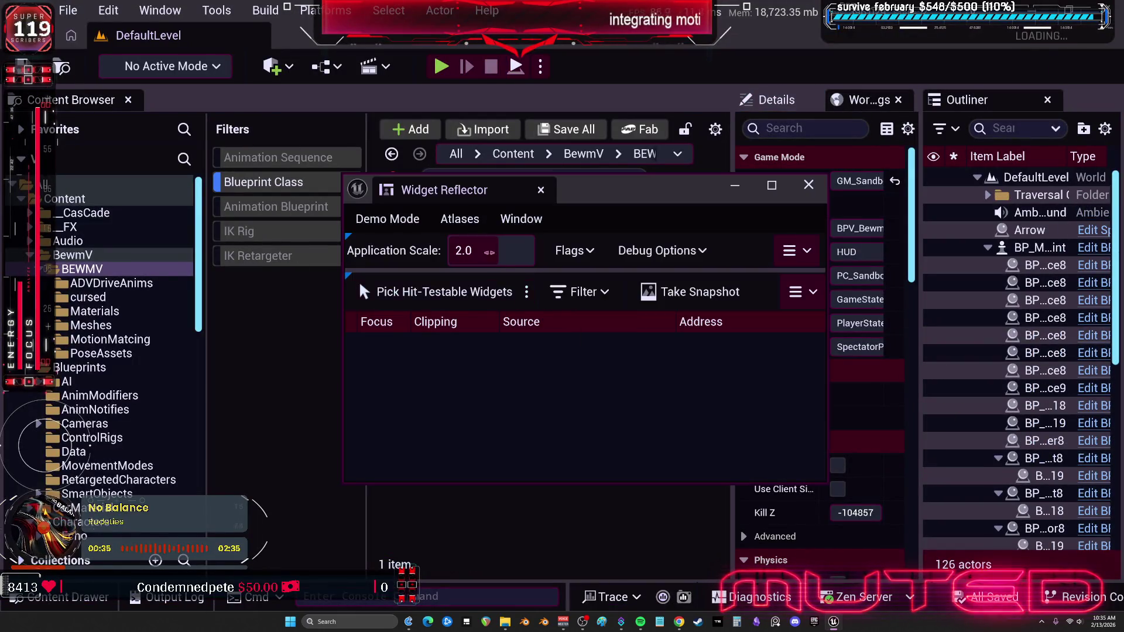
click(462, 248)
text(1)
key(Return)
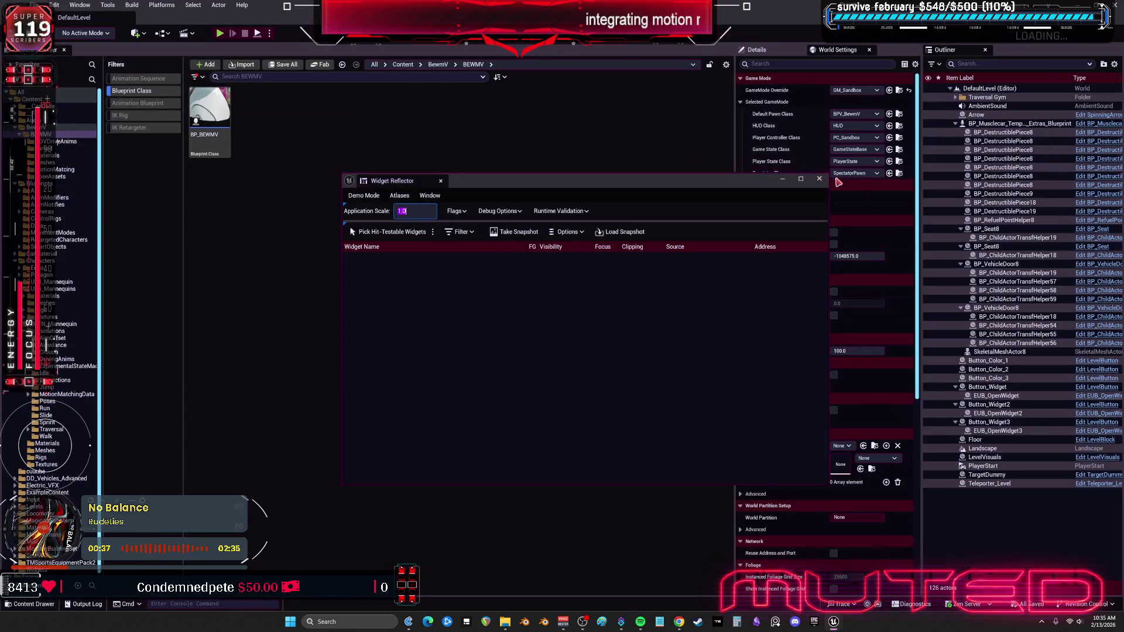
click(819, 179)
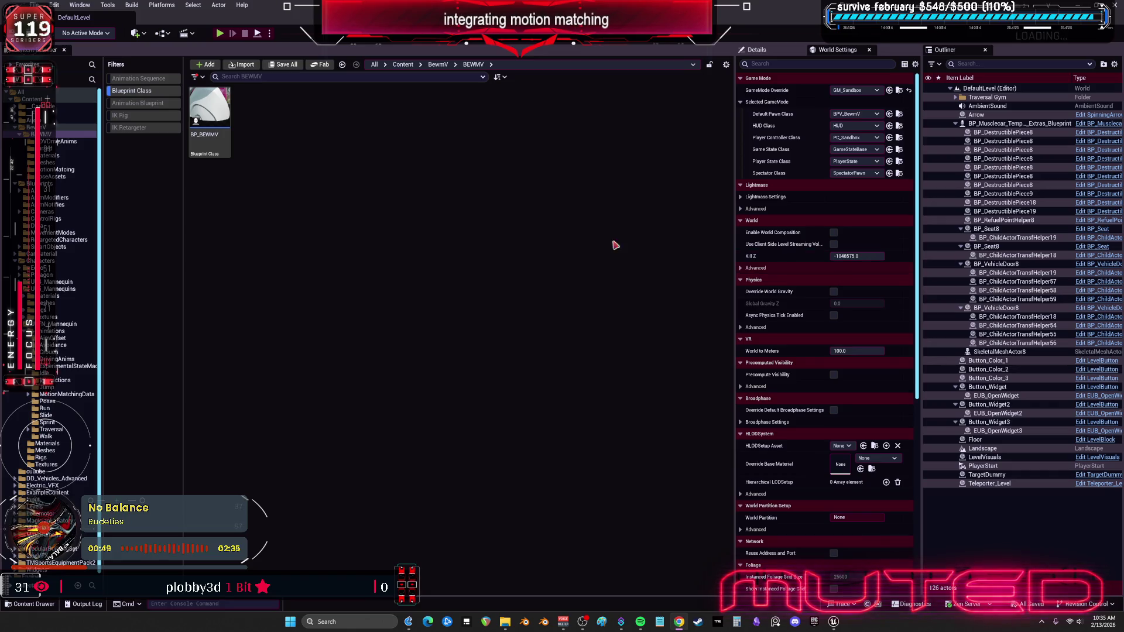
drag(183, 244, 374, 252)
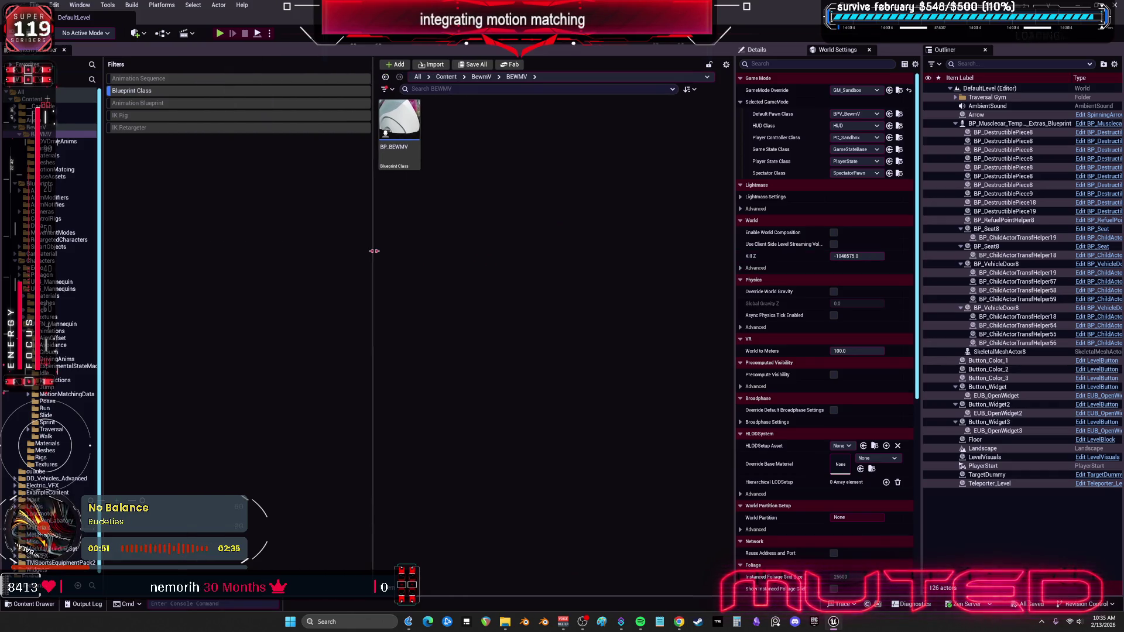
Swap the Blueprint Class filter for Animation Blueprint and browse the Content folder.
click(198, 91)
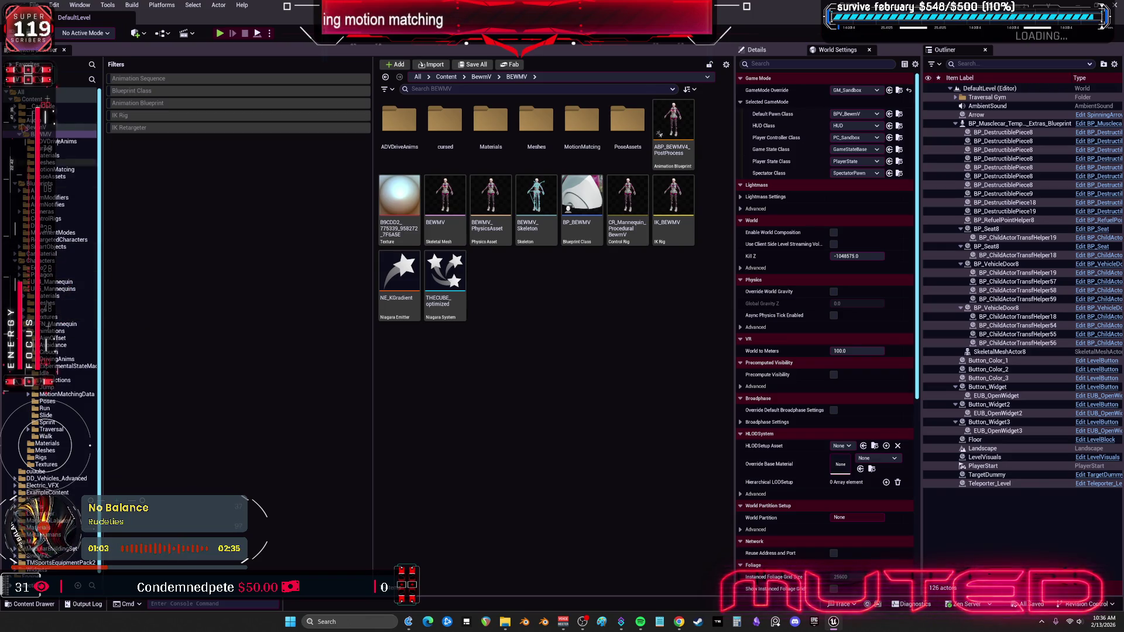
click(166, 103)
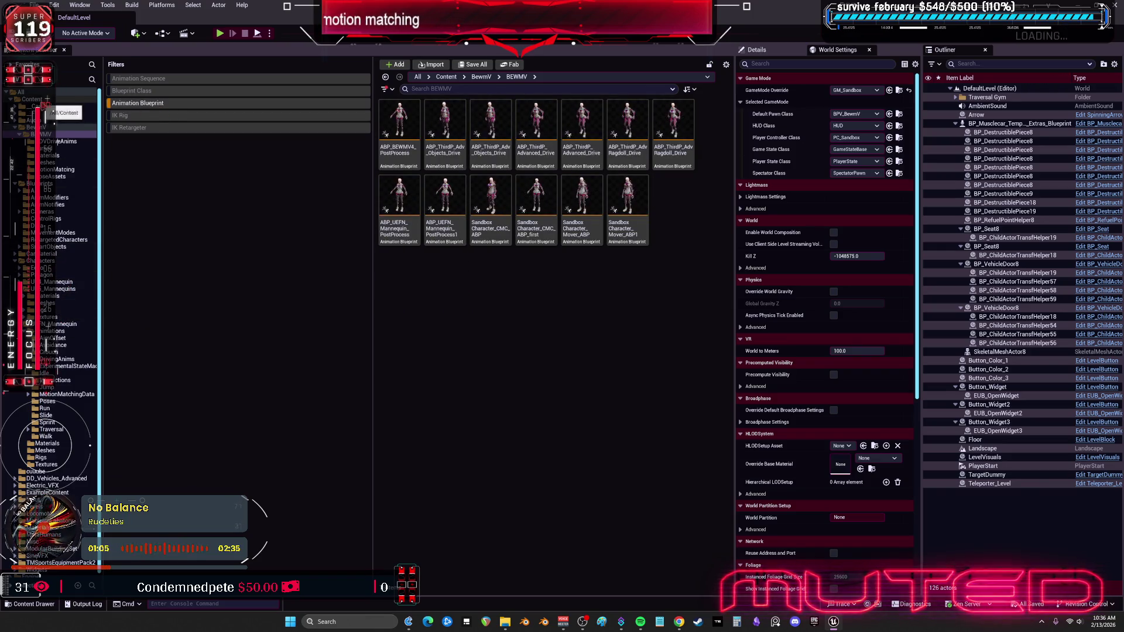
click(44, 99)
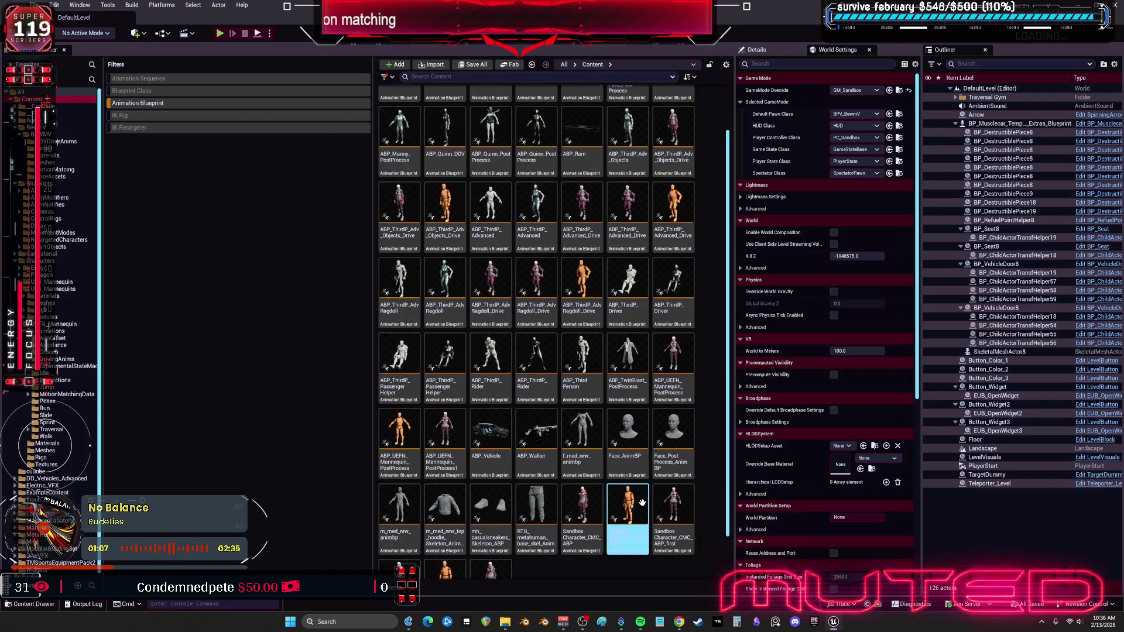
scroll(642, 503, down, 2)
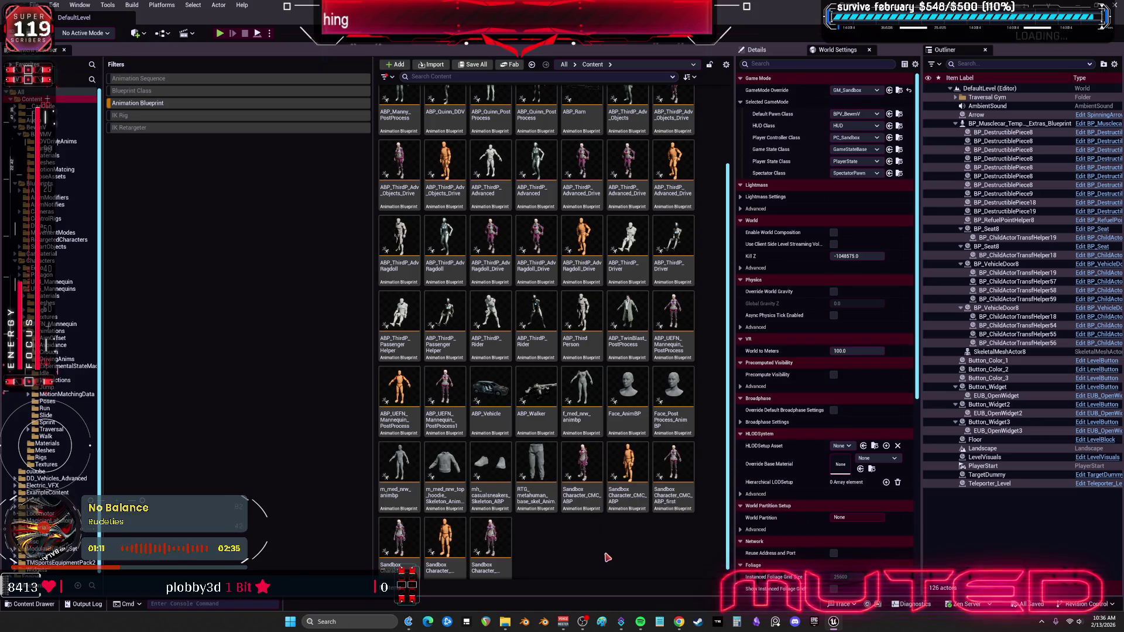
Inspect the ABP_UEFN_Mannequin_PostProcess, ABP_ThirdP_Advanced and ABP_ThirdP_Driver animation blueprints.
click(673, 325)
scroll(648, 369, up, 2)
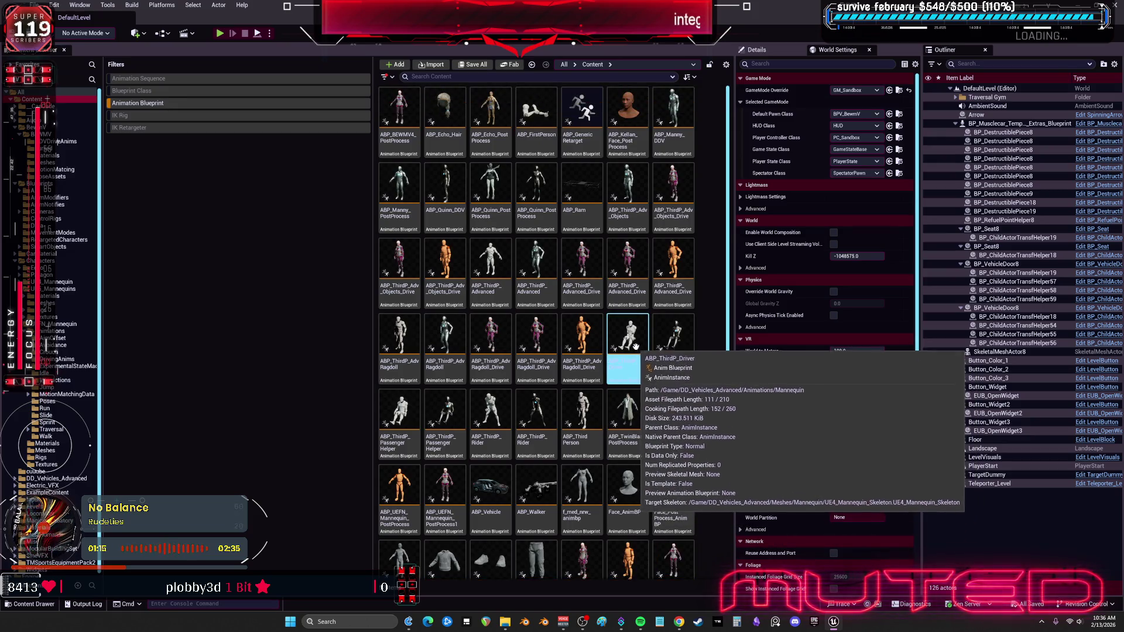
click(536, 264)
click(536, 196)
click(536, 263)
click(628, 340)
click(679, 330)
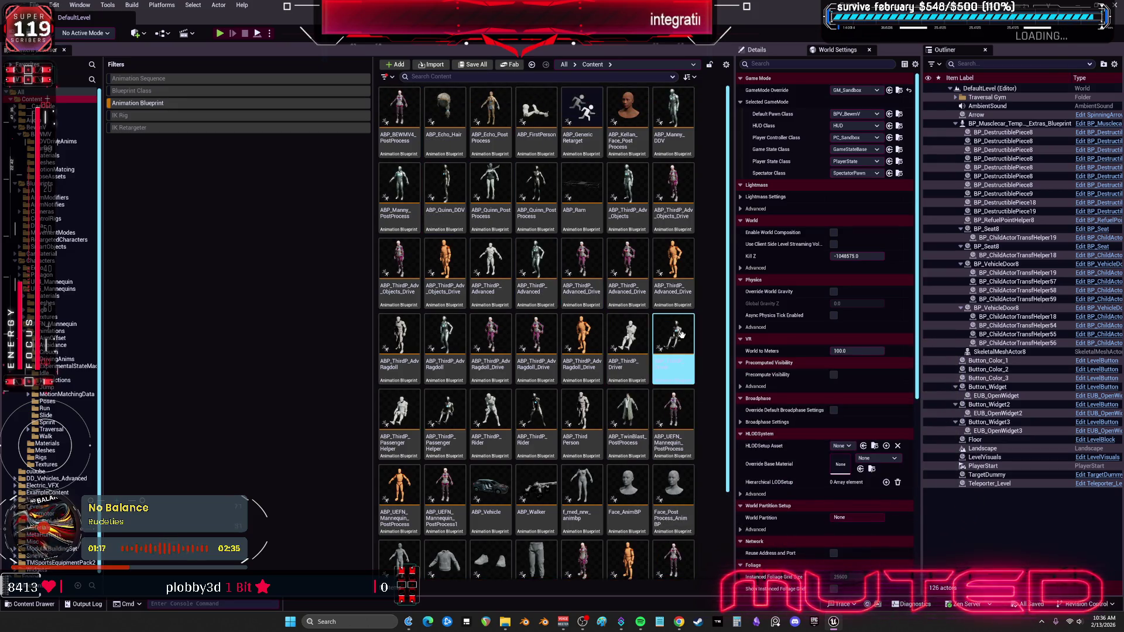
Check ABP_Vehicle, then browse to the Default Pawn Class asset BPV_BewmV.
click(712, 380)
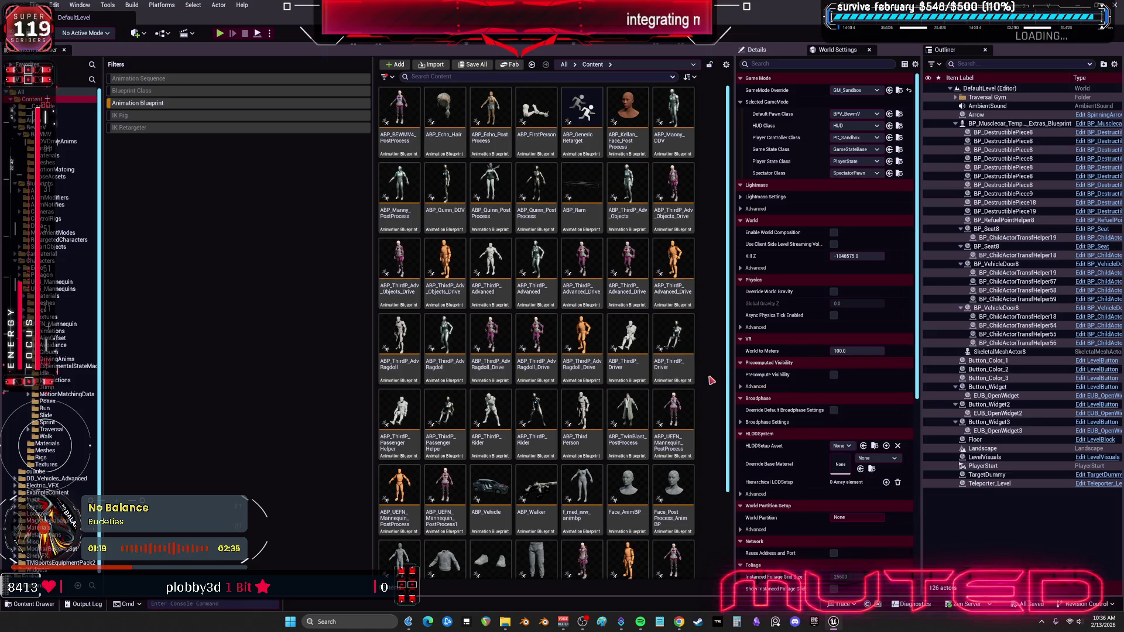
scroll(711, 384, down, 3)
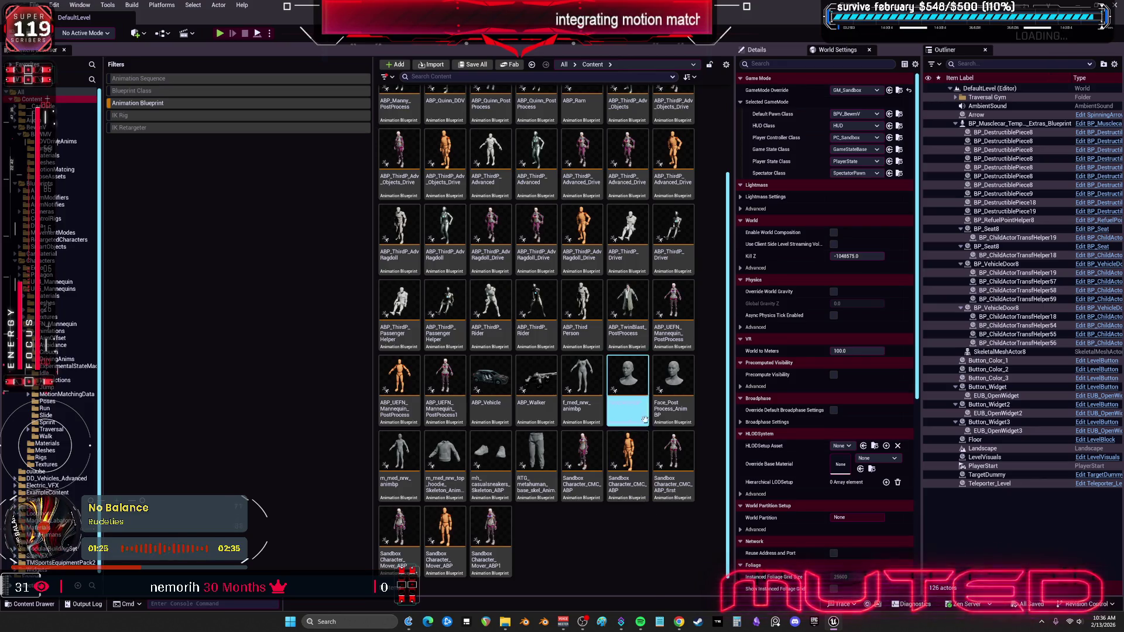
click(537, 386)
click(504, 360)
click(504, 349)
click(507, 356)
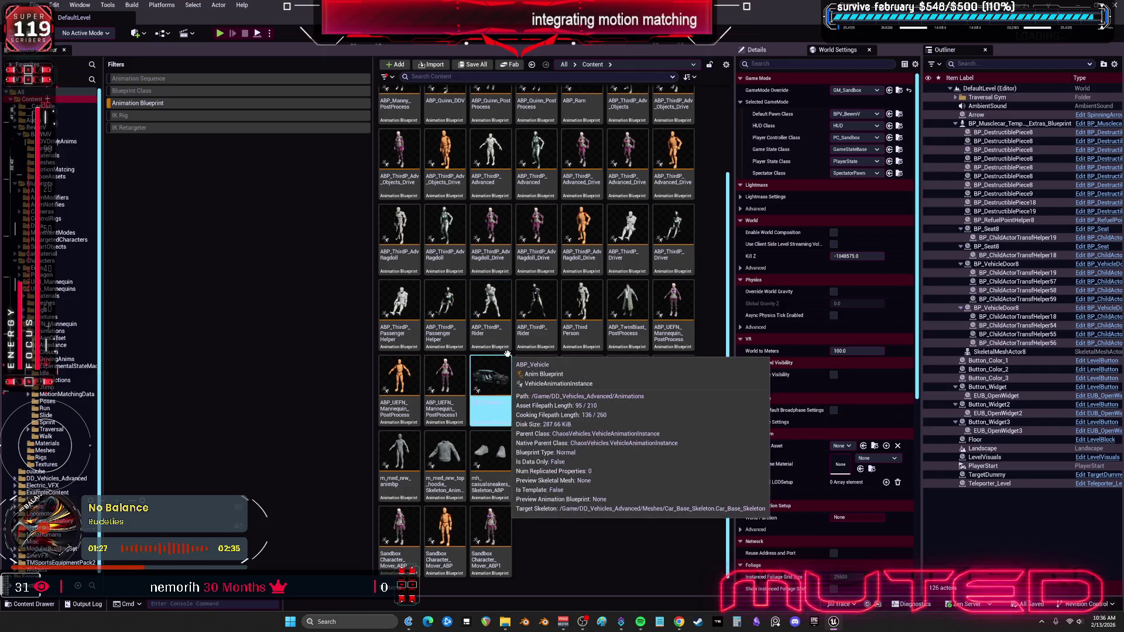
click(900, 113)
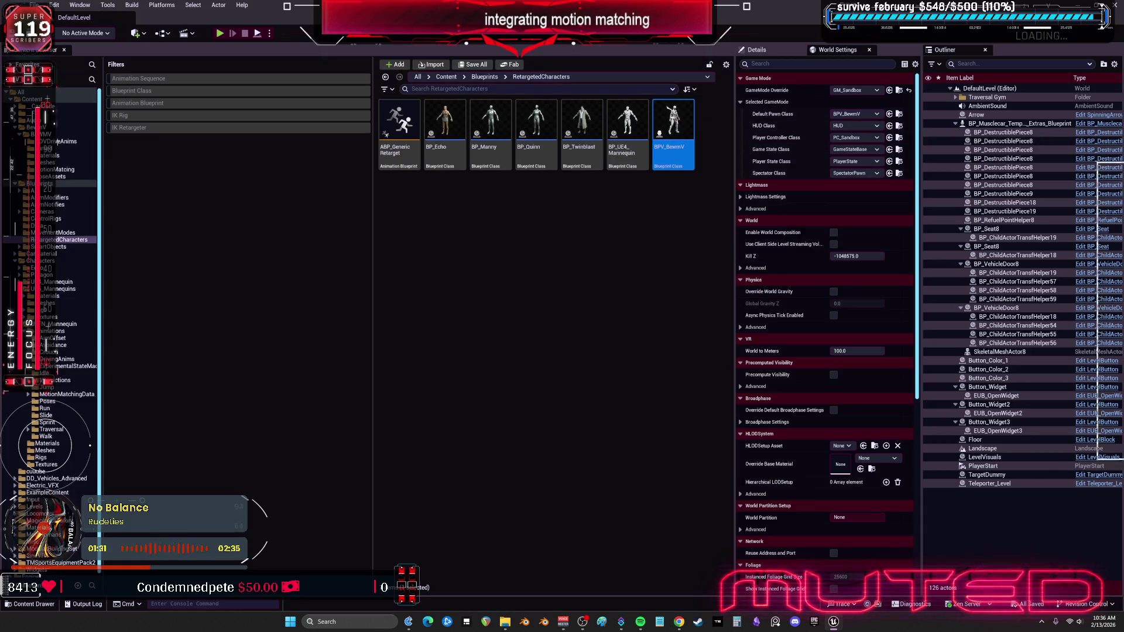
Open BPV_BewmV and check the Anim Class on its SkeletalMesh and CharacterMesh0 components.
double_click(673, 126)
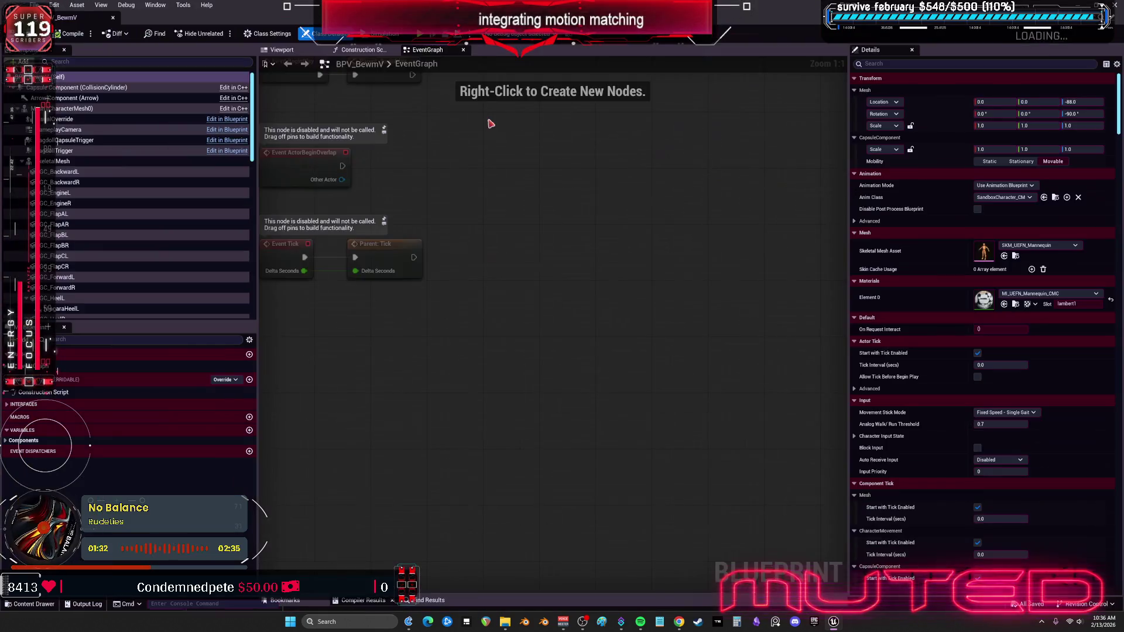
click(92, 163)
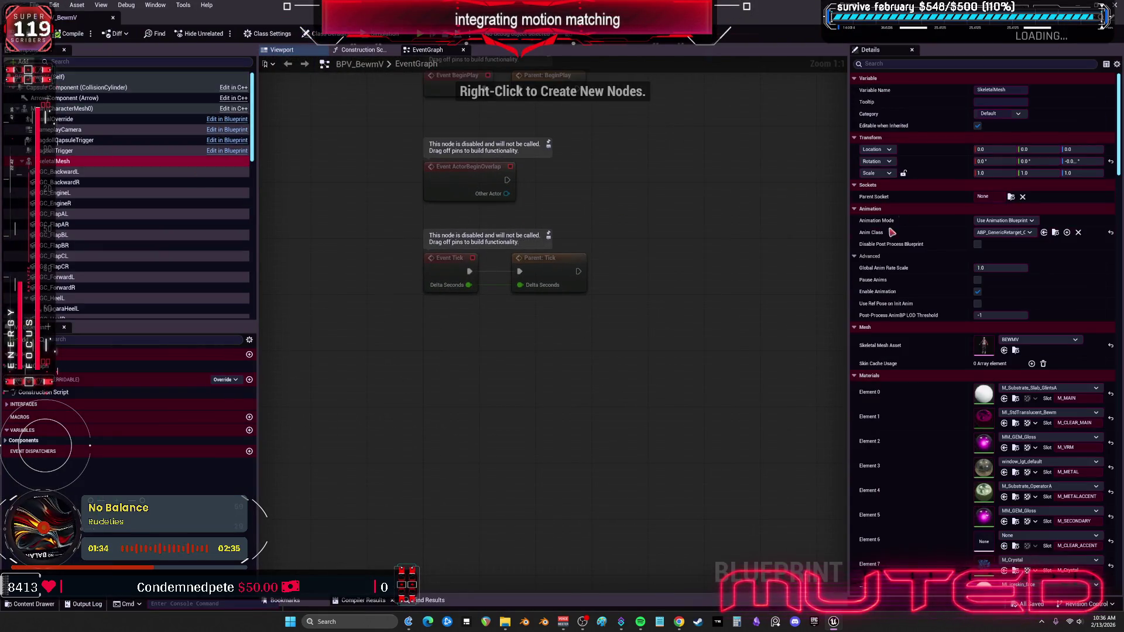
click(93, 110)
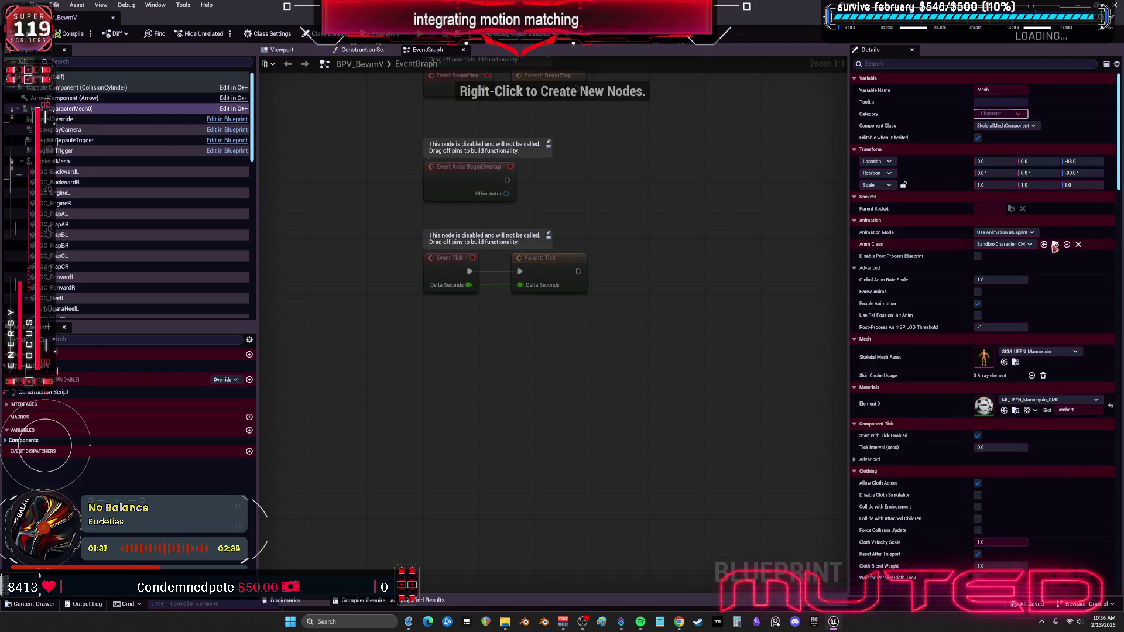
Open the SandboxCharacter_CMC_ABP animation blueprint maximized on its EventGraph.
drag(728, 5, 674, 359)
double_click(536, 267)
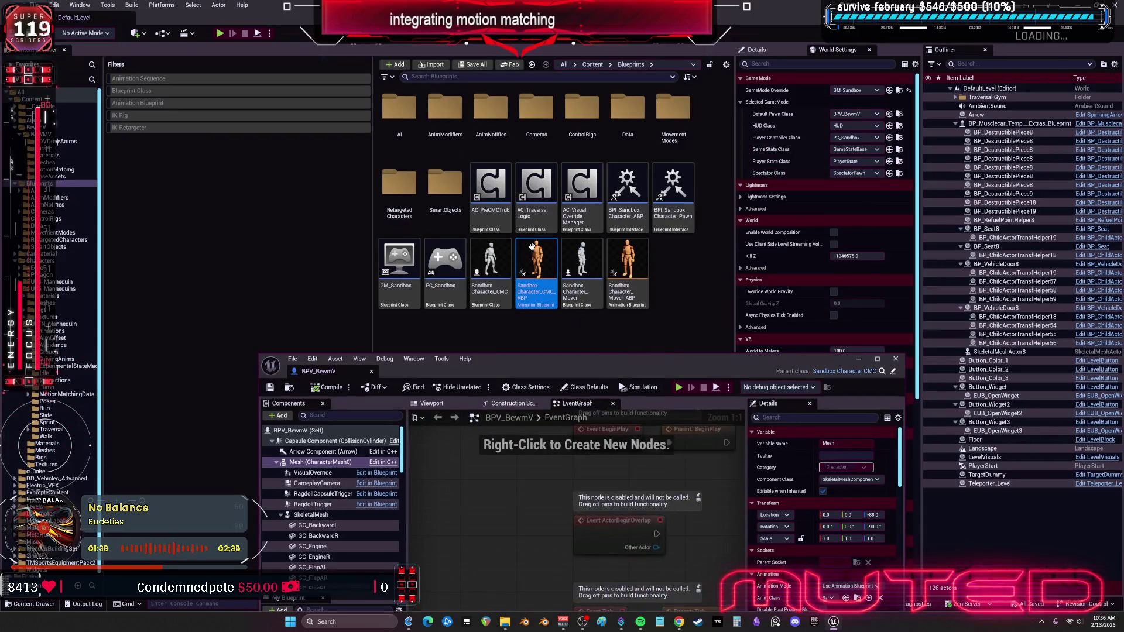
double_click(606, 367)
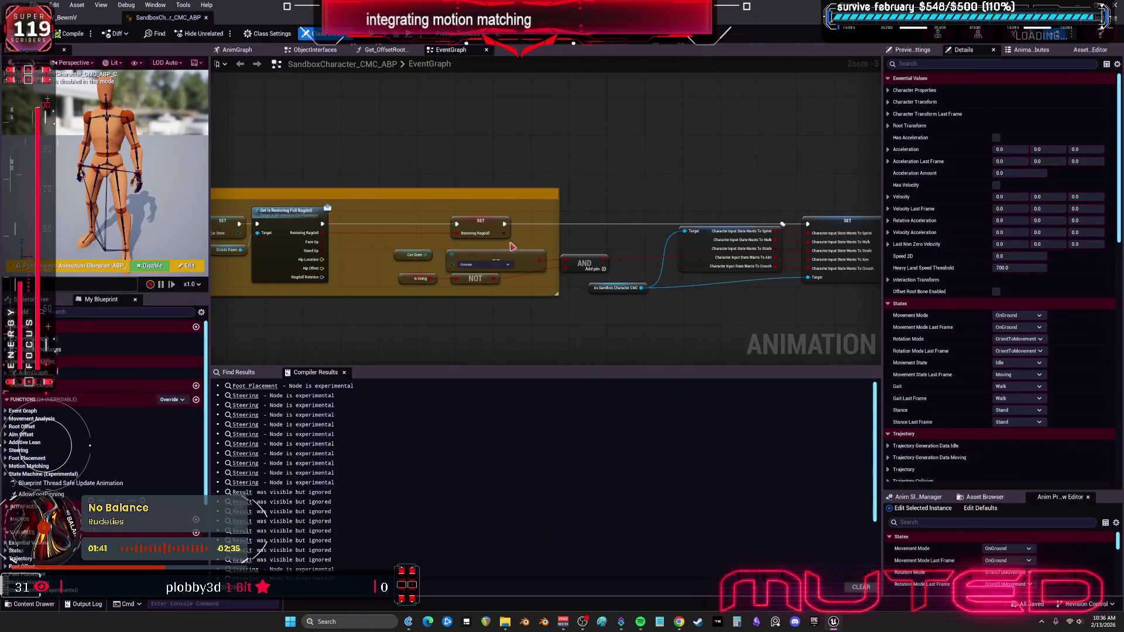
mouse_move(615, 190)
mouse_down()
mouse_move(681, 183)
mouse_move(469, 156)
mouse_move(736, 166)
mouse_move(634, 192)
mouse_up()
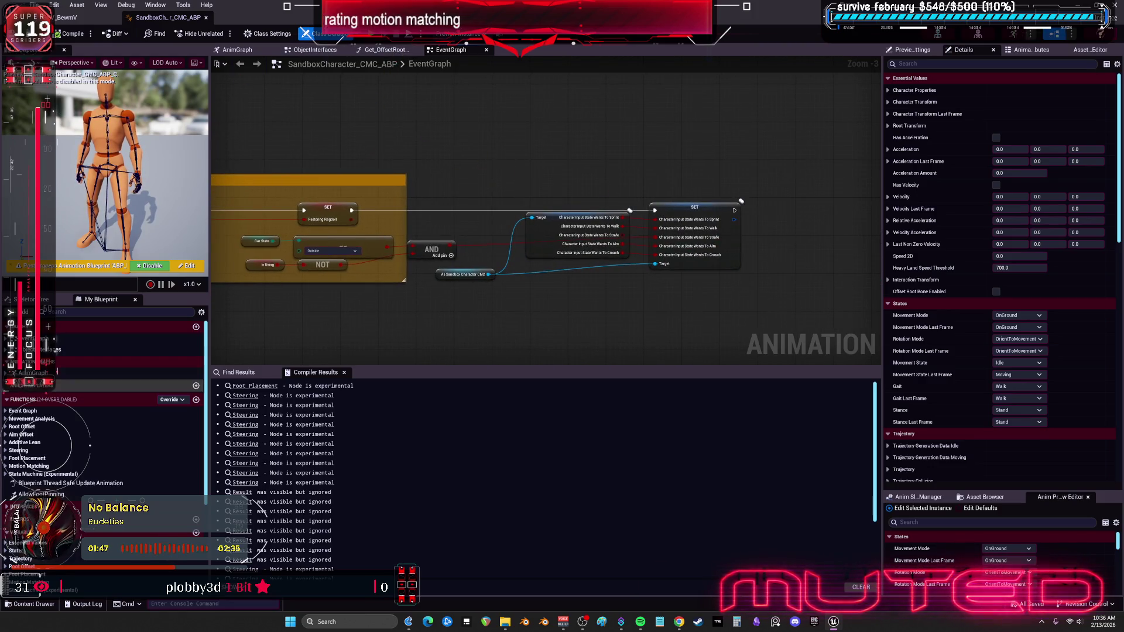
Browse the AnimGraph pose chain from Foot Placement to the Motion Matching section.
double_click(35, 373)
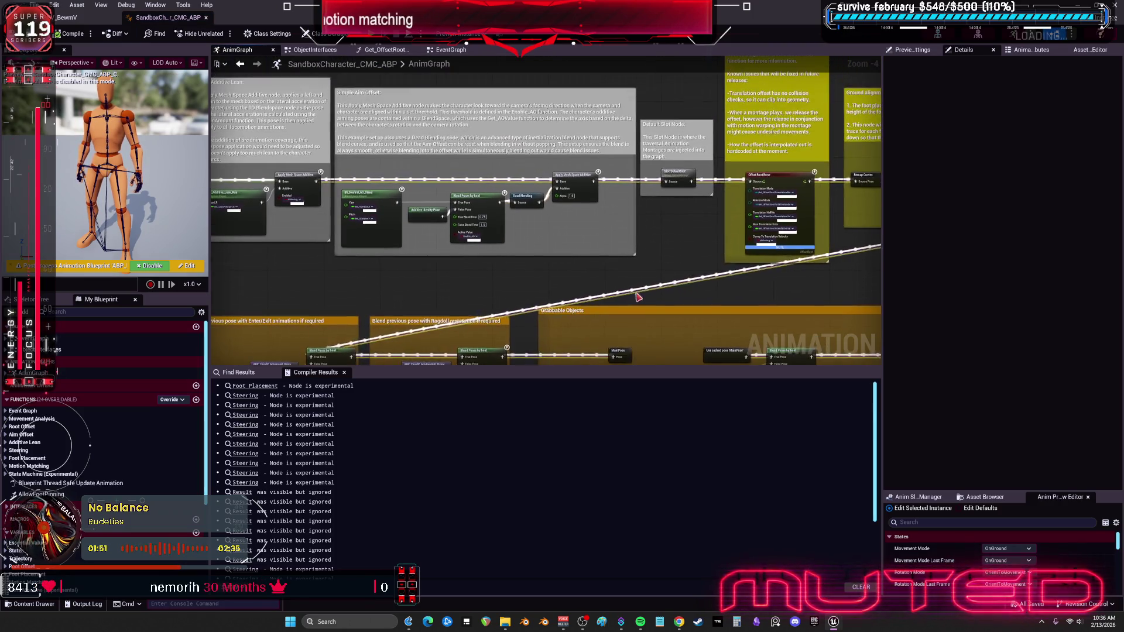
mouse_move(691, 231)
mouse_down()
mouse_move(371, 183)
mouse_move(665, 236)
mouse_up()
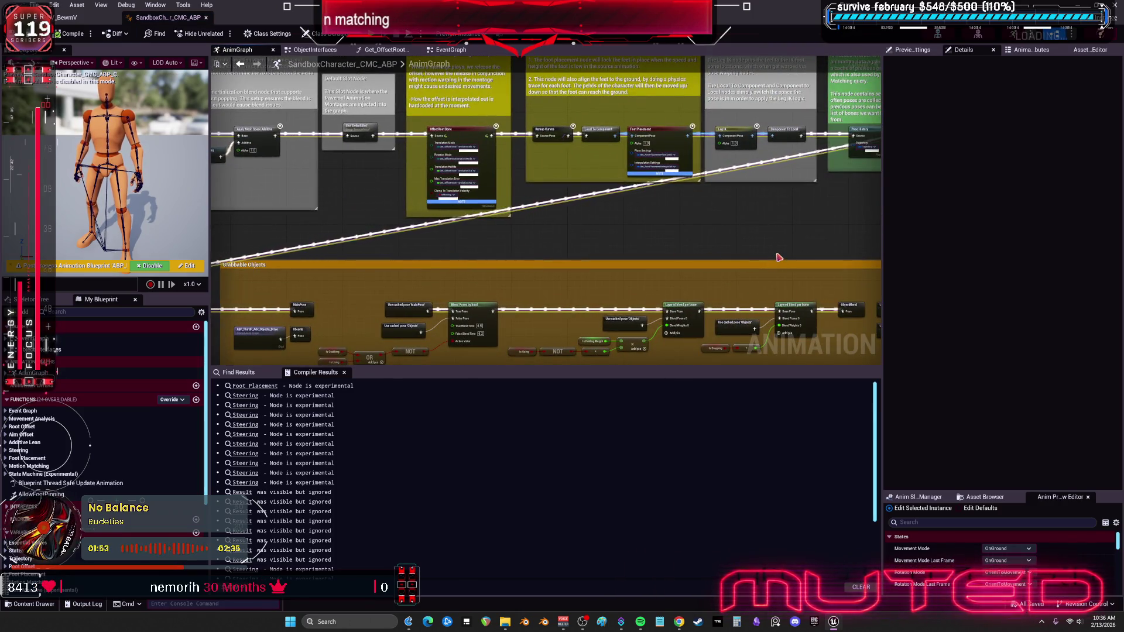
mouse_move(778, 254)
mouse_down()
mouse_move(620, 281)
mouse_move(623, 264)
mouse_move(567, 180)
mouse_move(585, 258)
mouse_up()
mouse_move(502, 248)
mouse_down()
mouse_move(446, 253)
mouse_move(702, 251)
mouse_up()
mouse_move(416, 266)
mouse_down()
mouse_move(585, 252)
mouse_move(584, 238)
mouse_move(472, 156)
mouse_up()
scroll(472, 156, up, 3)
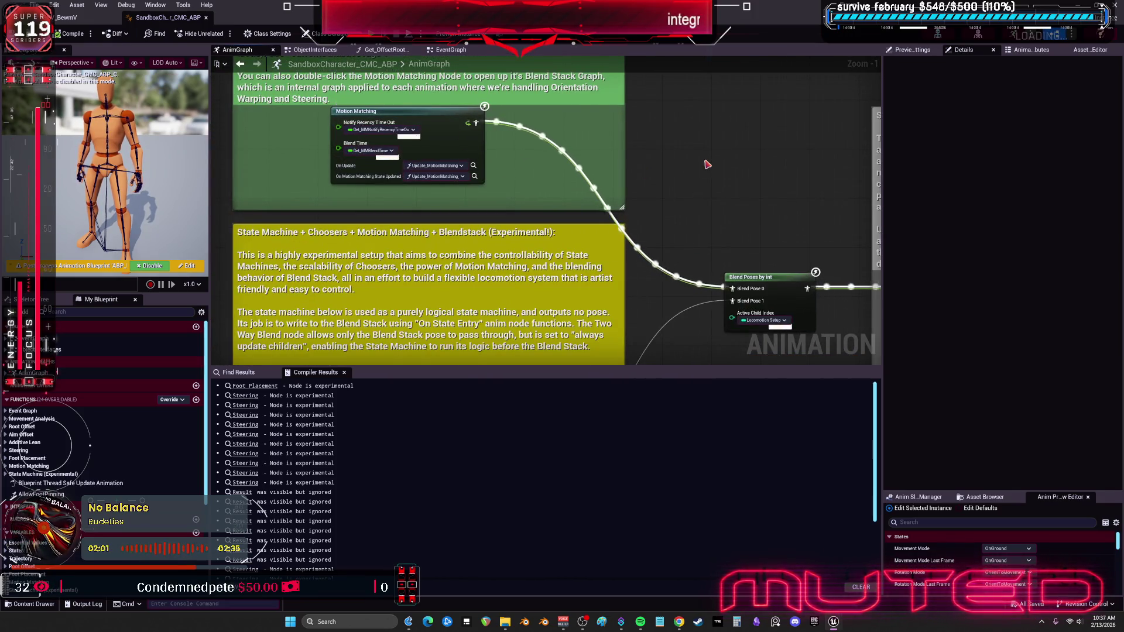